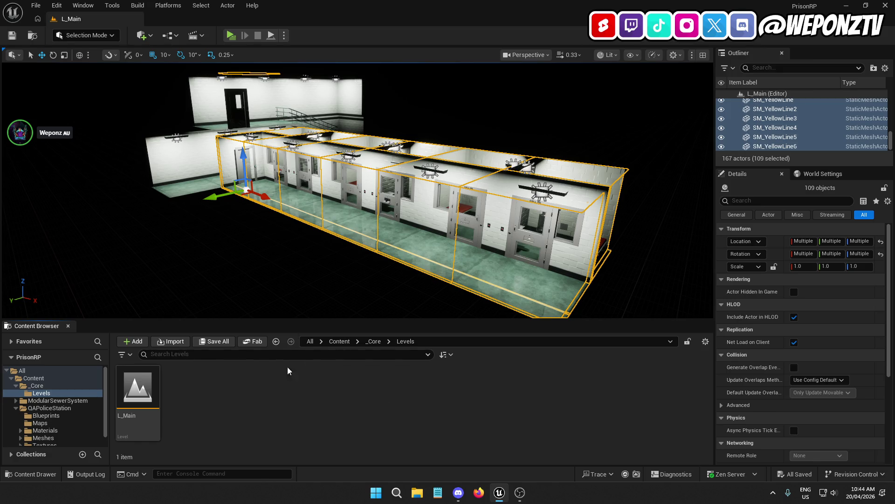
Add a new folder named 'Instances' under Content/_Core/Levels and open it
right_click(188, 418)
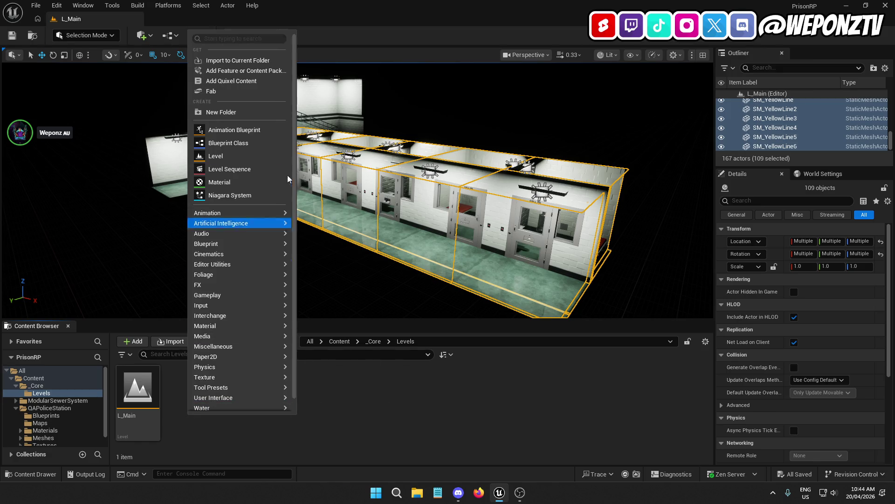
left_click(231, 112)
key("BackSpace")
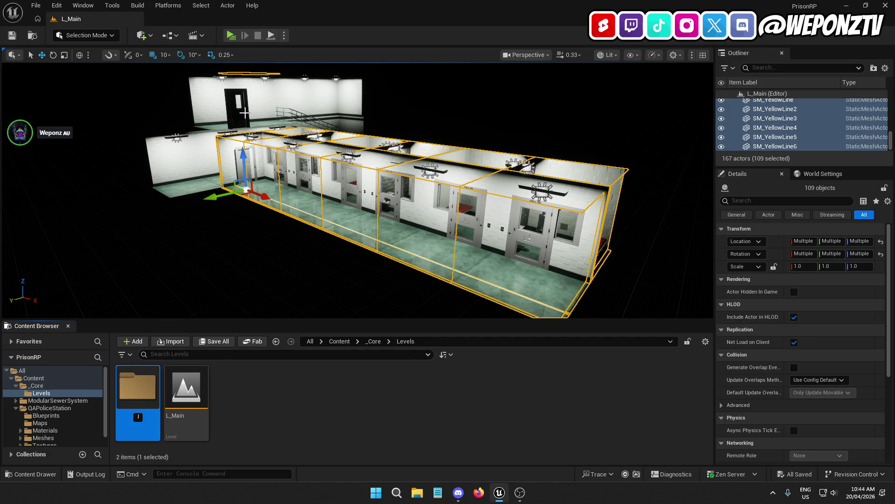
type("Intance")
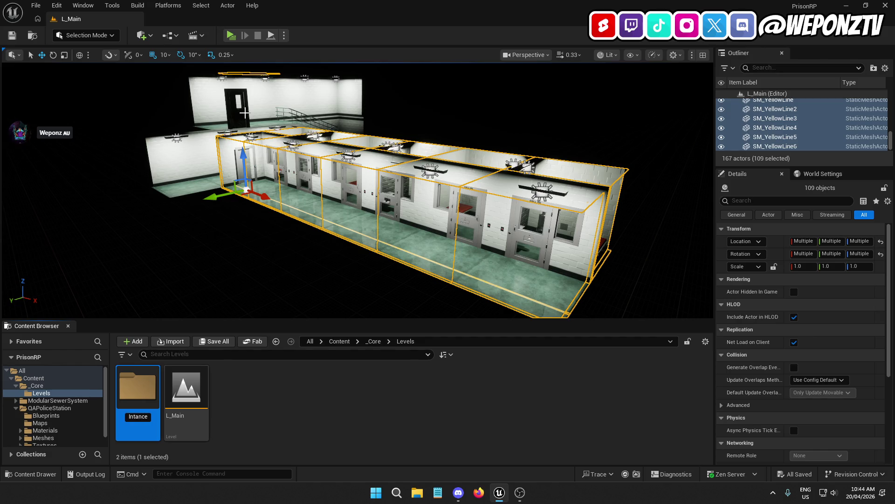
type("s")
key("Left")
key("Left")
key("Left")
type("s")
key("Return")
double_click(150, 394)
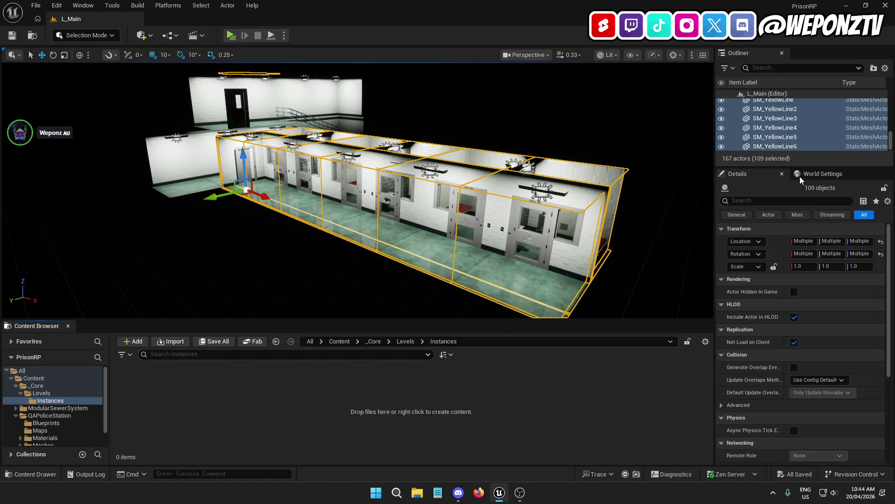
Delete the ceiling piece SM_Ceiling_3m19 from the cell block, leaving 166 actors
right_click(795, 137)
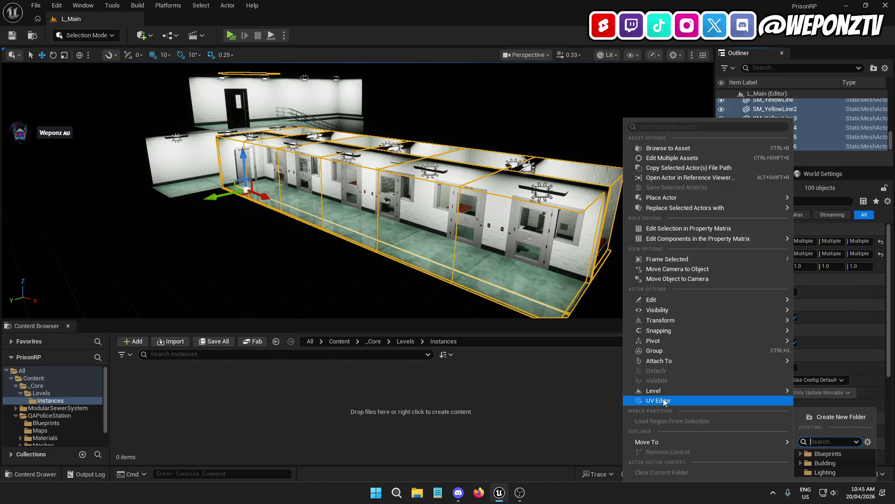
mouse_move(664, 389)
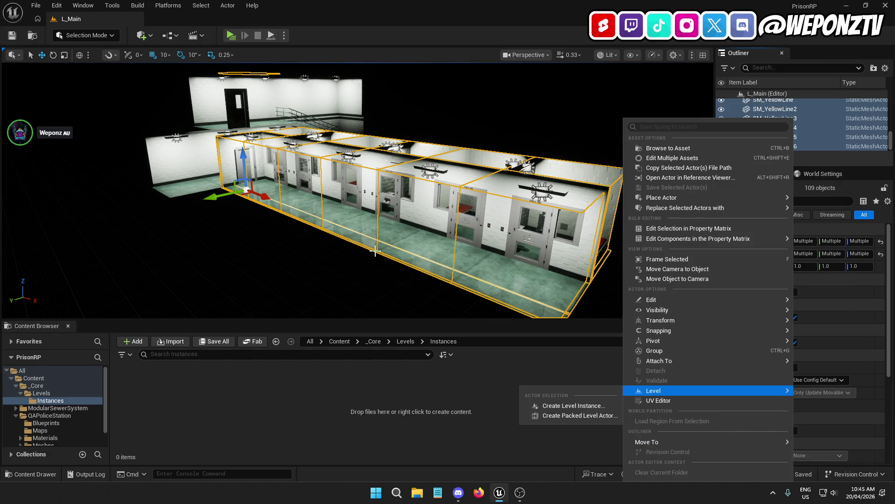
left_click_drag(466, 261, 467, 261)
left_click_drag(340, 196, 339, 196)
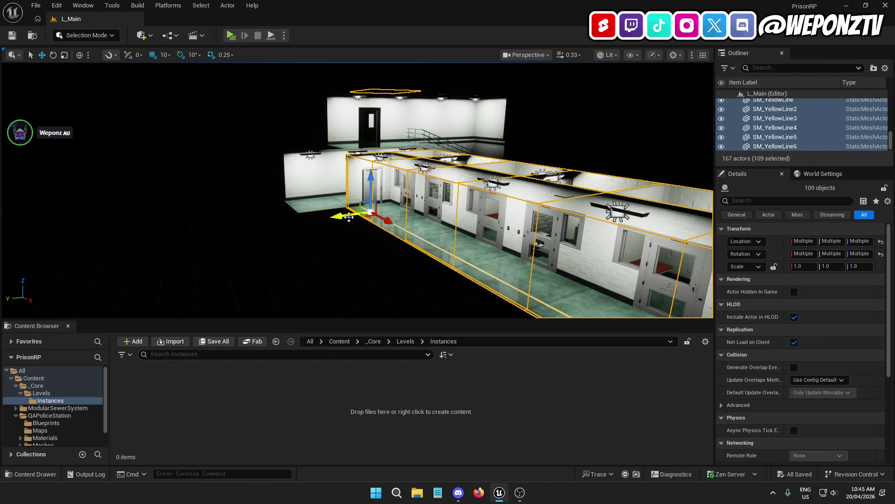
mouse_move(395, 116)
left_mouse_down()
mouse_move(395, 138)
mouse_move(186, 157)
left_mouse_up()
left_click(396, 138)
key("Delete")
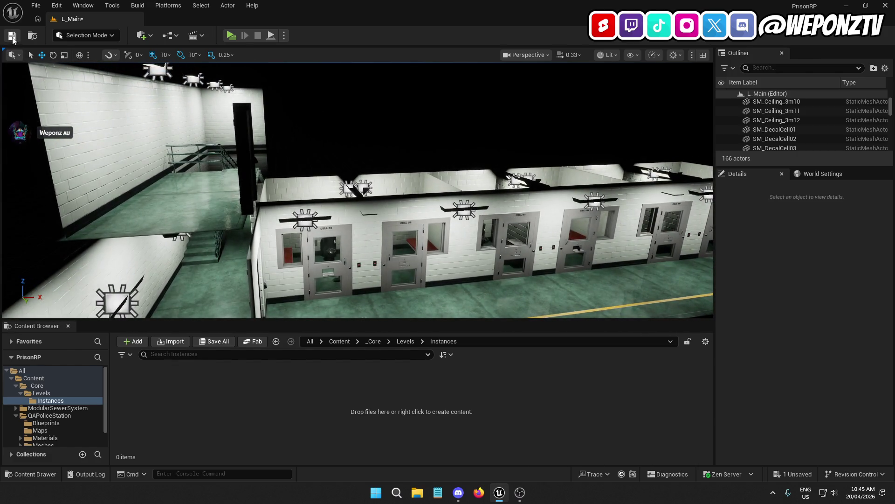
Save the level and start range-selecting BP_Toilet through SM_YellowLine6 in the Outliner
left_click(12, 36)
scroll(835, 139, "up", 10)
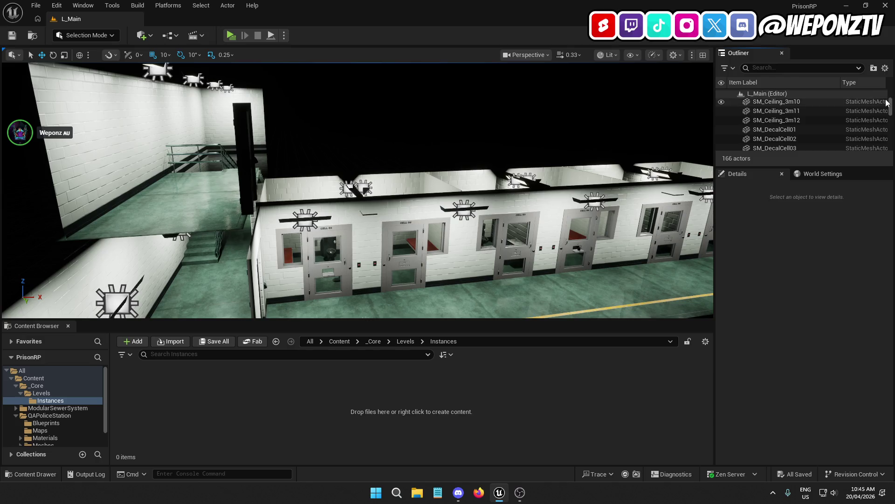
left_click(793, 131)
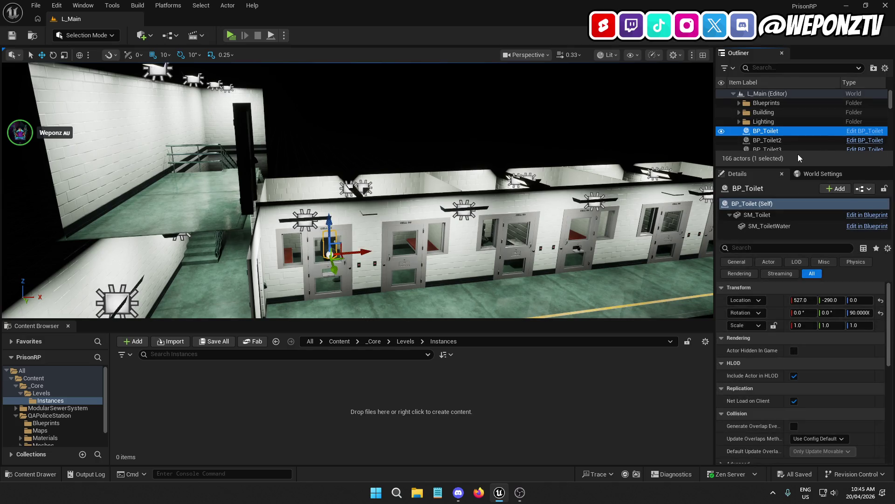
scroll(811, 133, "down", 10)
scroll(816, 137, "down", 10)
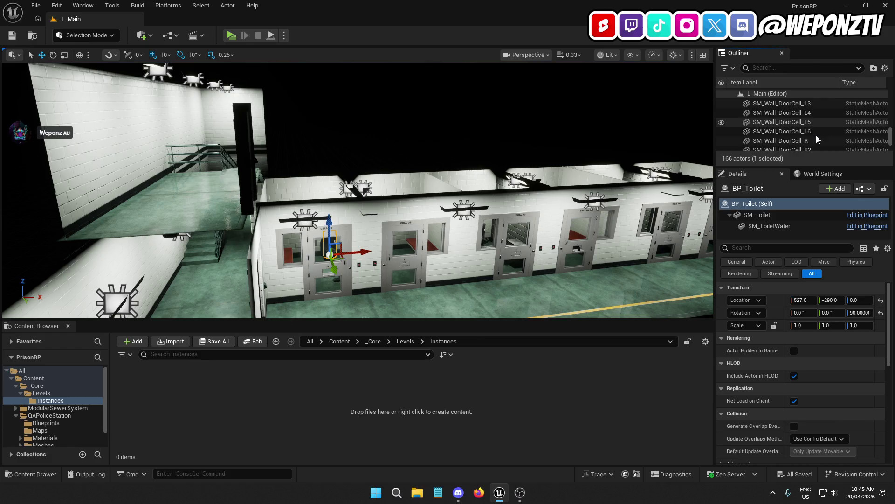
left_click(792, 146)
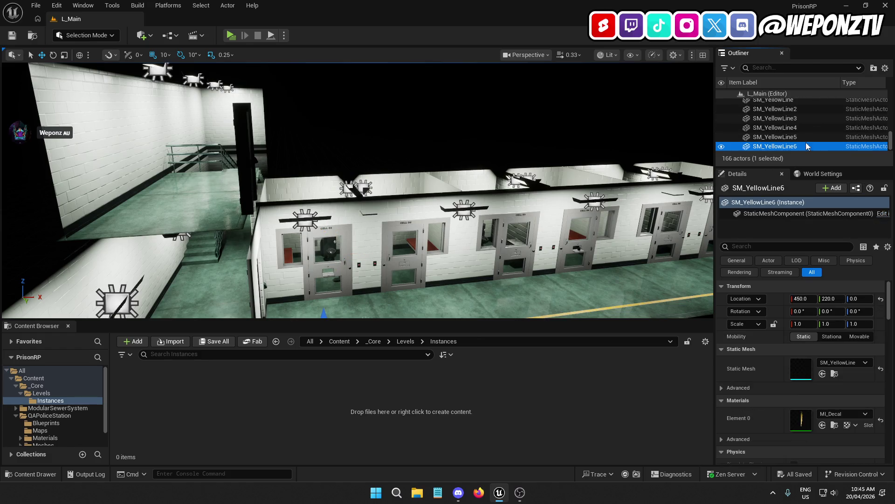
left_click_drag(891, 140, 893, 68)
left_click(795, 132)
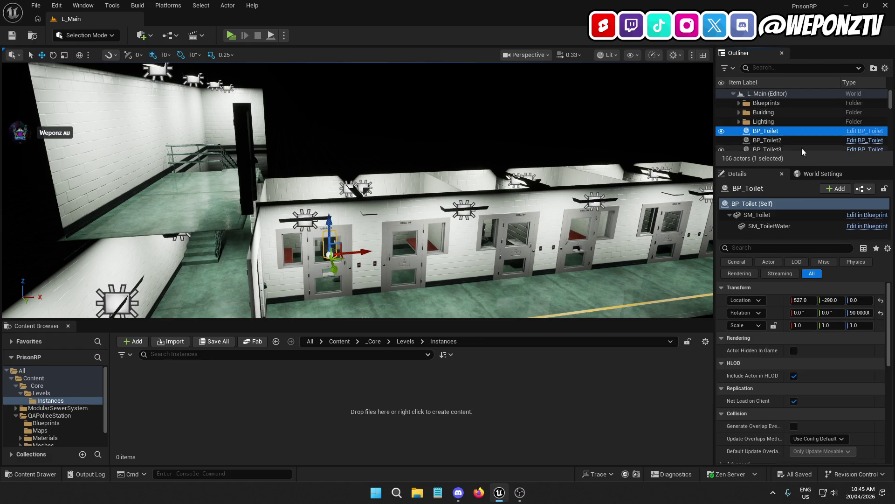
scroll(802, 135, "down", 5)
scroll(803, 135, "down", 10)
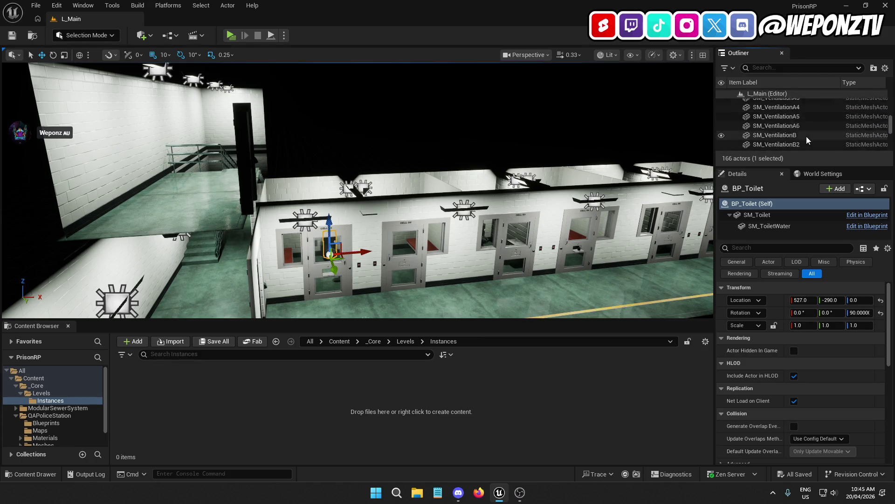
left_click(802, 146)
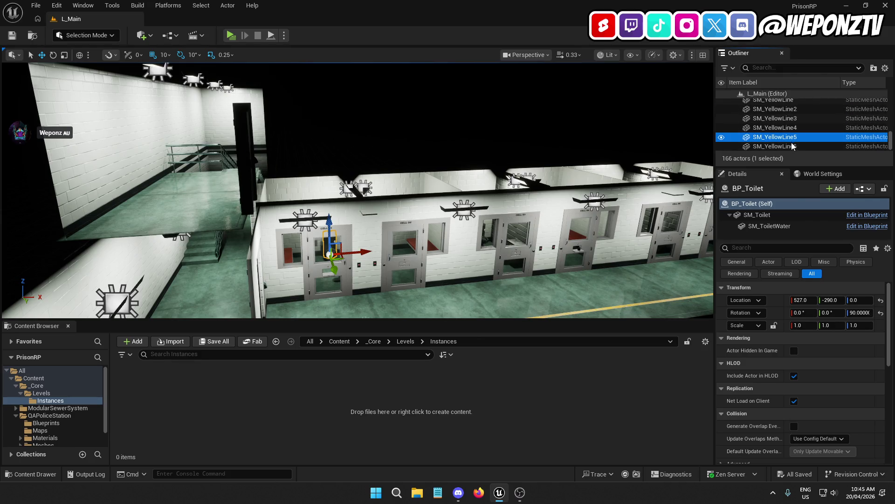
Select all 108 actors from BP_Toilet to SM_YellowLine6 and frame them
scroll(802, 140, "up", 20)
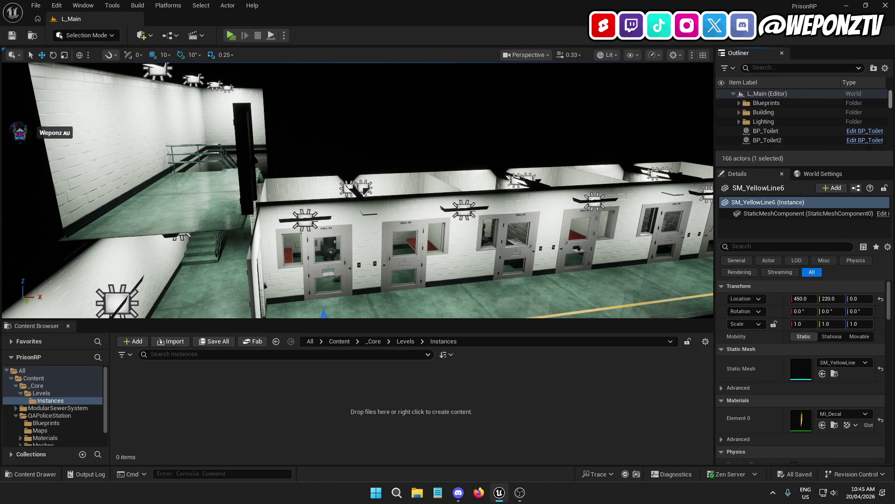
left_click(778, 131, "ctrl")
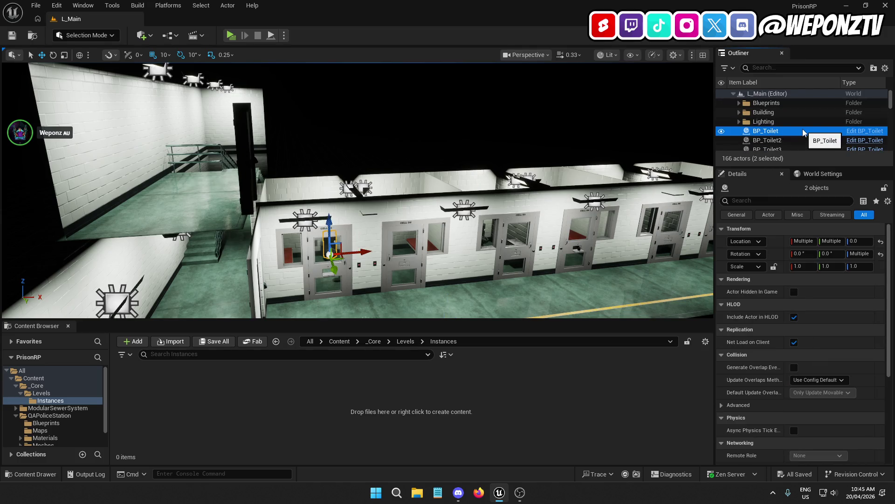
left_click(823, 140, "ctrl")
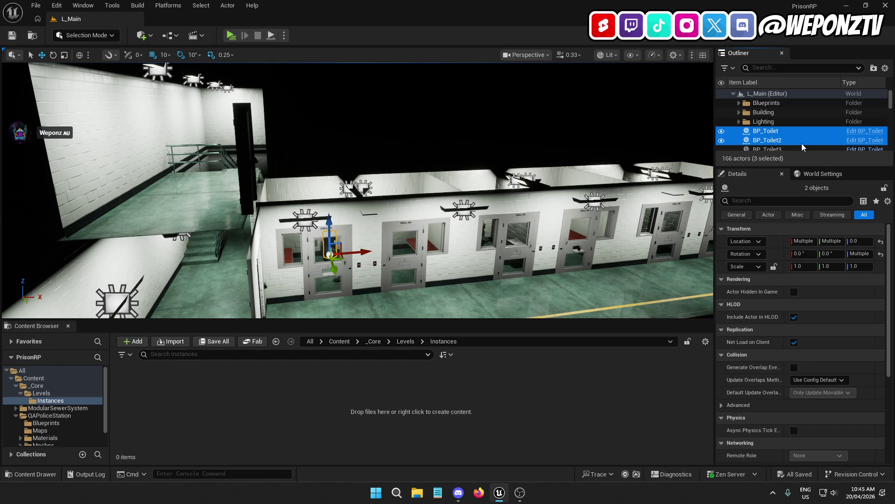
left_click_drag(893, 105, 891, 146)
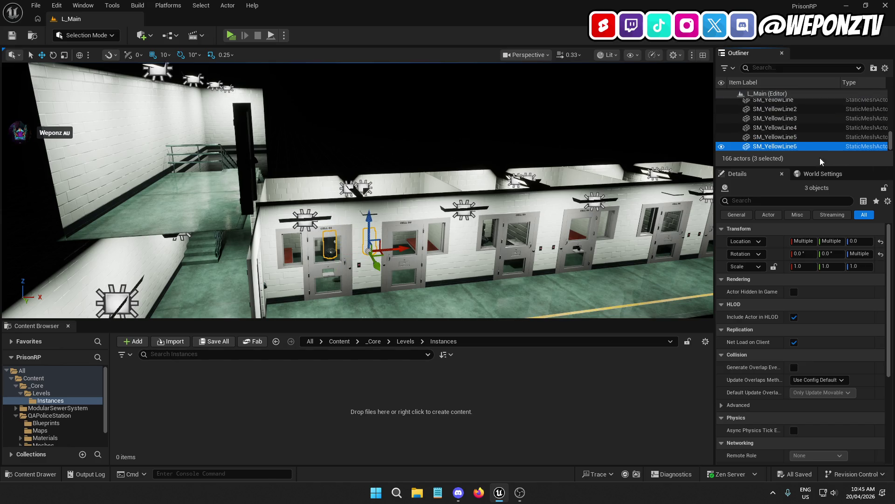
left_click(807, 146, "shift")
scroll(862, 127, "up", 10)
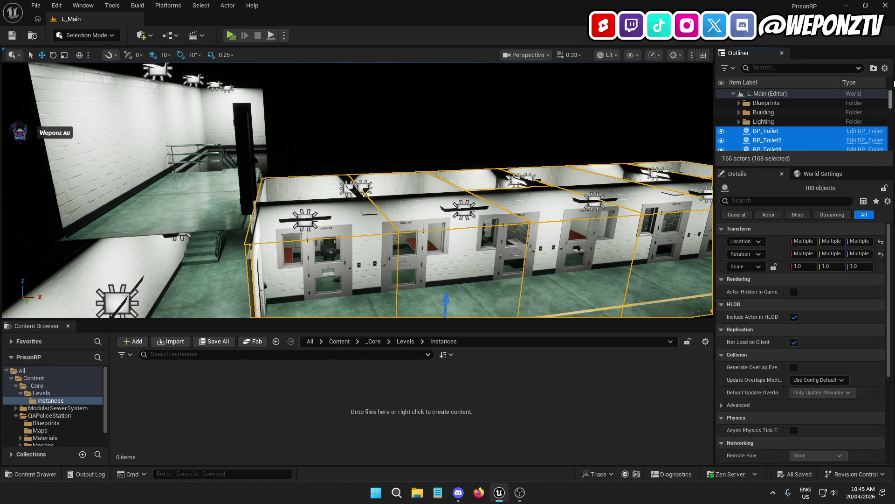
scroll(862, 127, "down", 10)
key("f")
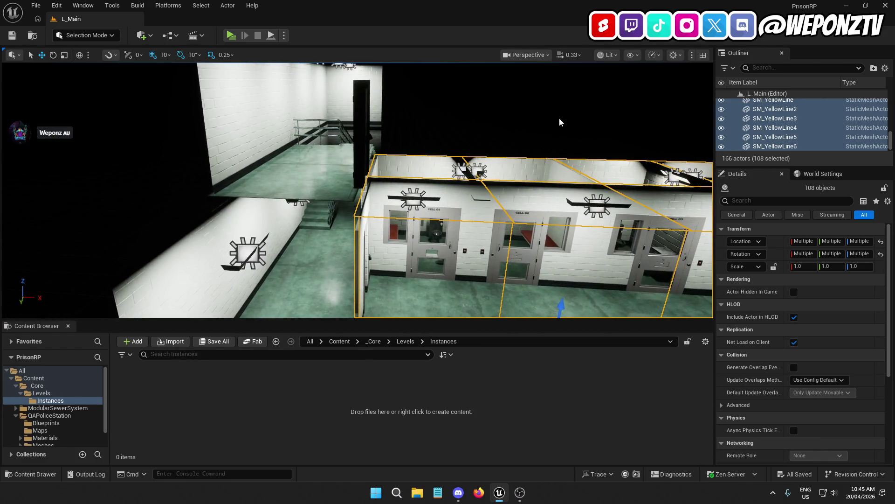
Create a Packed Level Actor from the selection, keeping pivot type Center Min Z
key("f")
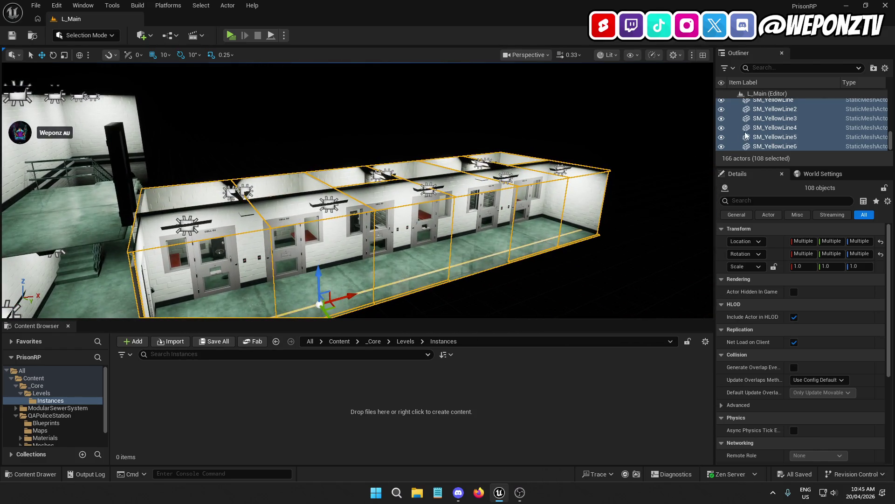
right_click(788, 132)
mouse_move(680, 391)
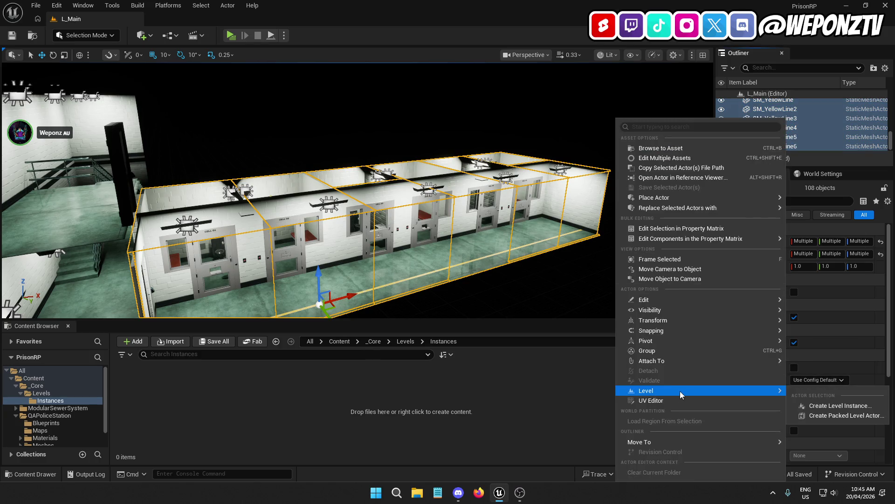
left_click(840, 415)
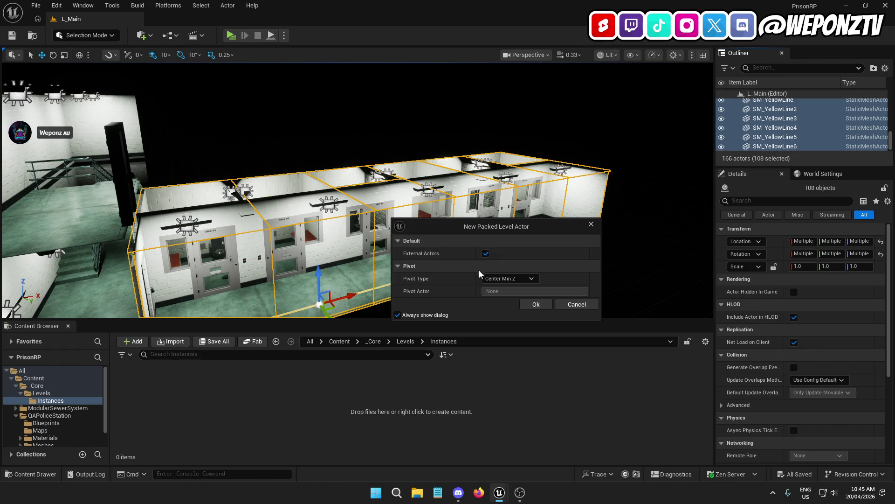
left_click(537, 306)
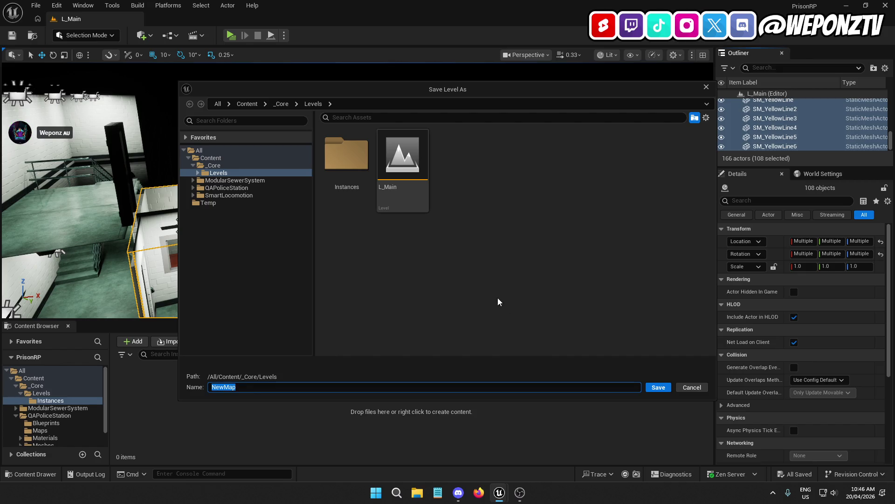
Save the new level as LI_SHU in the Instances folder
double_click(354, 166)
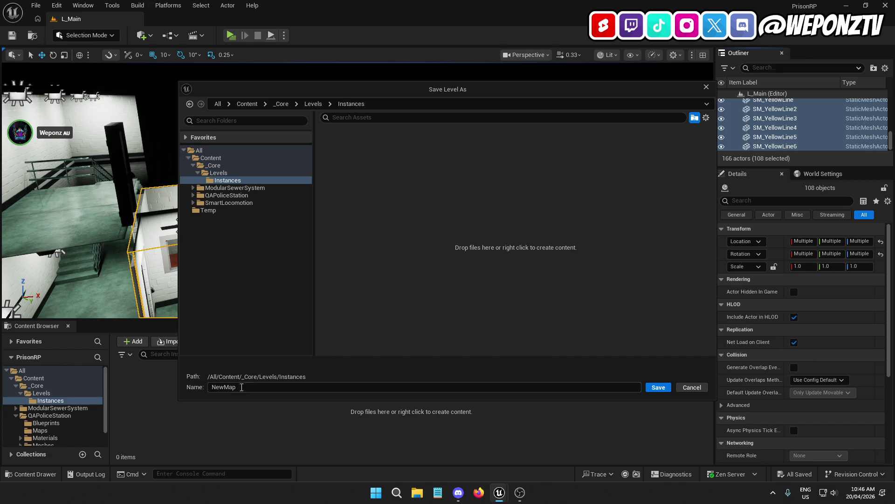
left_click(236, 386)
double_click(238, 386)
type("L")
type("I")
key("BackSpace")
key("BackSpace")
type("LI")
type("HU")
left_click(659, 389)
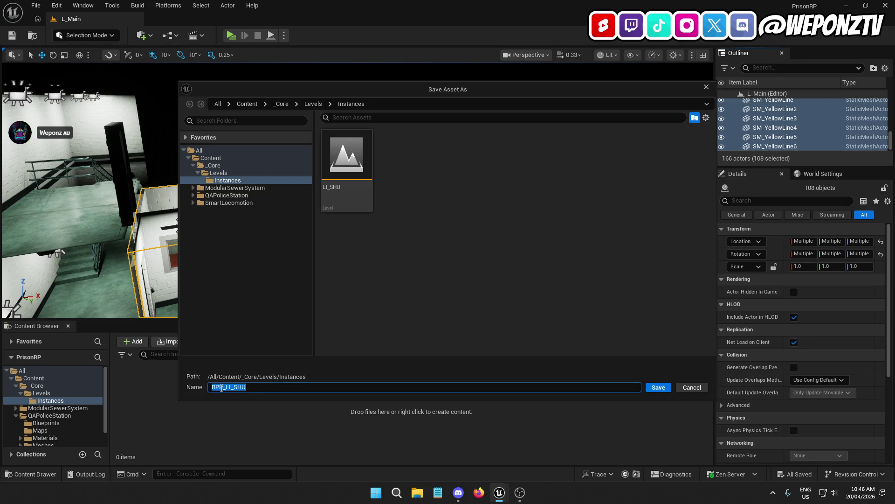
Rename the packed blueprint from BPP_LI_SHU to PLA_SHU
left_click(223, 388)
left_click_drag(216, 388, 194, 390)
type("PLA")
key("BackSpace")
Create a PLAs folder inside Instances and save PLA_SHU there
right_click(433, 183)
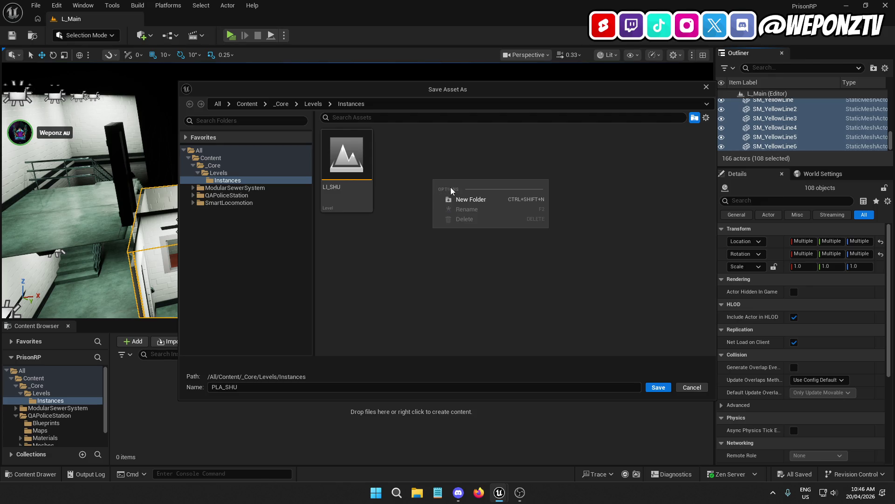
left_click(473, 201)
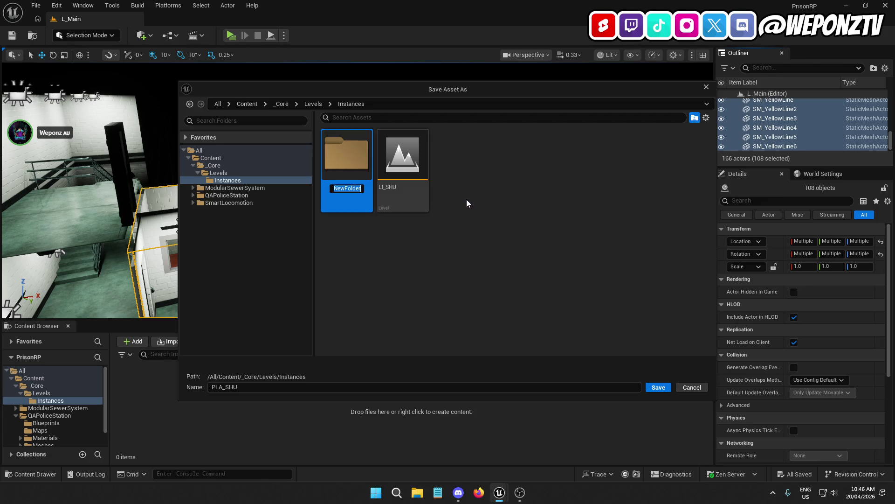
type("PLA")
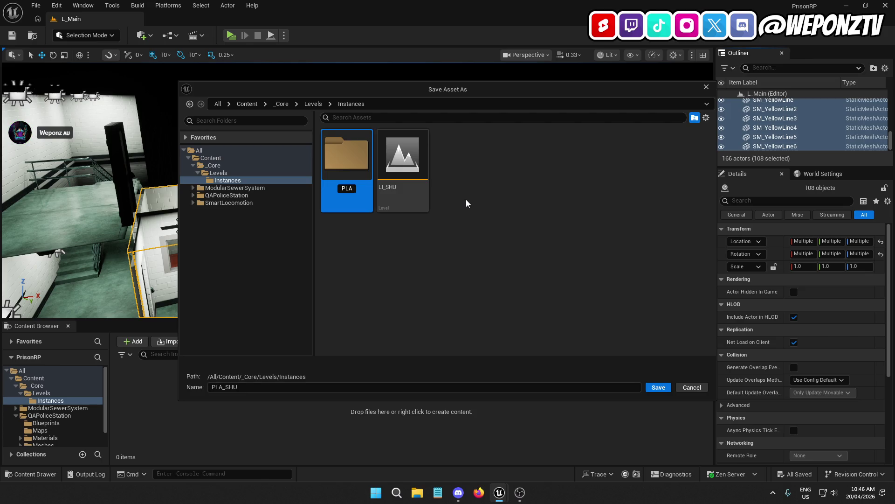
type("s")
key("Return")
double_click(351, 168)
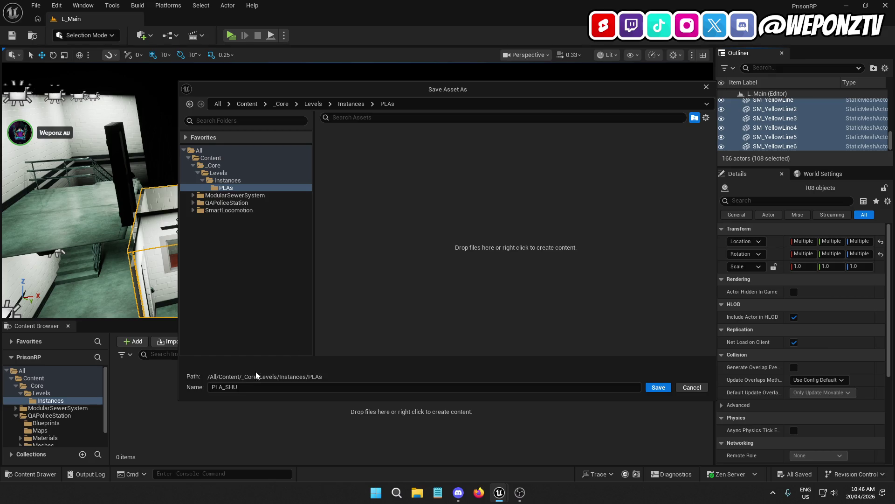
left_click(657, 388)
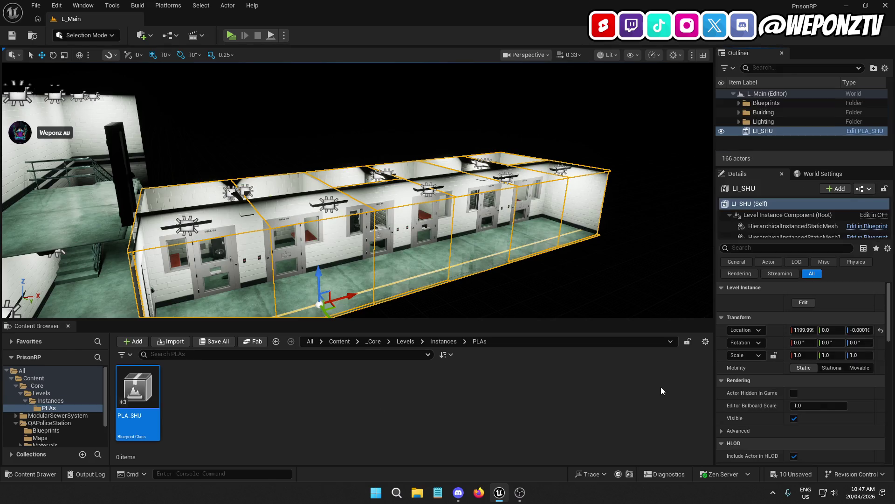
Select the new LI_SHU cell block in the viewport
left_click_drag(503, 270, 508, 278)
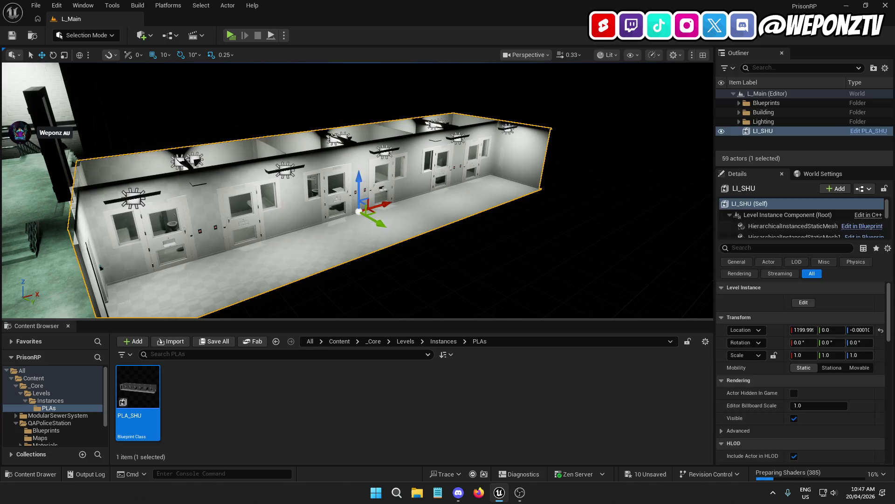
left_click(508, 278)
left_click_drag(518, 193, 518, 192)
left_click(518, 193)
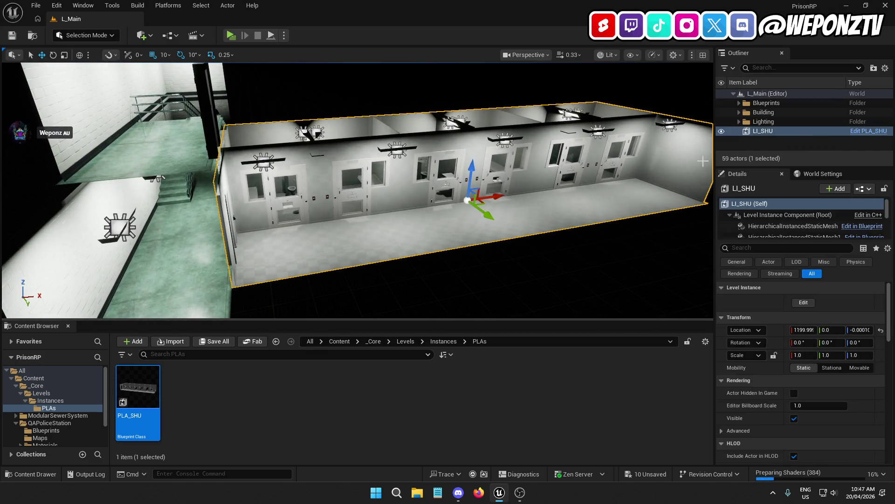
Create a Cellblocks folder under Building in the Outliner and move LI_SHU into it
left_click(738, 112)
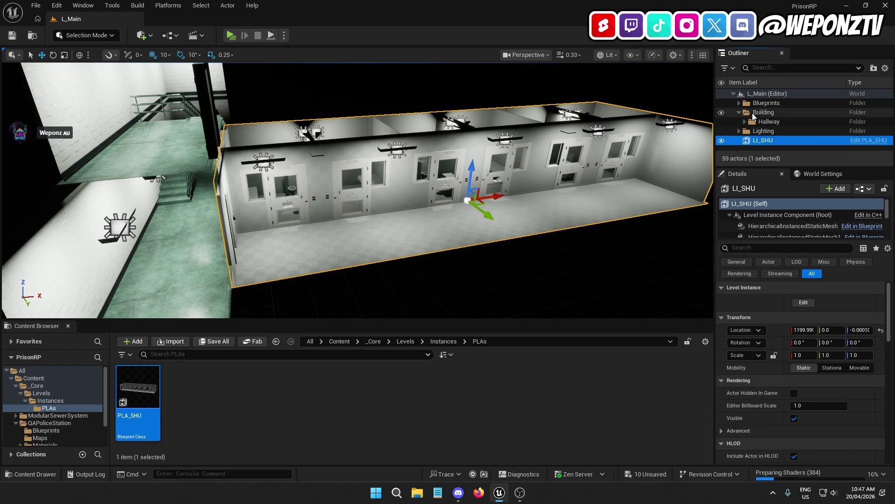
left_click(765, 113)
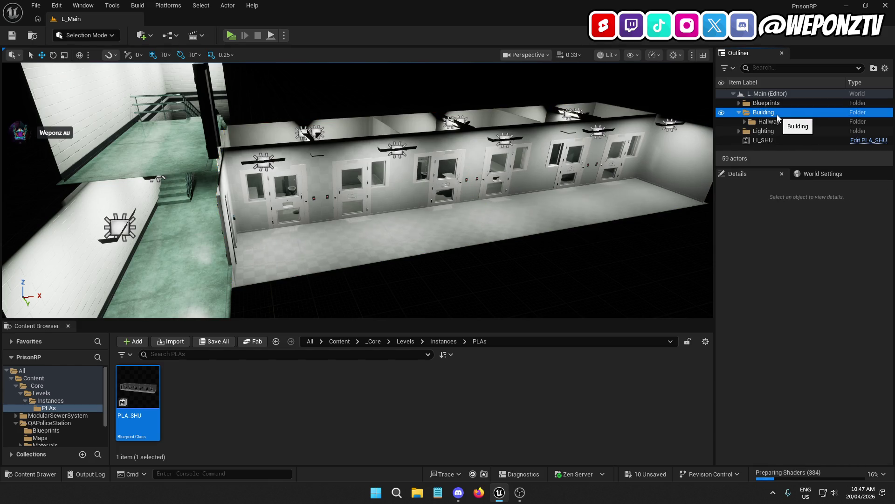
left_click(873, 68)
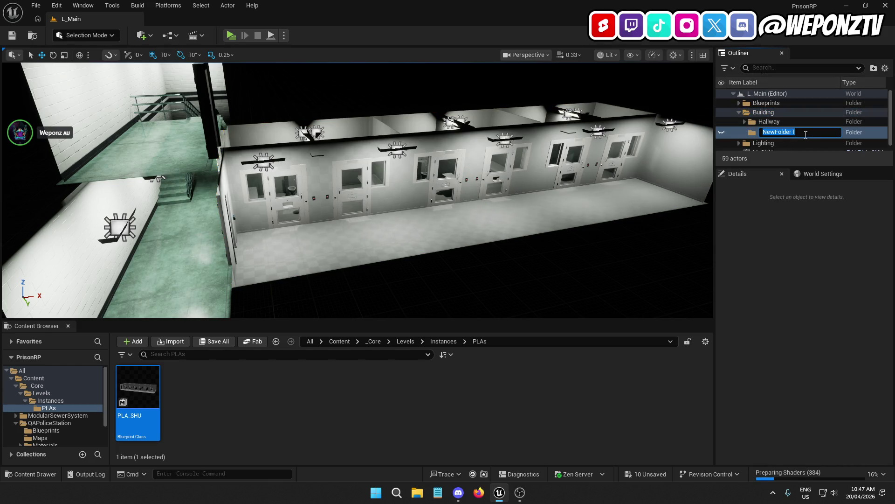
type("Cellblocks")
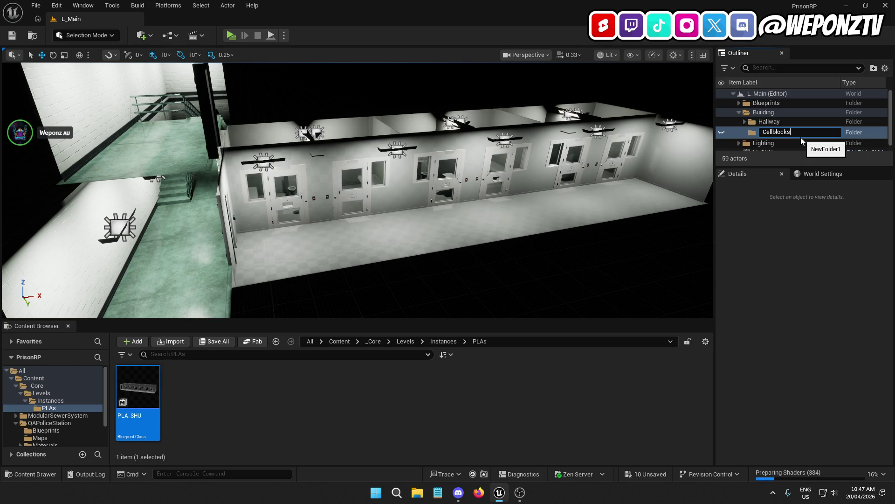
key("Return")
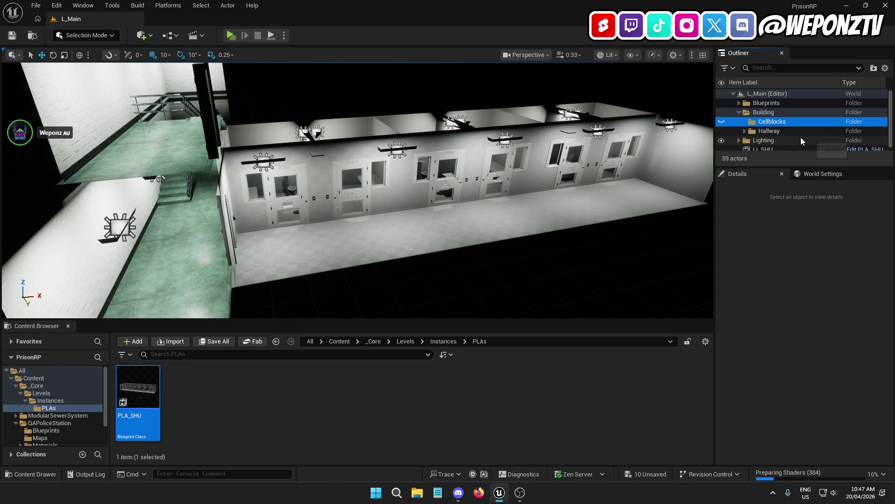
scroll(766, 147, "down", 1)
mouse_move(765, 148)
left_mouse_down()
mouse_move(777, 148)
mouse_move(775, 117)
left_mouse_up()
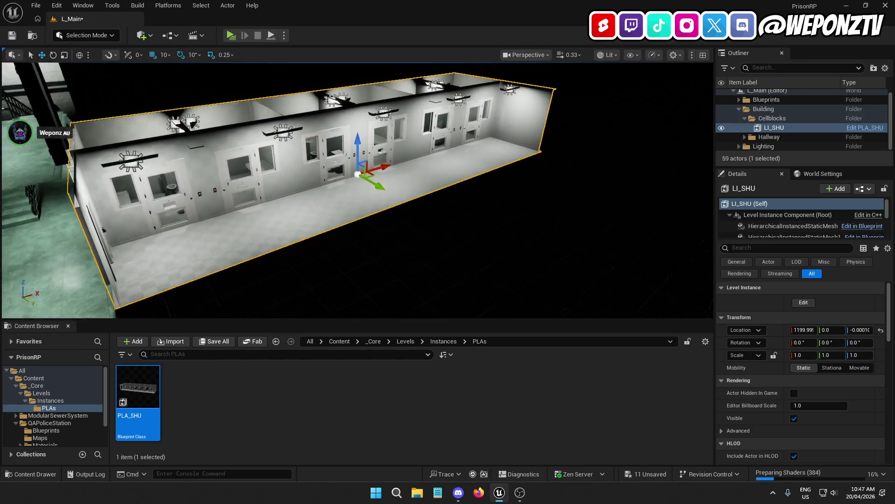
Reselect LI_SHU and fly the view up to centre on the cellblock door
left_click(537, 227)
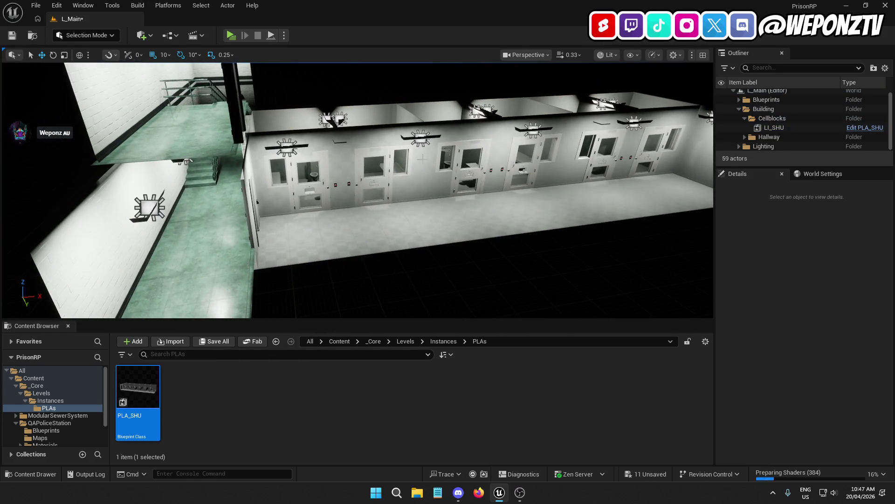
left_click(447, 219)
key("w")
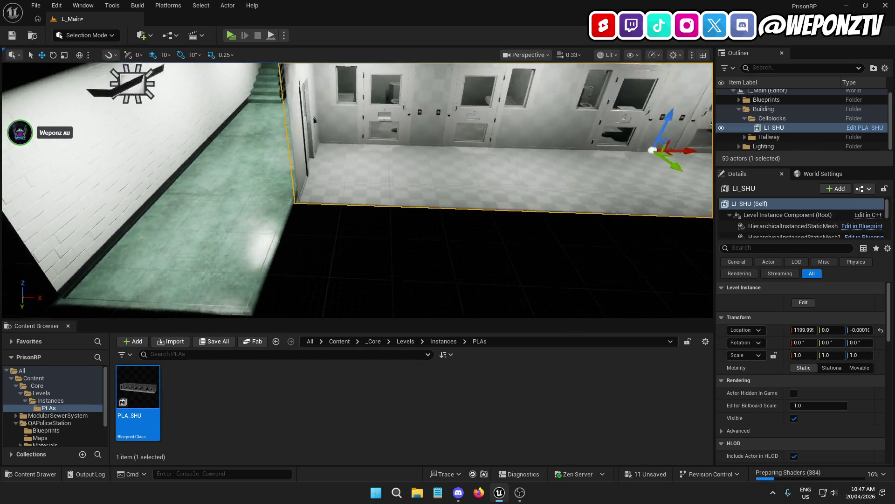
key("a")
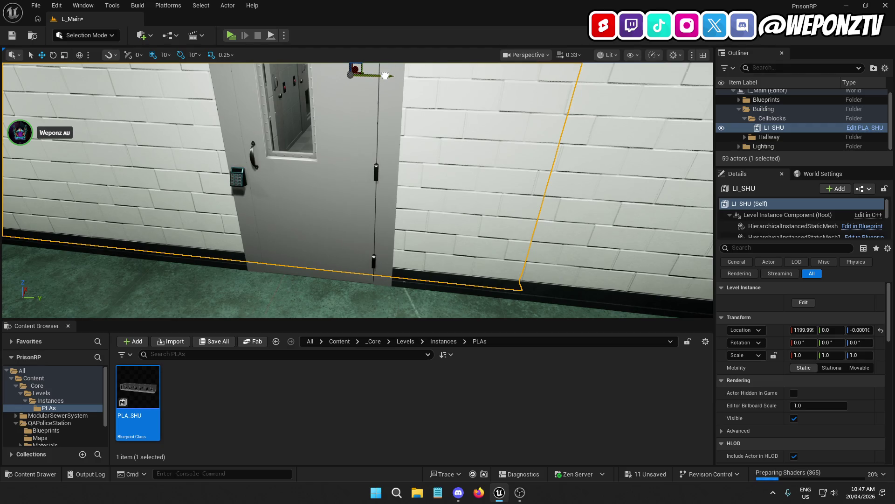
Nudge LI_SHU along Y from 20 to -10 and fly through the cells to check alignment
key("Right")
key("Right")
key("w")
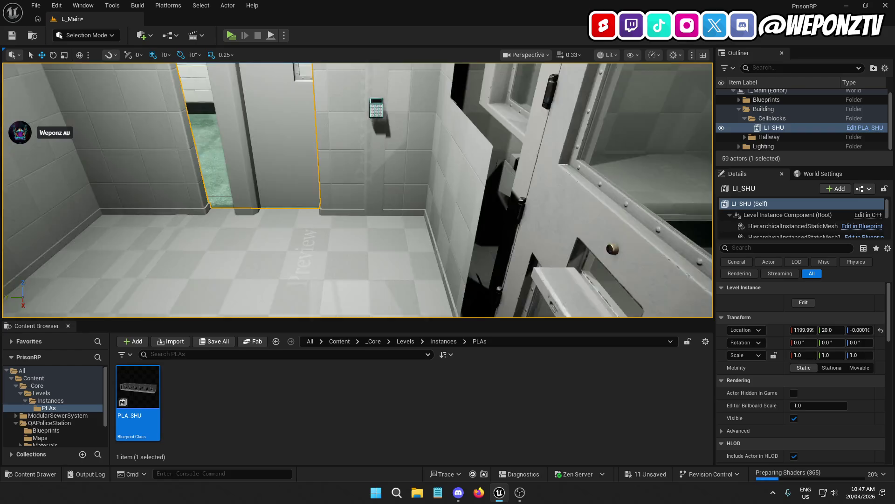
mouse_move(357, 190)
left_mouse_down()
mouse_move(317, 205)
mouse_move(342, 176)
mouse_move(575, 266)
mouse_move(501, 246)
mouse_move(450, 256)
mouse_move(433, 233)
mouse_move(419, 254)
mouse_move(427, 250)
left_mouse_up()
scroll(335, 223, "down", 4)
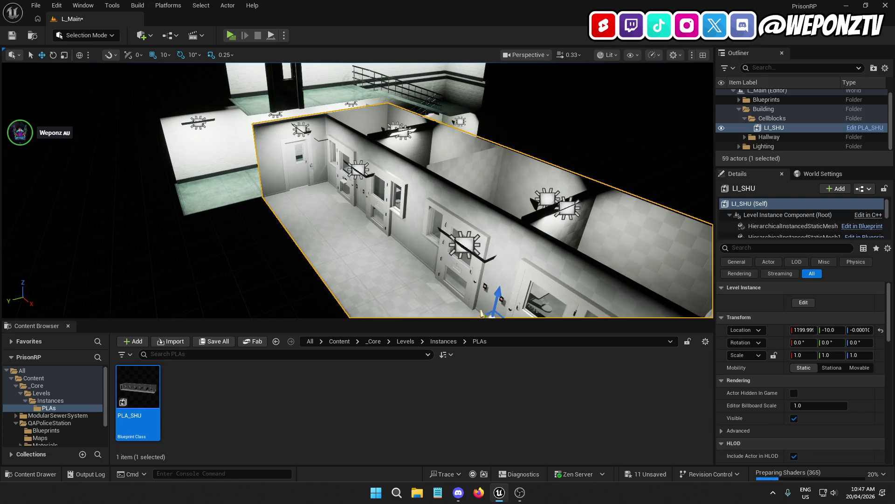
left_click_drag(295, 251, 294, 251)
left_click_drag(267, 217, 266, 217)
Save the level and slide the upper door BP_DoorPrison2 from Y 70 to 140
key("ctrl+s")
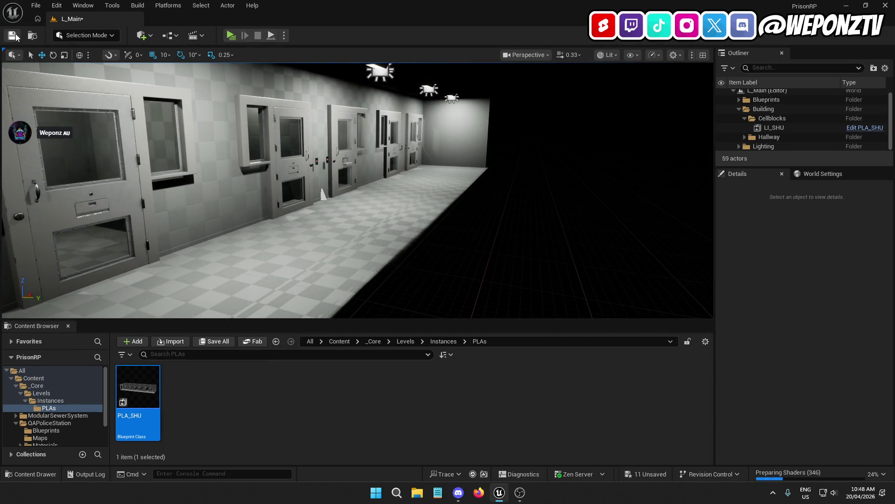
left_click_drag(267, 218, 267, 218)
left_click_drag(387, 186, 386, 186)
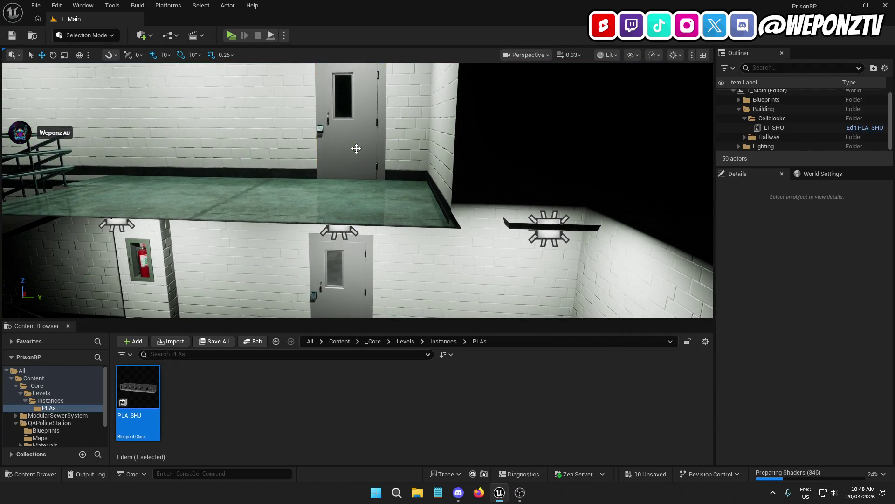
left_click(356, 148)
mouse_move(387, 179)
left_mouse_down()
mouse_move(337, 178)
mouse_move(382, 178)
mouse_move(383, 196)
mouse_move(384, 177)
mouse_move(379, 201)
left_mouse_up()
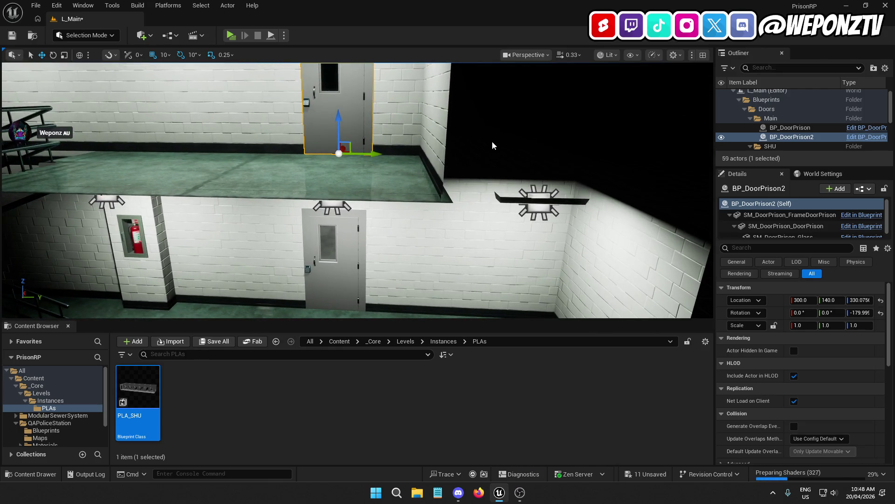
mouse_move(493, 146)
left_mouse_down()
mouse_move(467, 182)
mouse_move(467, 172)
mouse_move(416, 169)
left_mouse_up()
left_click(466, 187)
scroll(360, 236, "down", 6)
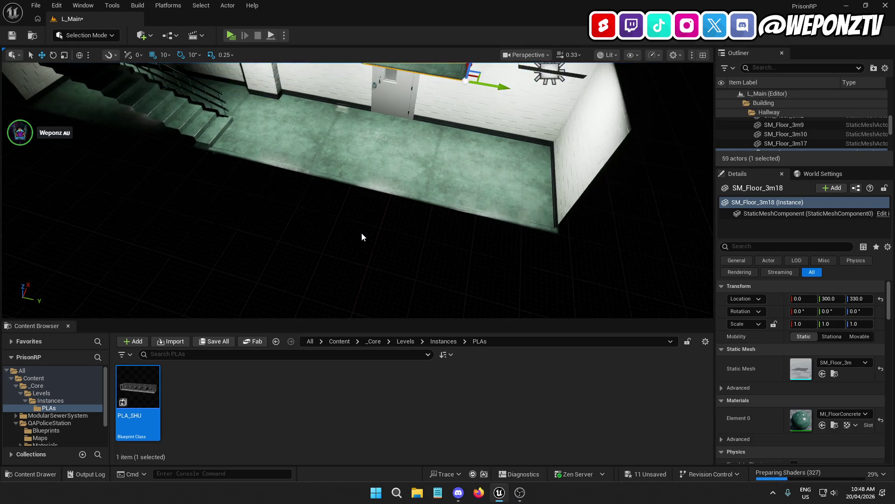
scroll(363, 231, "up", 2)
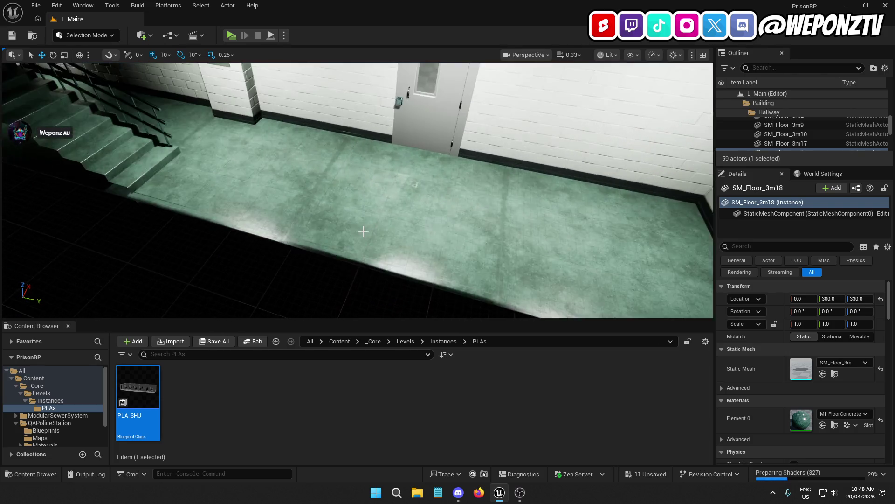
scroll(362, 231, "down", 4)
scroll(362, 231, "up", 3)
scroll(357, 240, "down", 3)
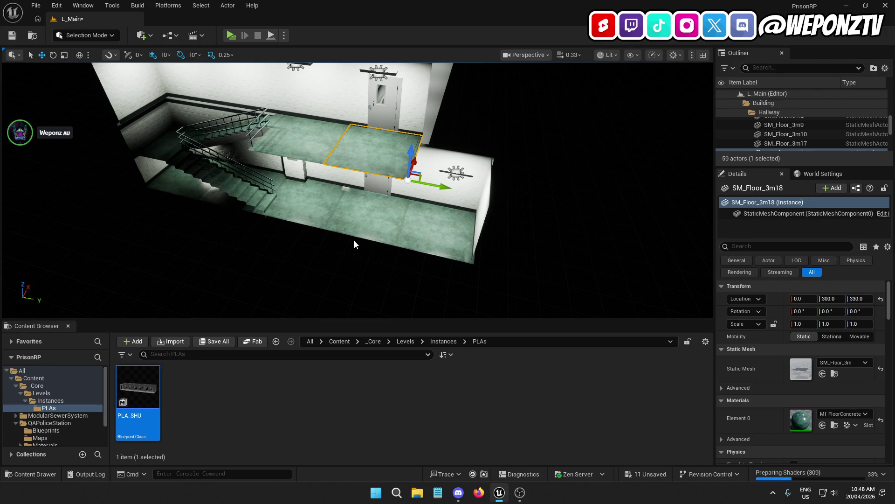
mouse_move(297, 242)
left_mouse_down()
mouse_move(301, 192)
mouse_move(303, 239)
left_mouse_up()
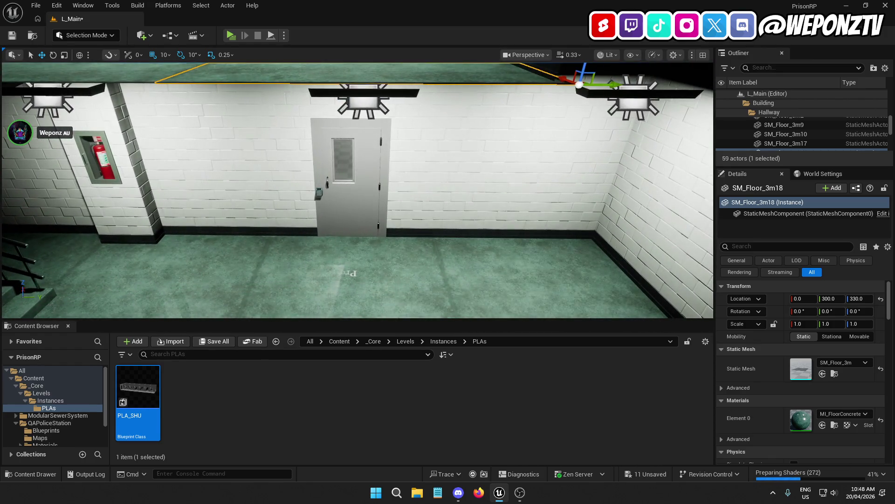
left_click(345, 192)
scroll(357, 240, "up", 5)
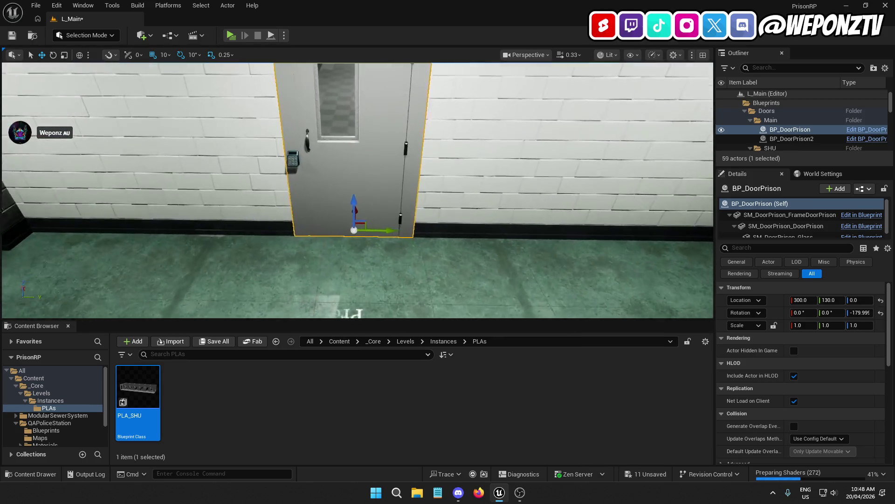
left_click_drag(294, 165, 315, 186)
key("ctrl+z")
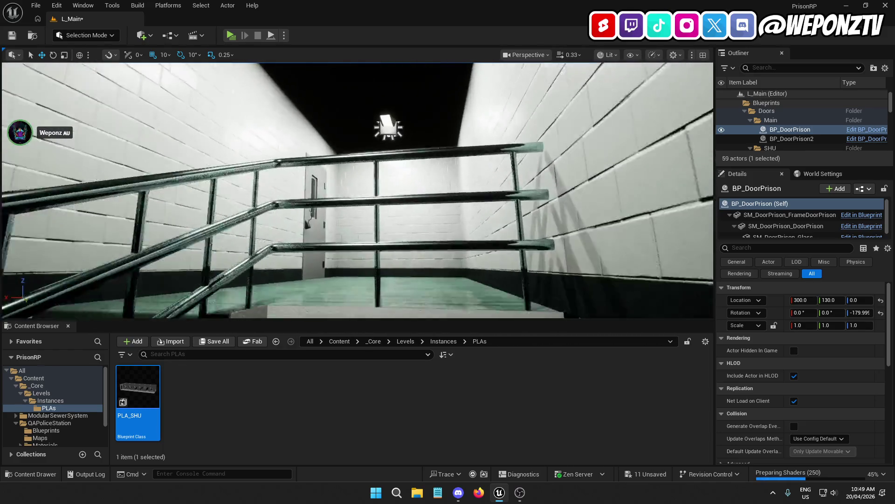
left_click_drag(509, 199, 509, 199)
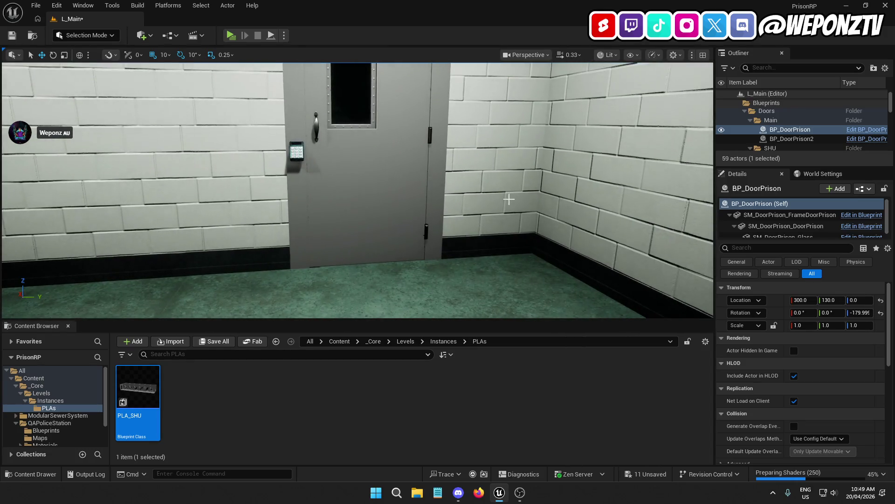
left_click(509, 199)
left_click_drag(411, 148, 411, 149)
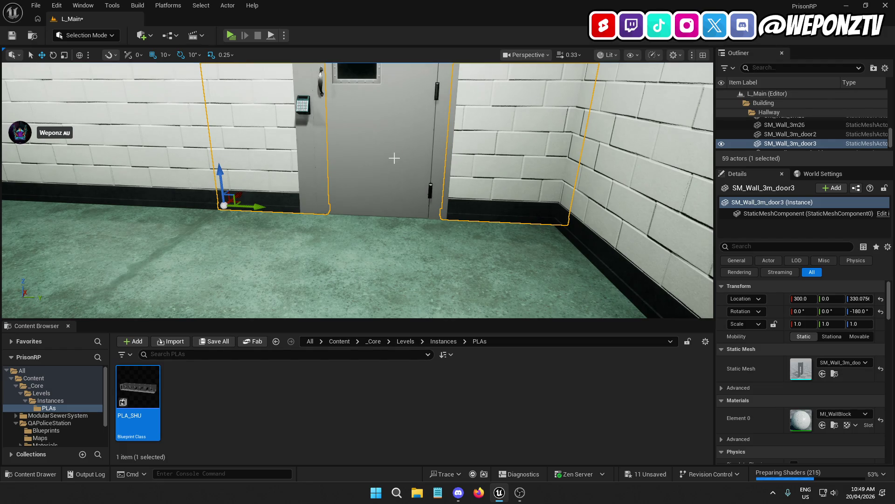
Shift the door BP_DoorPrison2 along X within its opening and check its position
left_click(394, 158)
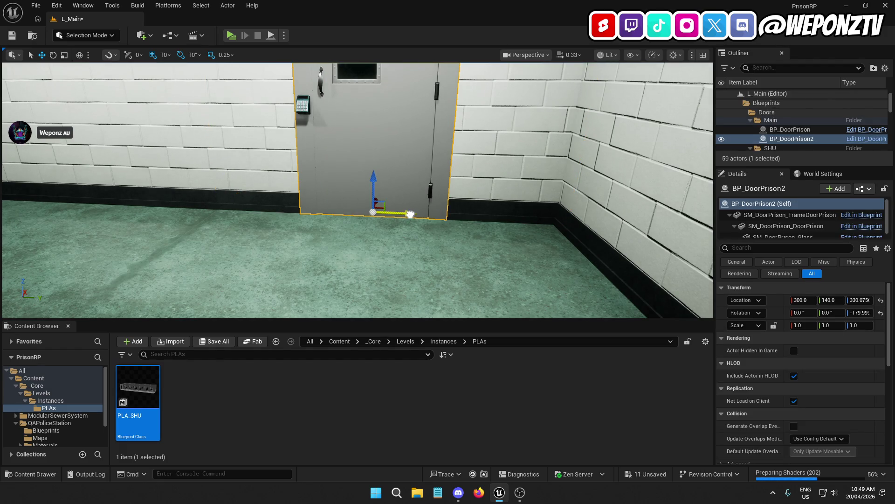
mouse_move(431, 214)
left_mouse_down()
mouse_move(424, 200)
mouse_move(446, 169)
mouse_move(421, 151)
left_mouse_up()
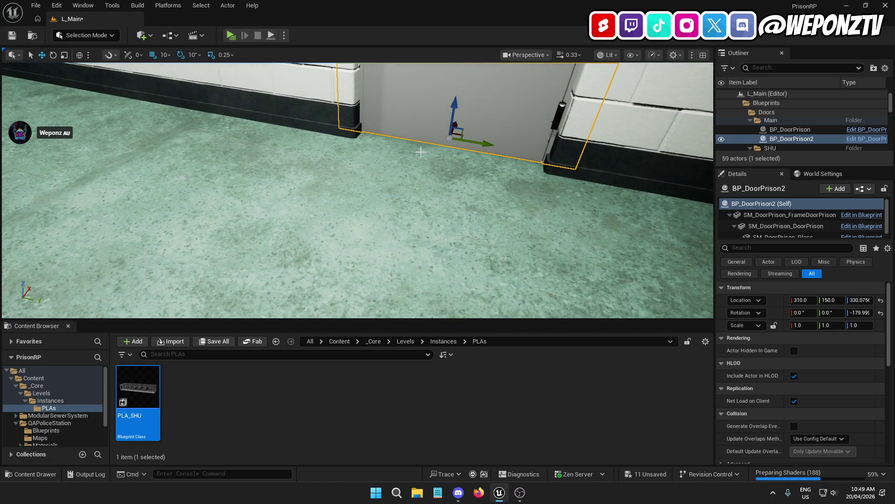
left_click_drag(458, 123, 398, 135)
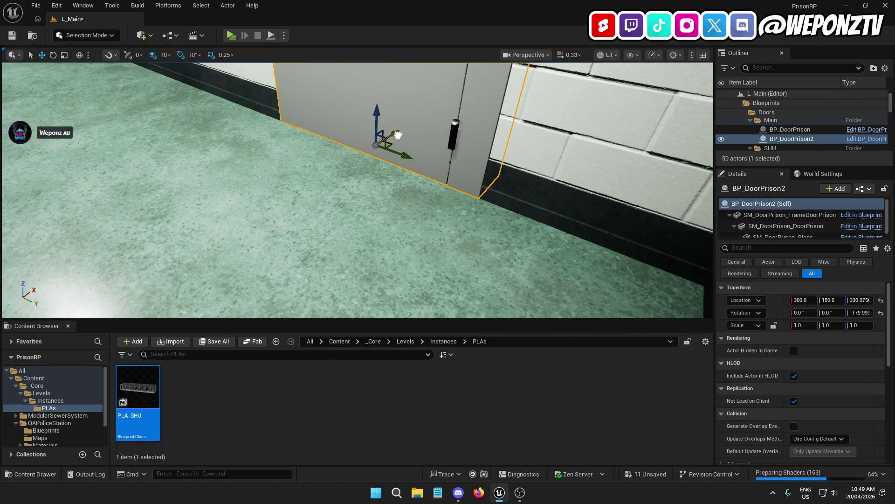
left_click_drag(432, 170, 450, 160)
Inspect the hallway corner pieces, SM_Wall_3m_door3 and ceiling SM_Ceiling_3m15
left_click(453, 159)
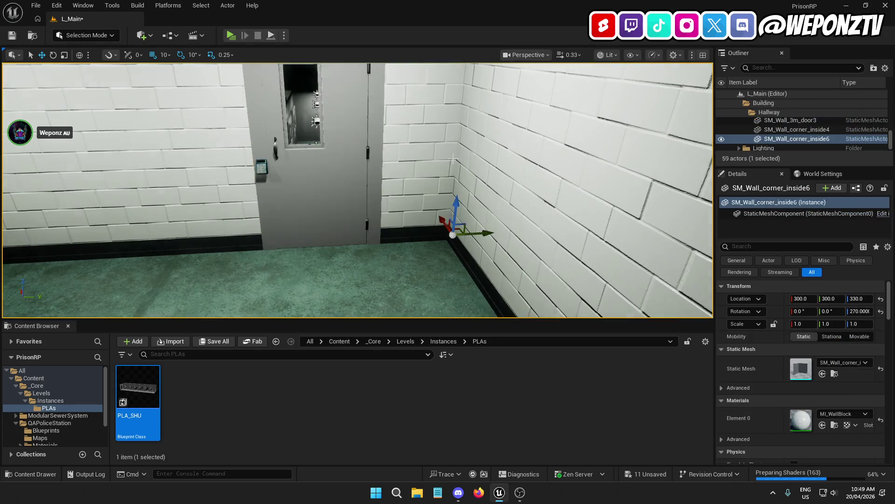
left_click(445, 160)
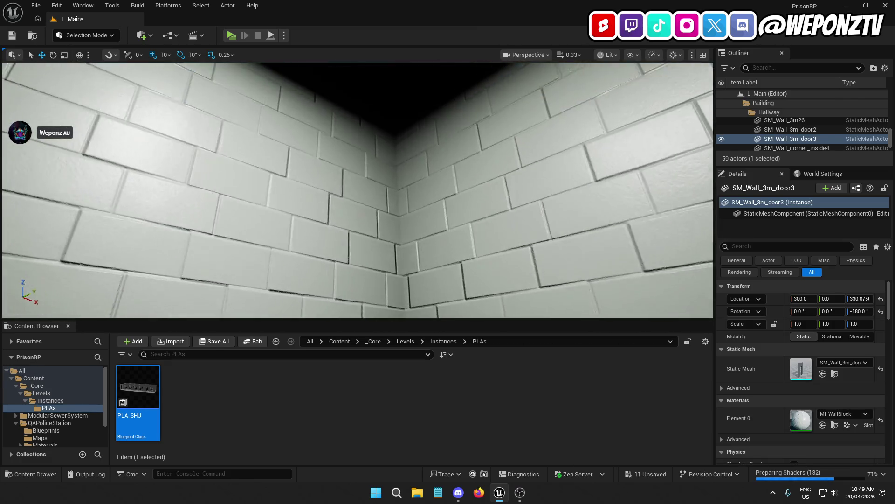
left_click_drag(357, 191, 404, 190)
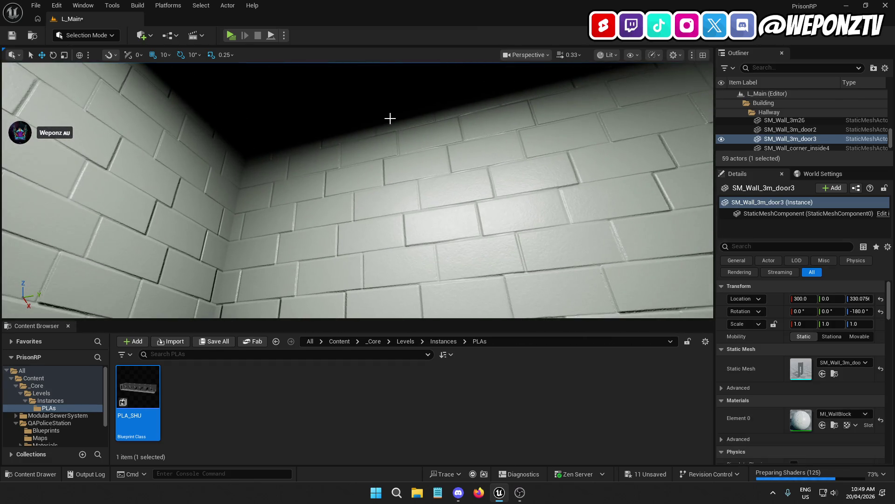
left_click(337, 98)
left_click_drag(337, 98, 373, 84)
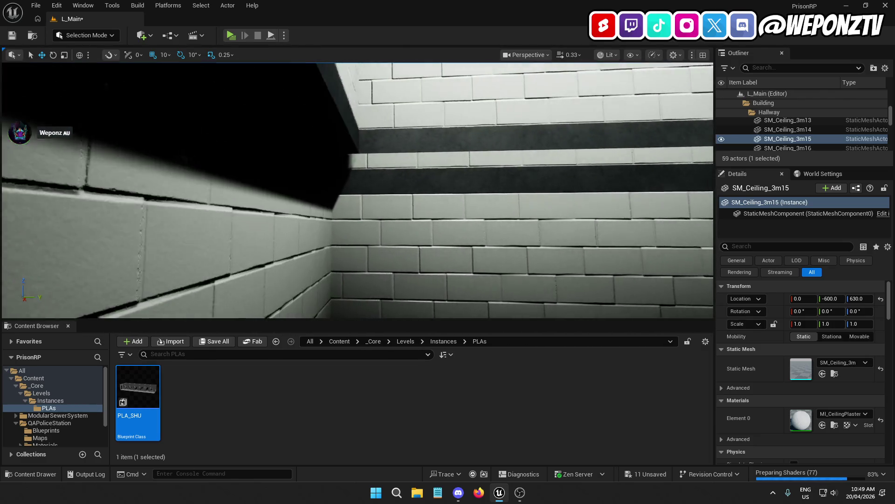
Slide the stairwell wall SM_Stairs_walls2 from Y -300 to -320 and inspect the seam
left_click(466, 234)
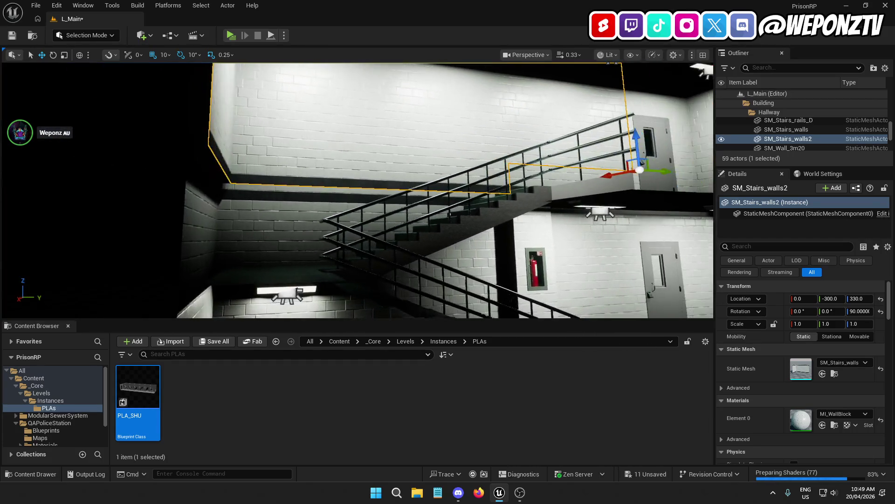
left_click_drag(652, 174, 644, 174)
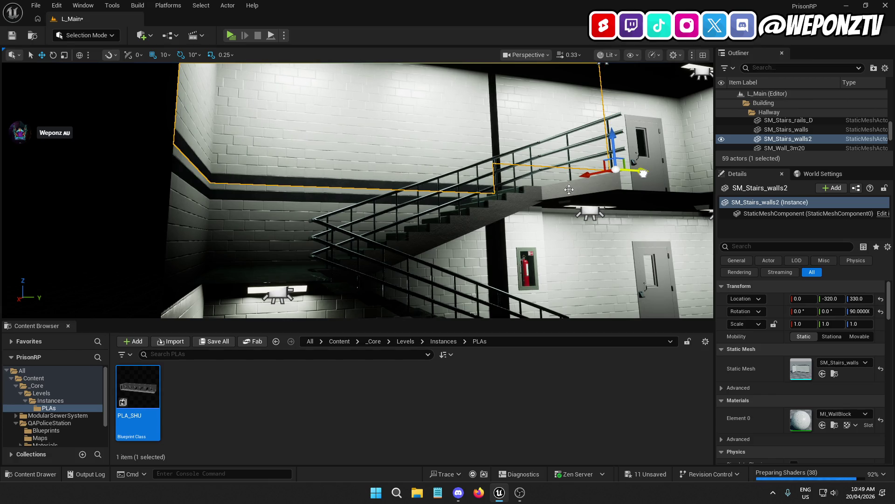
left_click_drag(569, 189, 575, 152)
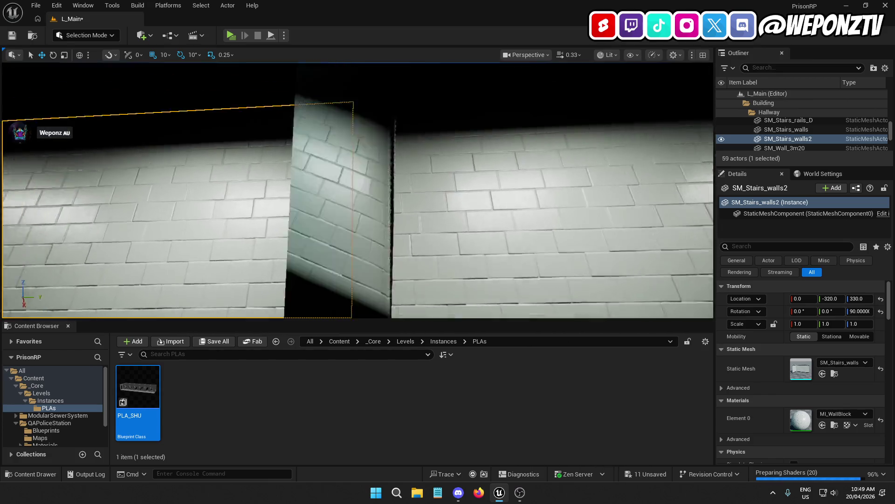
left_click_drag(428, 157, 428, 157)
left_click(429, 158)
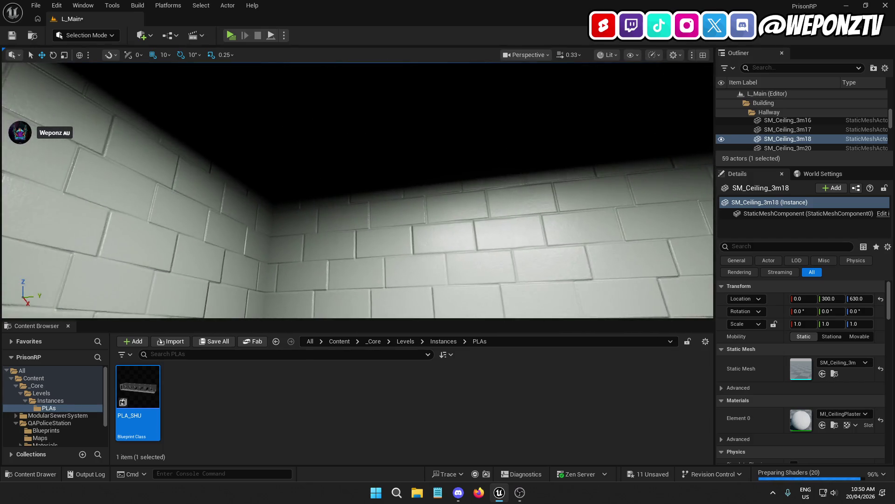
Select ceiling SM_Ceiling_3m15 with the other hallway ceiling pieces and BP_CeilingLampPrison lamps
left_click_drag(365, 146, 366, 146)
left_click(326, 146)
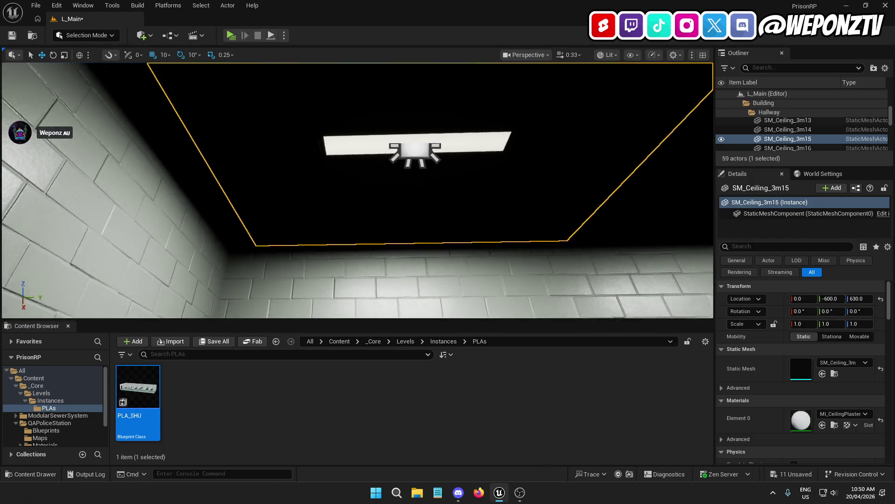
left_click_drag(268, 103, 269, 103)
left_click(271, 89, "ctrl")
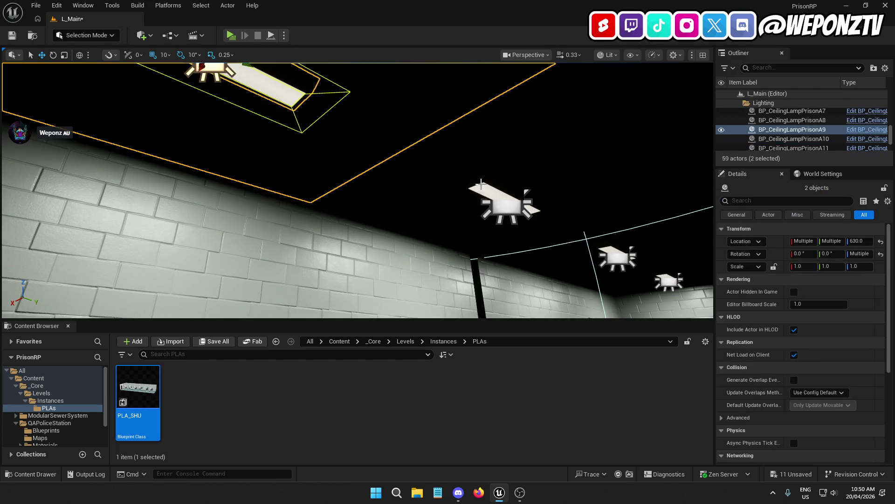
left_click(501, 200, "ctrl")
left_click(433, 195, "ctrl")
left_click(611, 257, "ctrl")
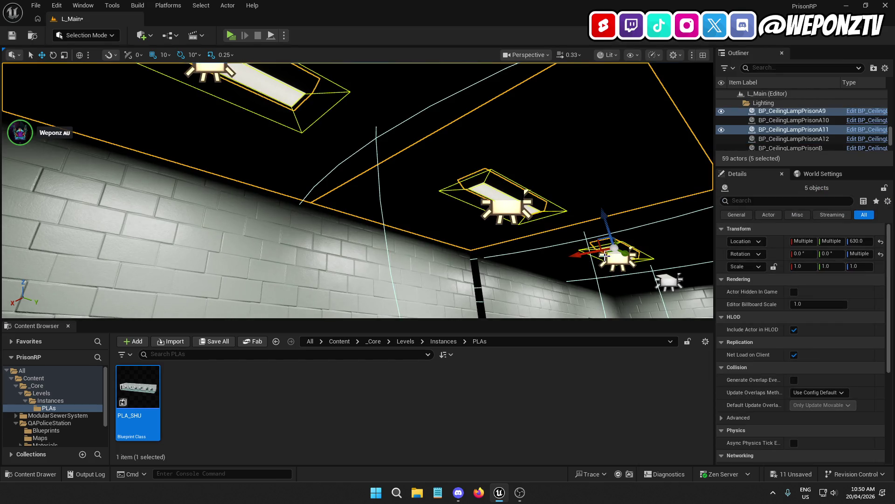
left_click(557, 259, "ctrl")
left_click(672, 283, "ctrl")
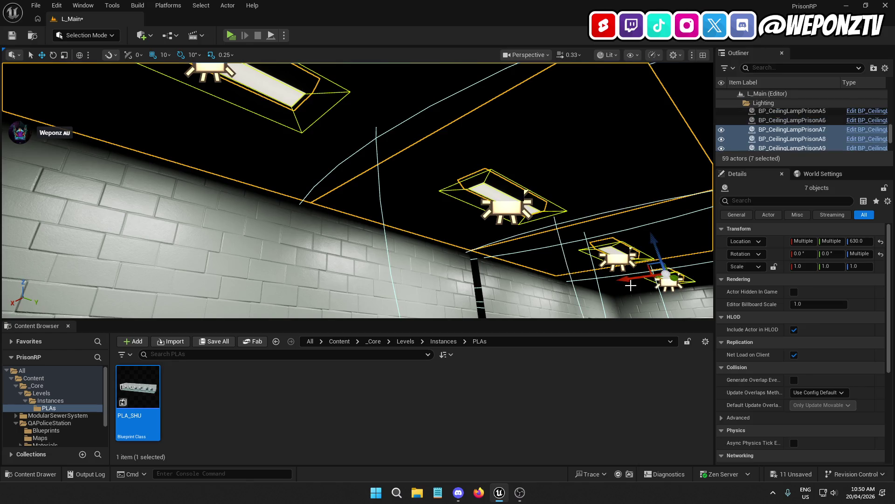
left_click(669, 282, "ctrl")
Shift the selection 20 units along Y so SM_Ceiling_3m15 reaches -620, then check the stairwell wall corner
mouse_move(505, 194)
left_mouse_down()
mouse_move(499, 201)
mouse_move(506, 194)
left_mouse_up()
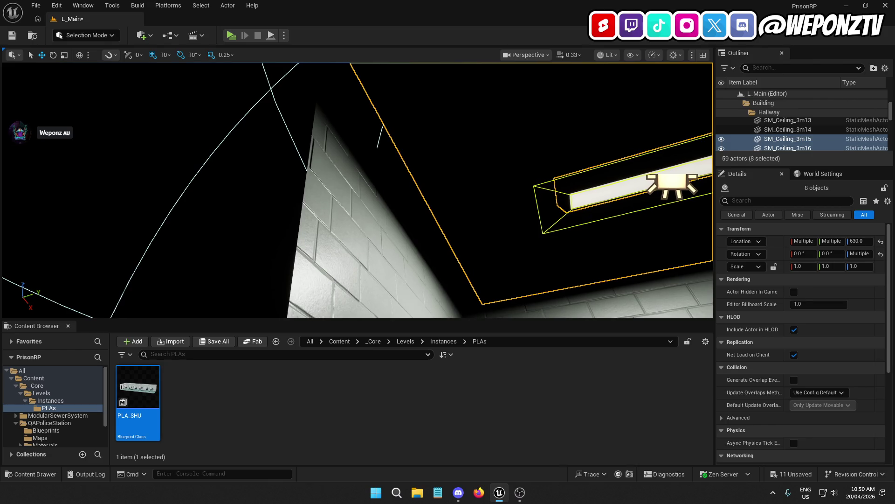
right_click(635, 140)
mouse_move(636, 140)
left_mouse_down()
mouse_move(621, 168)
mouse_move(672, 149)
mouse_move(653, 147)
left_mouse_up()
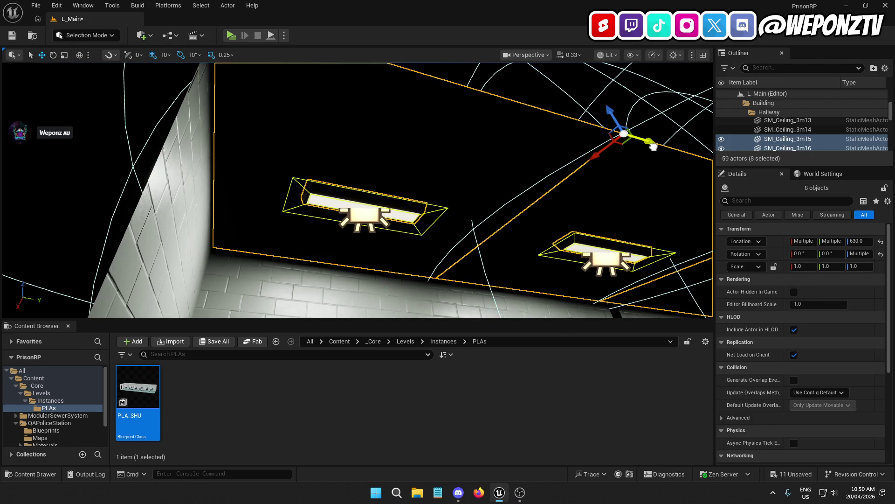
left_click_drag(571, 202, 536, 226)
left_click(468, 187)
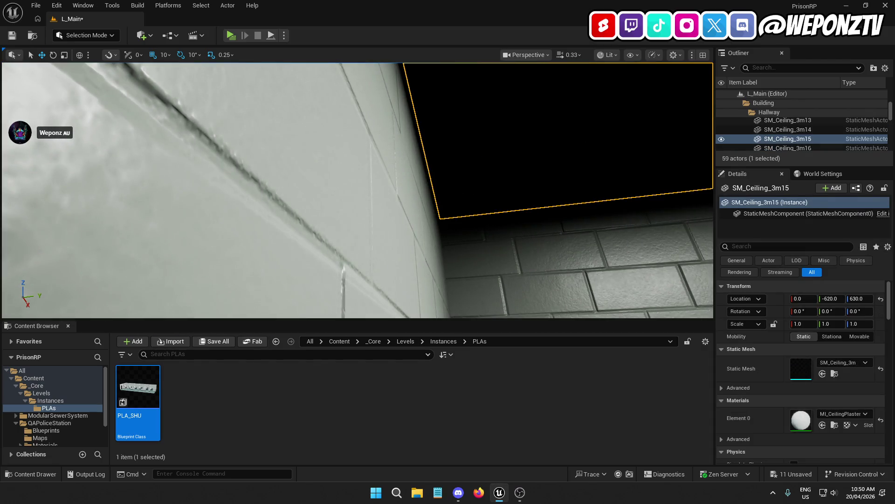
left_click_drag(434, 211, 412, 196)
left_click(412, 195)
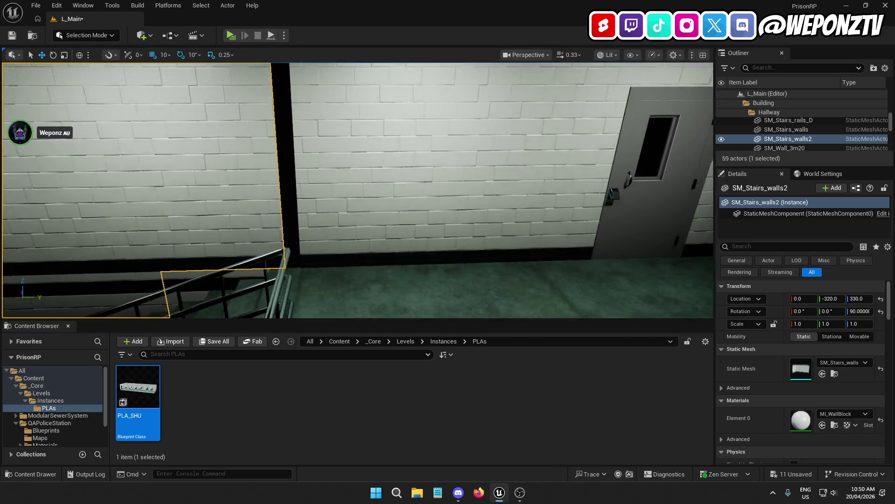
Move hallway wall SM_Wall_3m22 20 units along Y to -320, undoing the stray door move
left_click(401, 228)
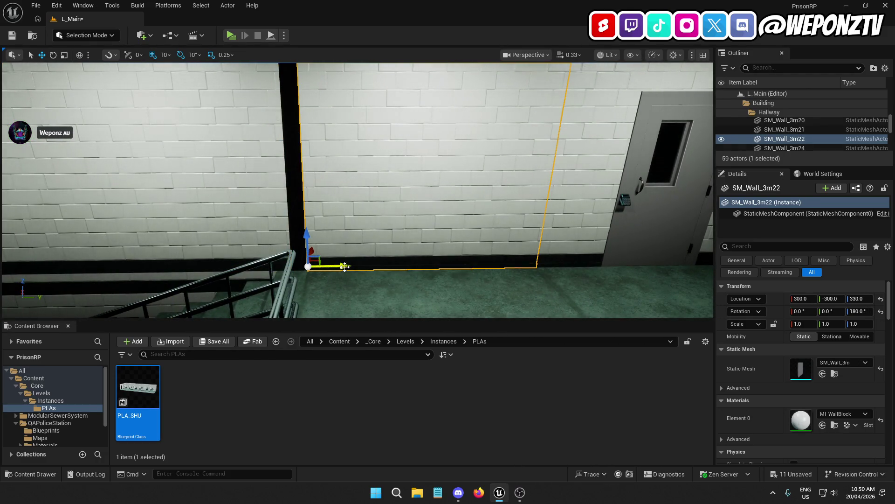
left_click_drag(344, 266, 331, 266)
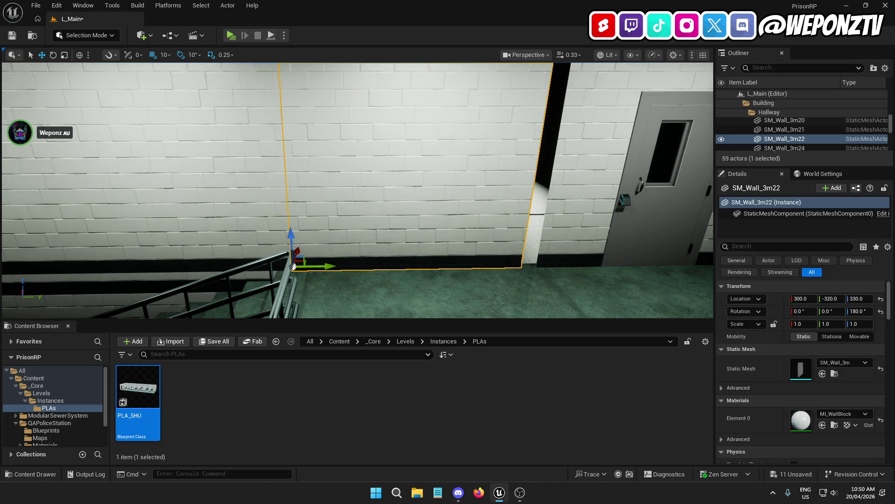
left_click(567, 253)
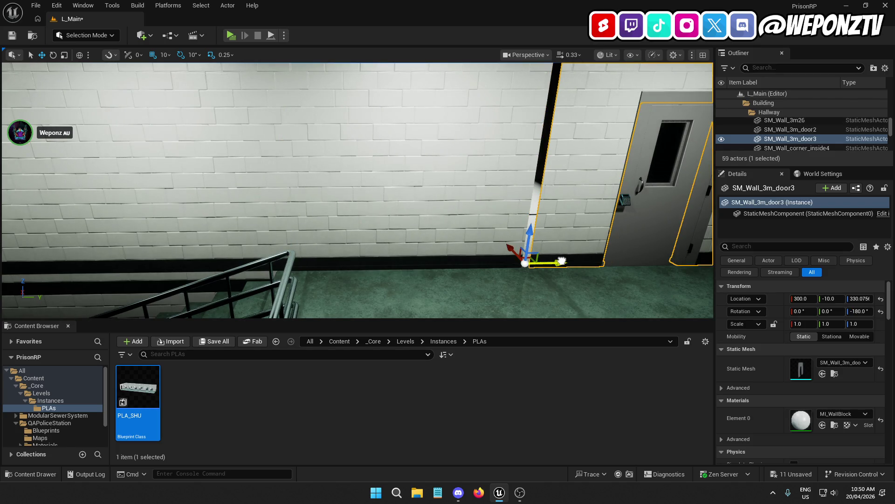
key("ctrl+z")
Frame the prison door and its wall, and inspect the left wall SM_Wall_3m24
left_click(652, 228, "ctrl")
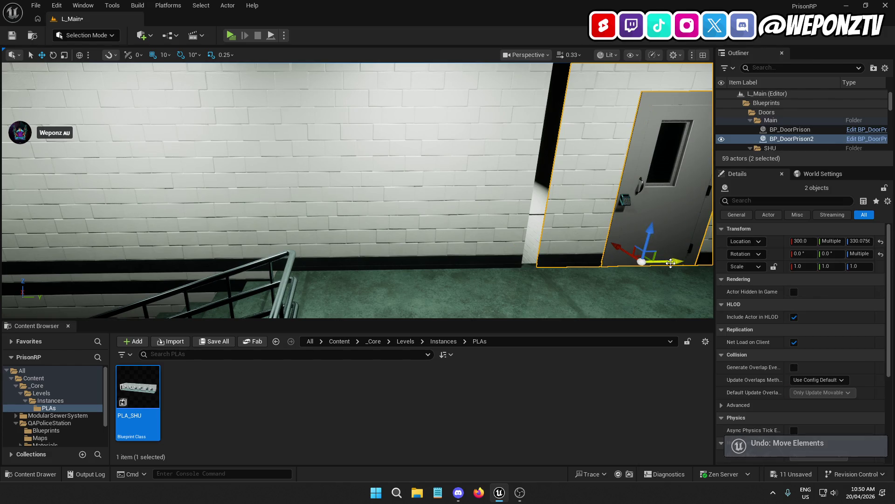
key("f")
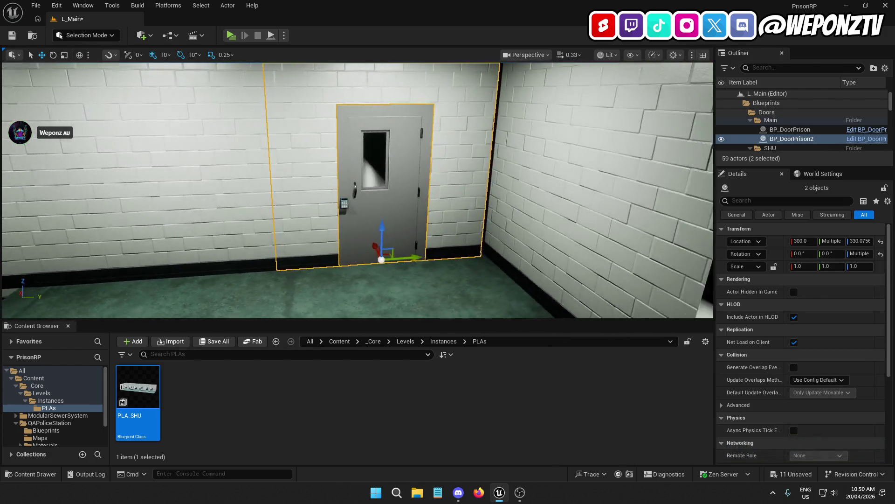
mouse_move(357, 196)
left_mouse_down()
mouse_move(357, 177)
mouse_move(420, 186)
mouse_move(513, 182)
mouse_move(410, 192)
mouse_move(513, 210)
mouse_move(532, 237)
left_mouse_up()
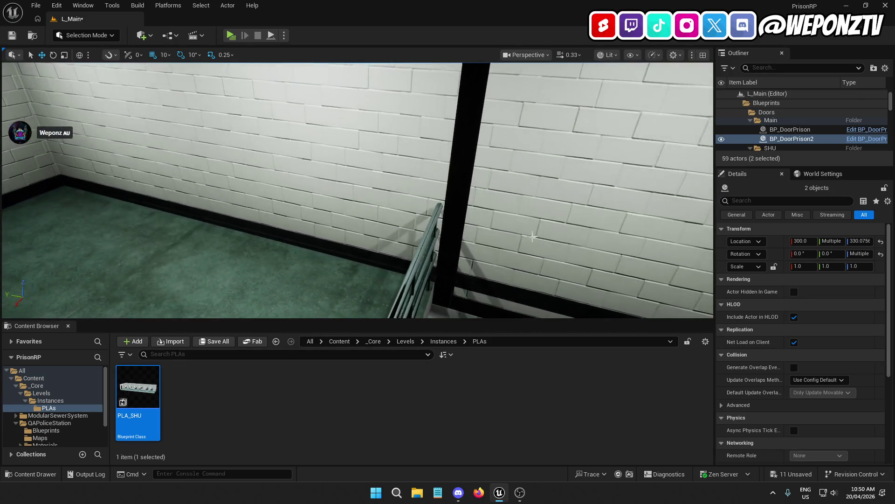
left_click(262, 215)
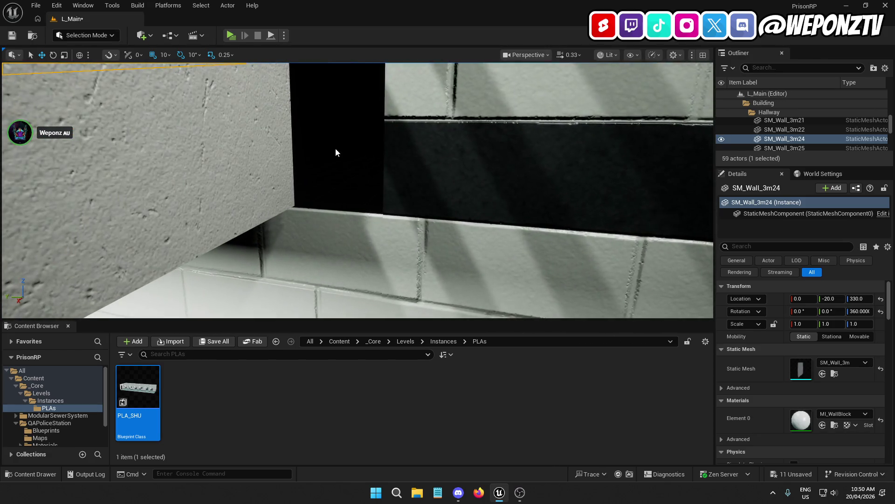
left_click(335, 153)
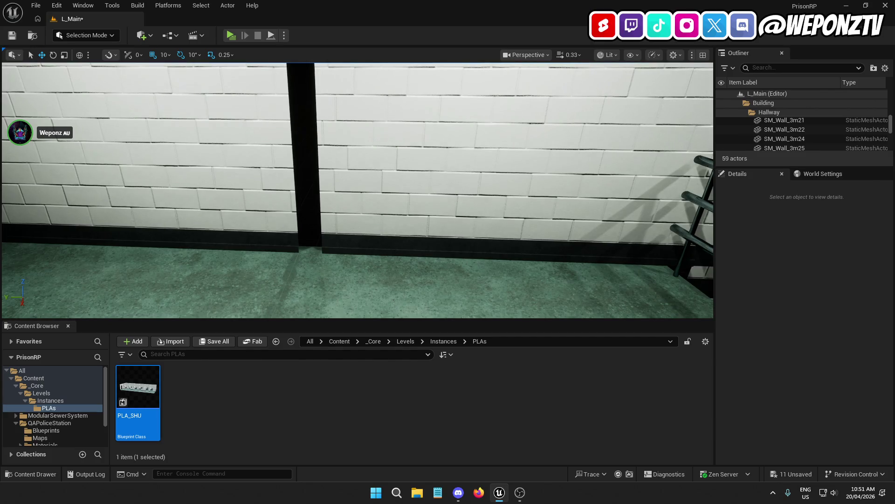
Slide corner wall SM_Wall_corner_inside6 along Y from 300 to 280, then select the two floor pieces
left_click(149, 154)
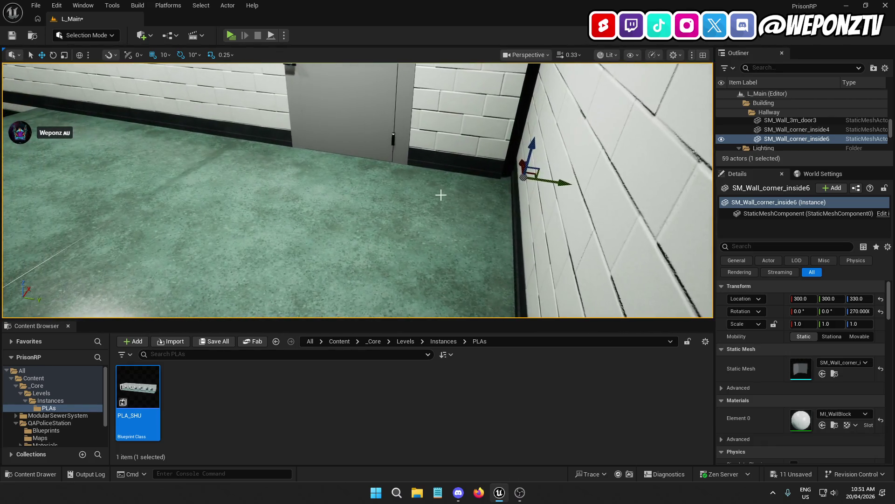
left_click_drag(567, 182, 554, 182)
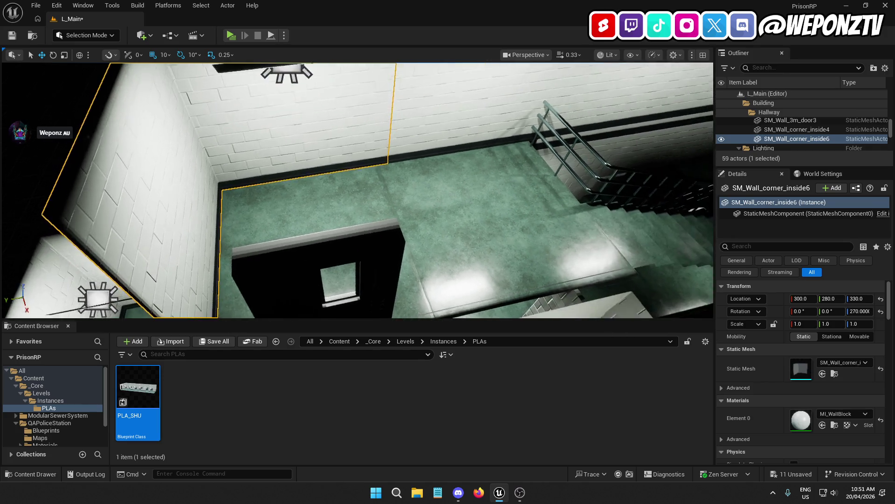
left_click(327, 196)
left_click(519, 203, "ctrl")
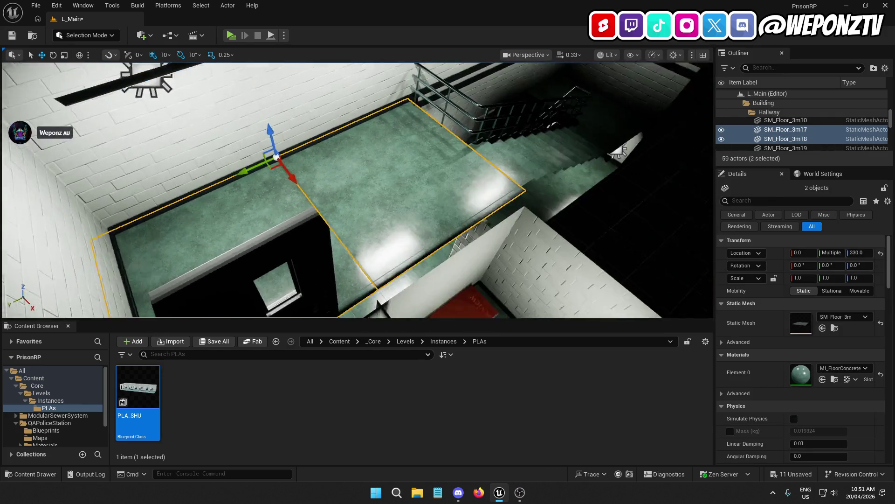
Check the stairs and ceilings SM_Ceiling_3m15, 3m18, 3m20 and 3m13, then select the LI_SHU instance
left_click(523, 194, "ctrl")
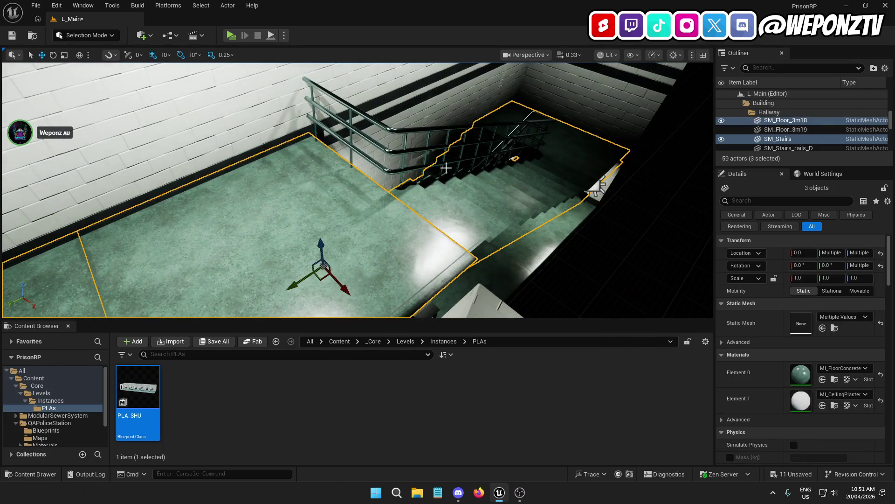
left_click(399, 132, "ctrl")
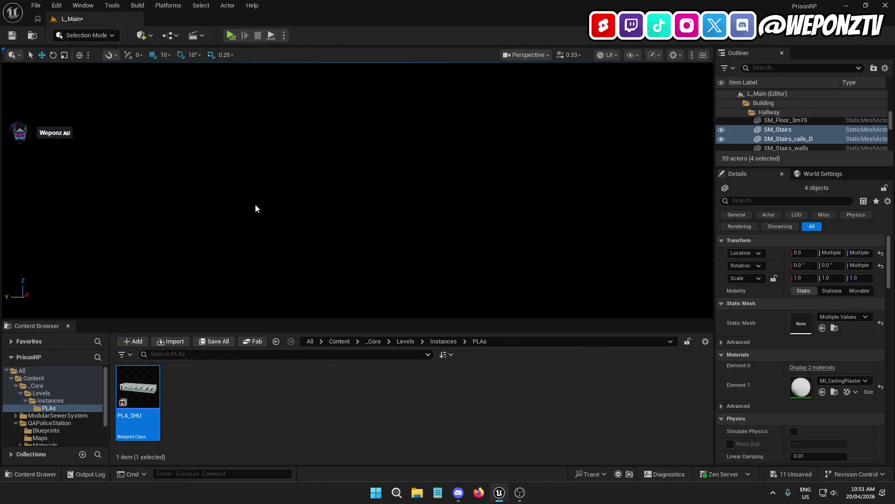
left_click(259, 183)
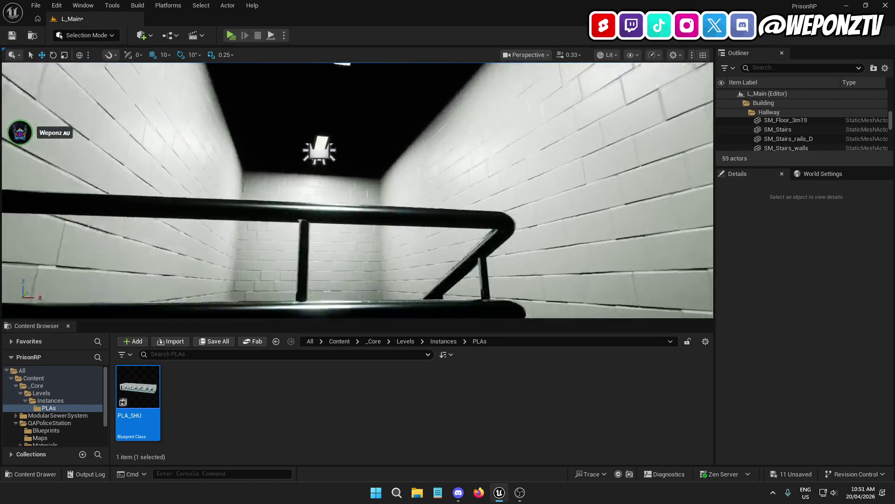
left_click(250, 182)
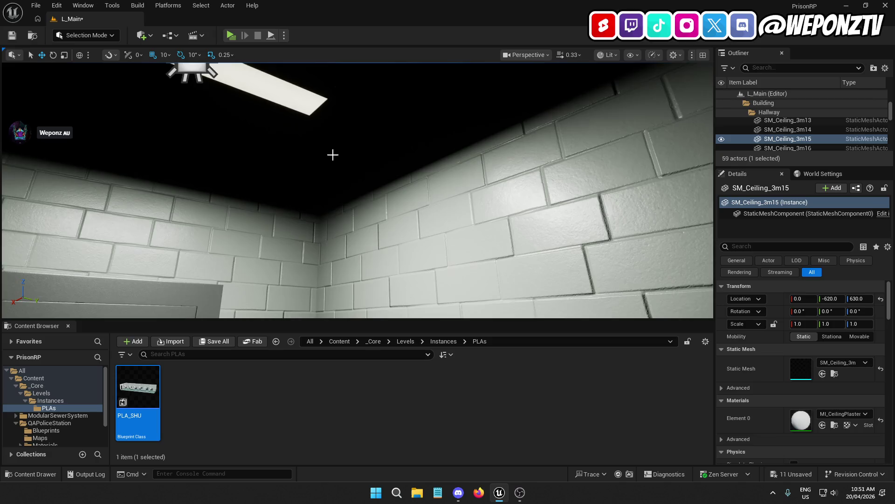
left_click(331, 154)
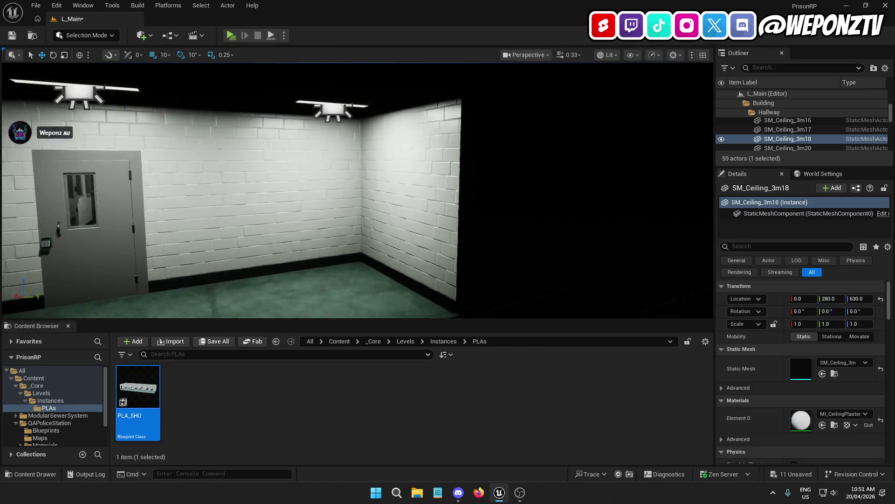
left_click(388, 135)
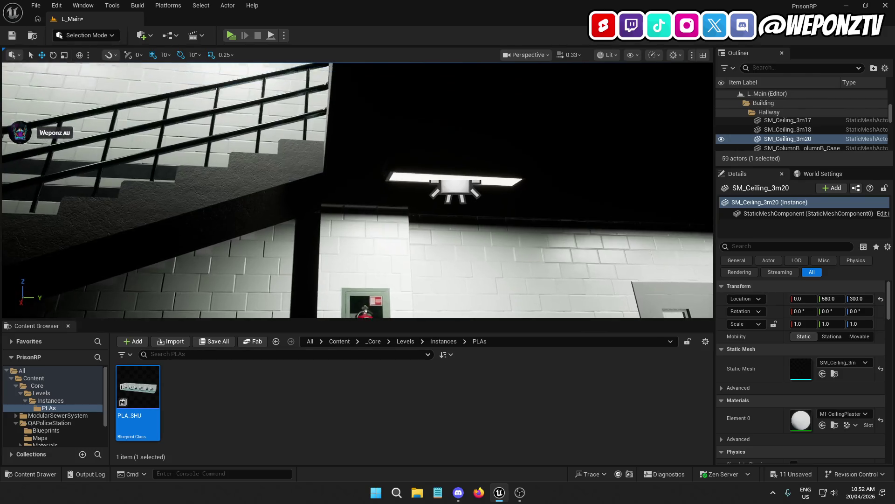
left_click(404, 148)
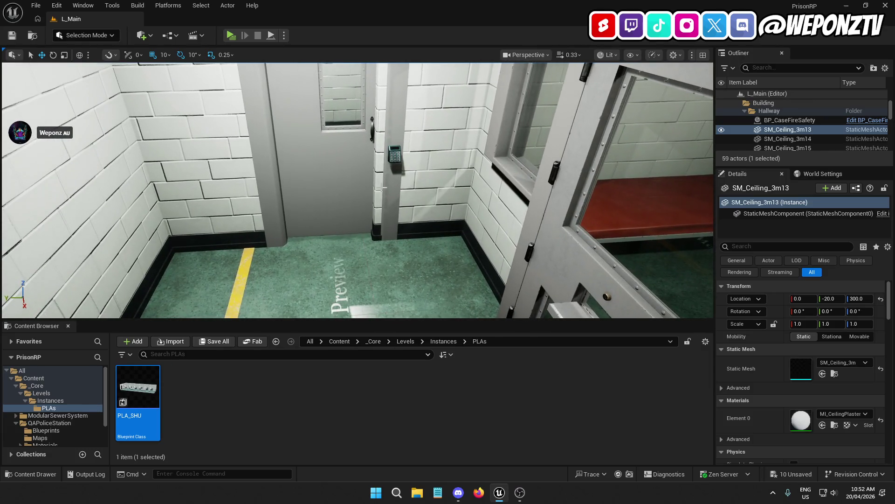
left_click(382, 188)
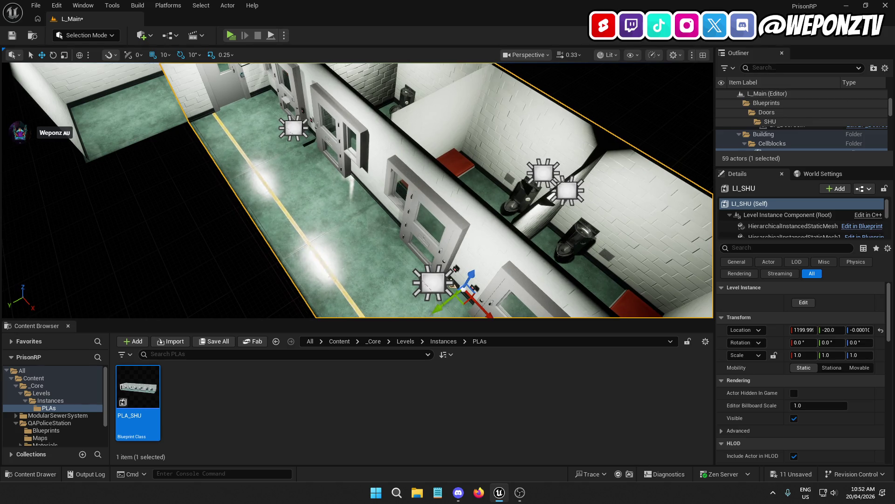
Inspect cell ceiling lamps BP_CeilingLampPrisonB10, B9, B6 and B5
key("Escape")
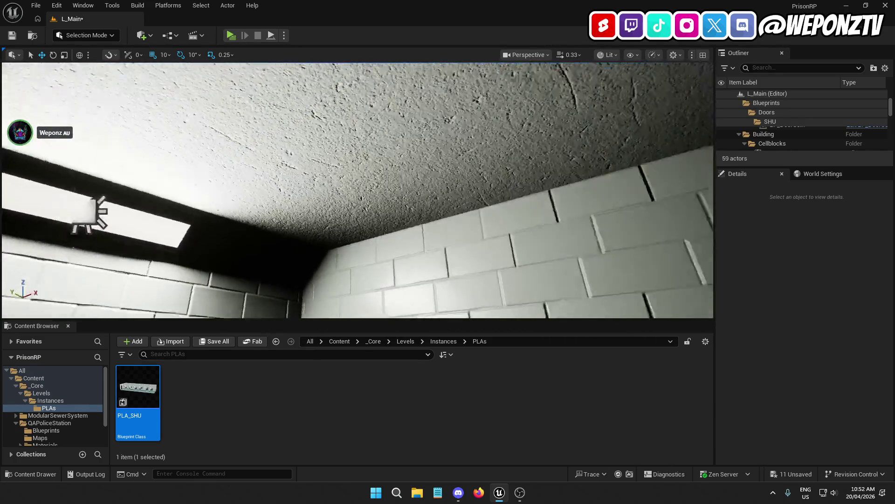
left_click(322, 139)
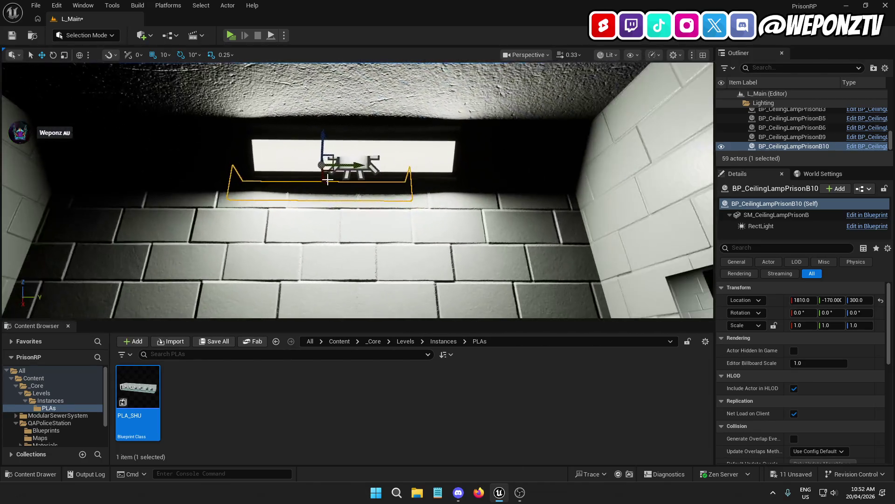
left_click(384, 160)
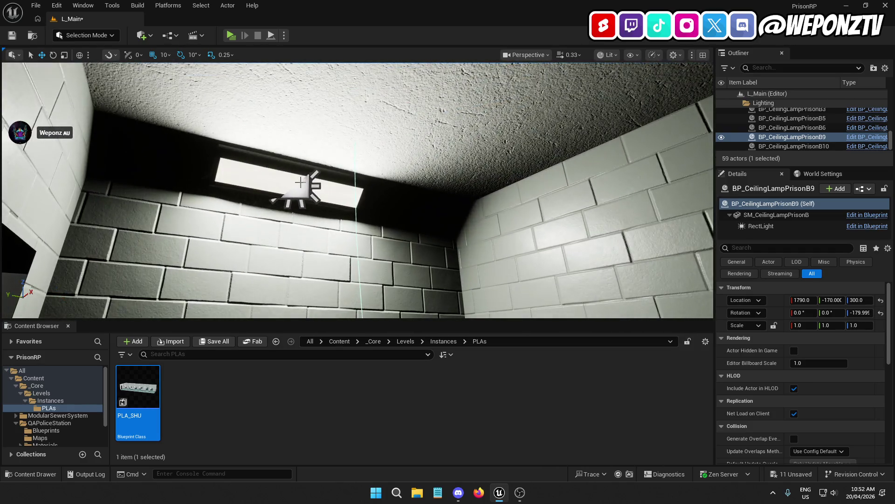
left_click(278, 176)
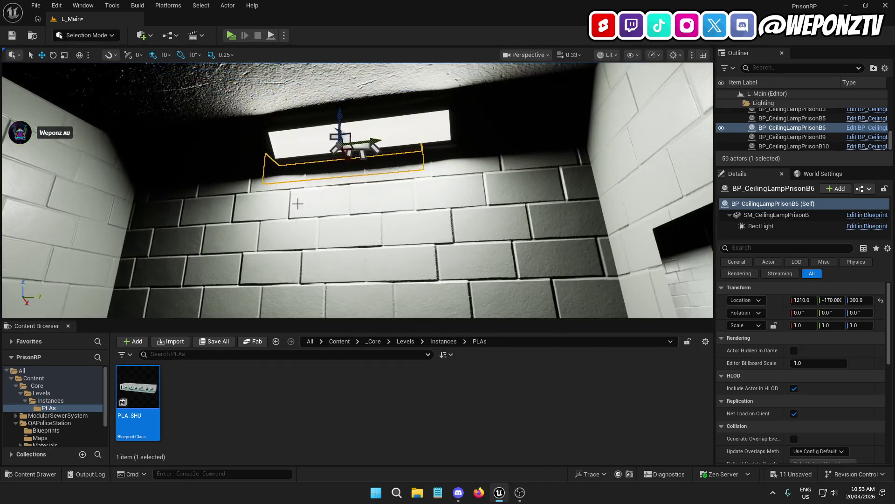
left_click(373, 137)
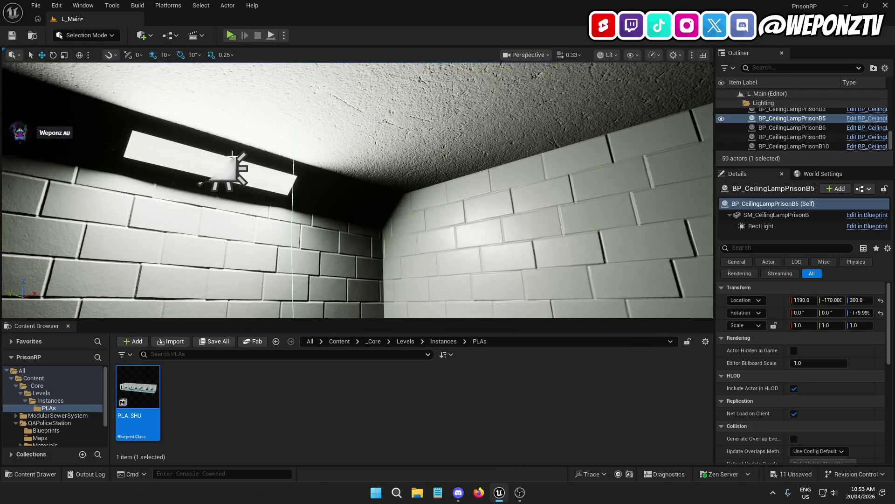
Move lamps BP_CeilingLampPrisonB2 and BP_CeilingLampPrisonB from Y -150 to -170
left_click(217, 162)
left_click_drag(177, 146, 205, 151)
mouse_move(327, 210)
left_mouse_down()
mouse_move(280, 195)
mouse_move(196, 201)
mouse_move(246, 178)
left_mouse_up()
left_click(354, 172)
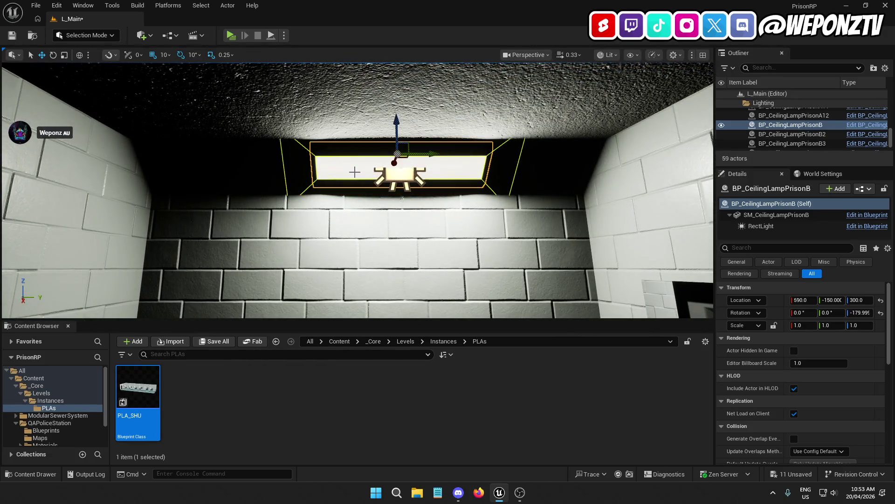
mouse_move(434, 154)
left_mouse_down()
mouse_move(413, 154)
mouse_move(327, 196)
mouse_move(332, 168)
mouse_move(354, 154)
mouse_move(336, 89)
mouse_move(414, 172)
left_mouse_up()
Move ceiling lamp BP_CeilingLampPrisonA5 from Y 150 to 130
left_click(420, 166)
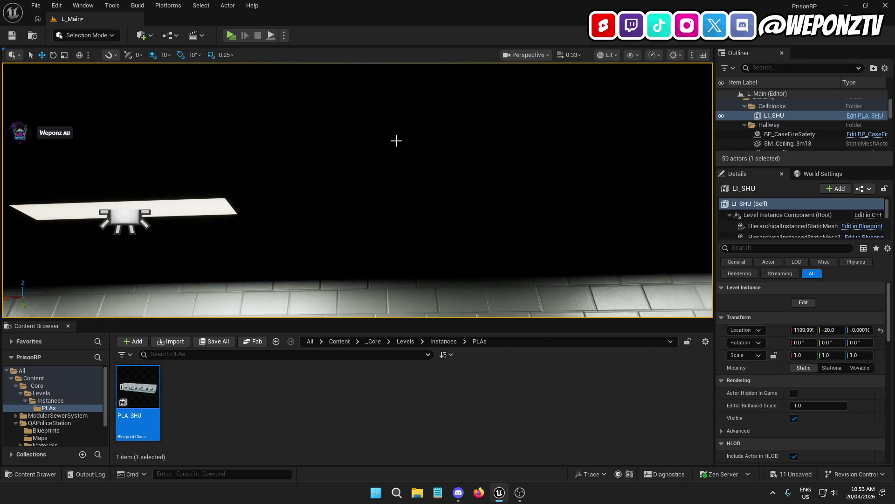
mouse_move(420, 166)
left_mouse_down()
mouse_move(382, 159)
mouse_move(373, 186)
mouse_move(354, 131)
mouse_move(266, 180)
left_mouse_up()
left_click(283, 127)
left_click_drag(283, 126, 238, 140)
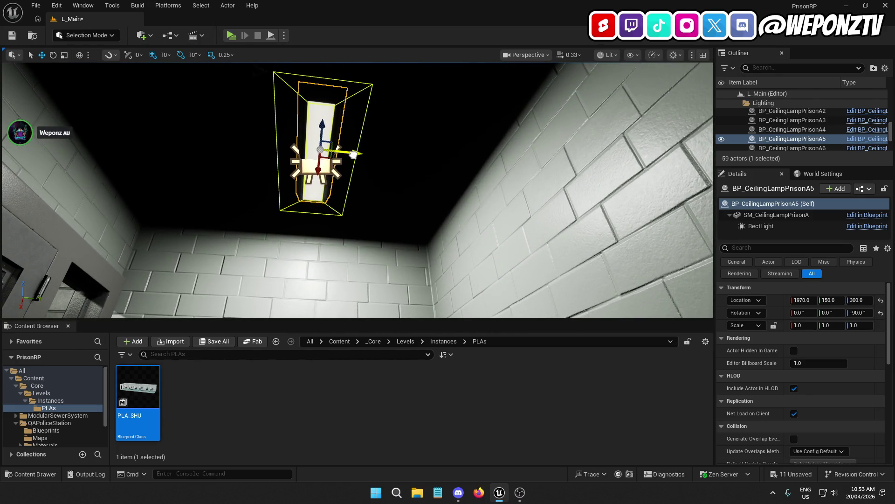
mouse_move(354, 154)
left_mouse_down()
mouse_move(327, 156)
mouse_move(317, 200)
mouse_move(367, 143)
mouse_move(356, 129)
mouse_move(356, 231)
mouse_move(351, 178)
mouse_move(329, 147)
left_mouse_up()
Set lamps BP_CeilingLampPrisonA2 and BP_CeilingLampPrisonA to Y 130, then reselect LI_SHU
left_click(368, 143)
left_click(329, 186)
left_click(328, 148)
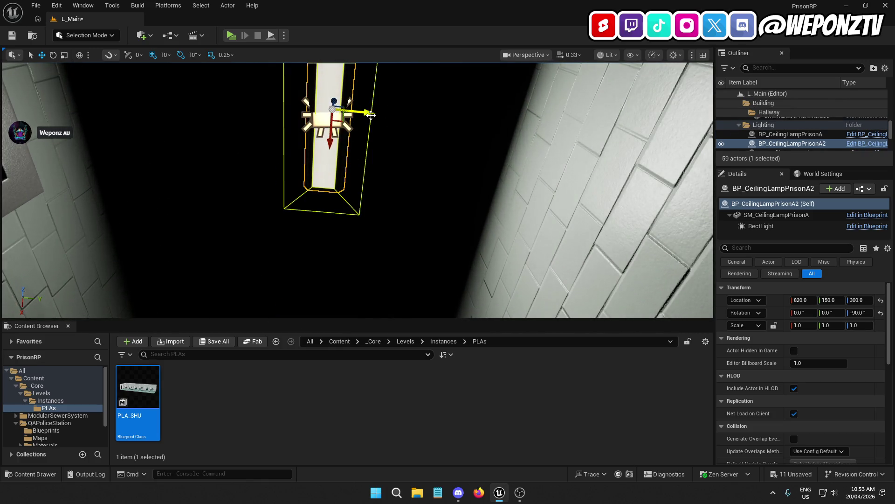
left_click_drag(371, 114, 345, 112)
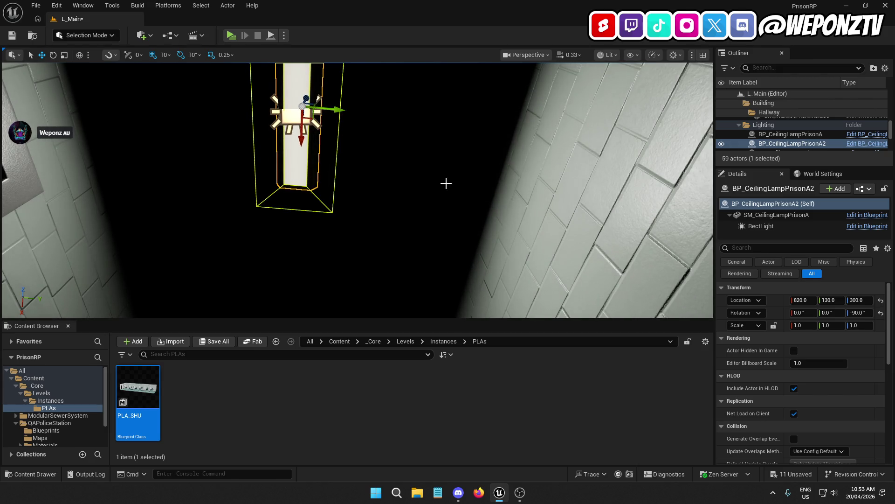
mouse_move(503, 175)
left_mouse_down()
mouse_move(503, 196)
mouse_move(503, 159)
mouse_move(488, 177)
mouse_move(488, 169)
left_mouse_up()
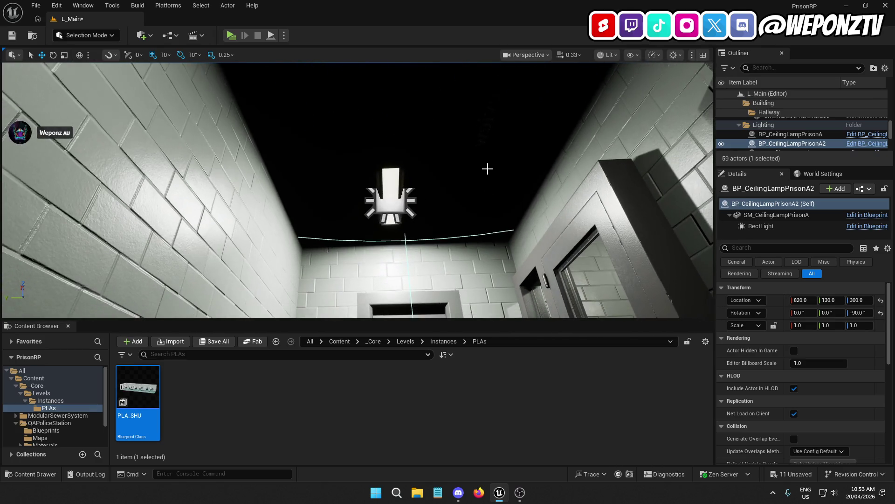
left_click(407, 196)
left_click_drag(355, 191, 375, 192)
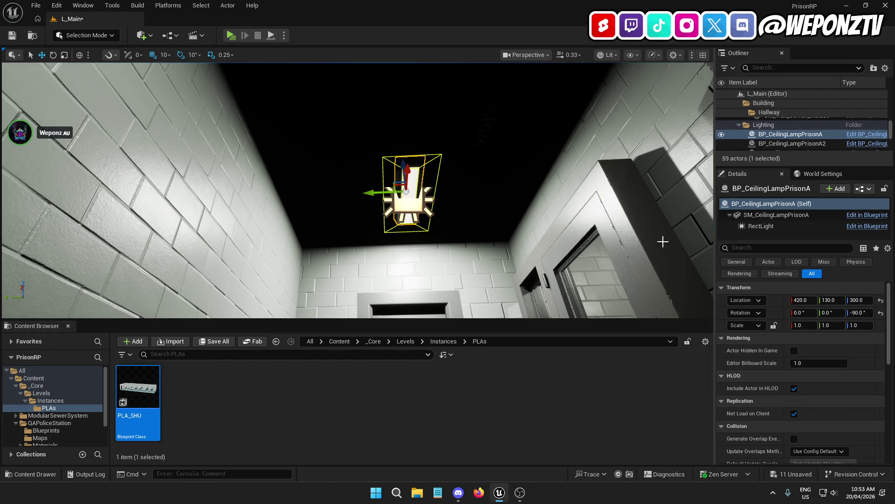
left_click(501, 212)
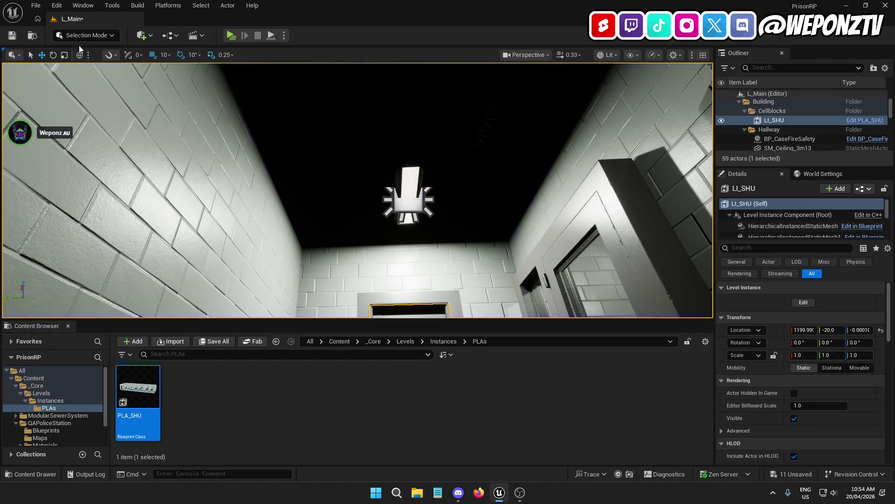
Save the level and begin editing the LI_SHU level instance
left_click(13, 35)
left_click(804, 302)
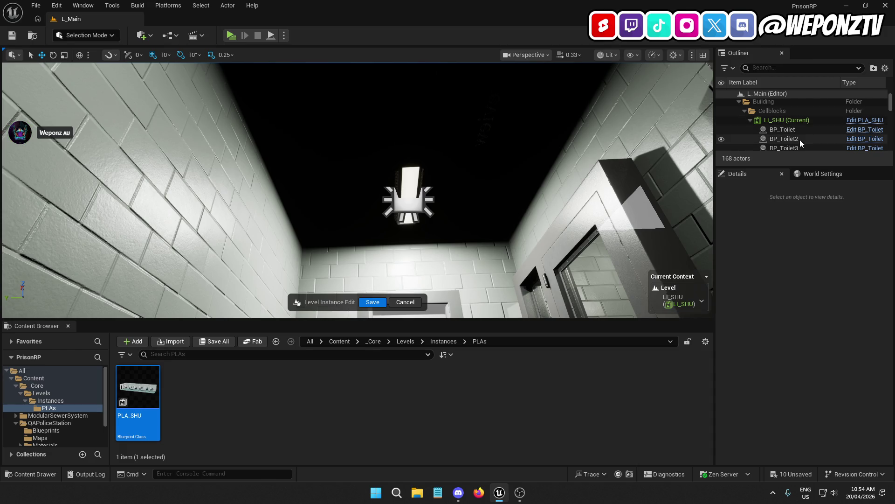
scroll(799, 139, "down", 2)
scroll(800, 139, "down", 4)
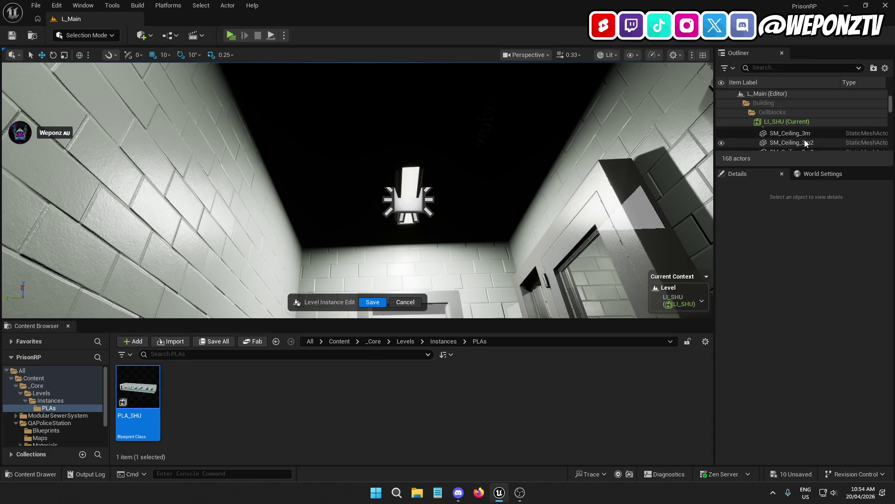
scroll(805, 143, "up", 1)
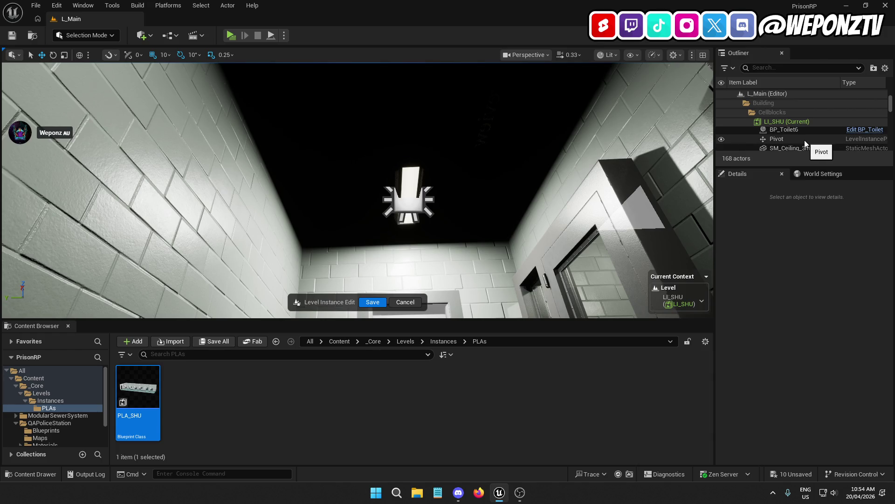
scroll(804, 139, "down", 5)
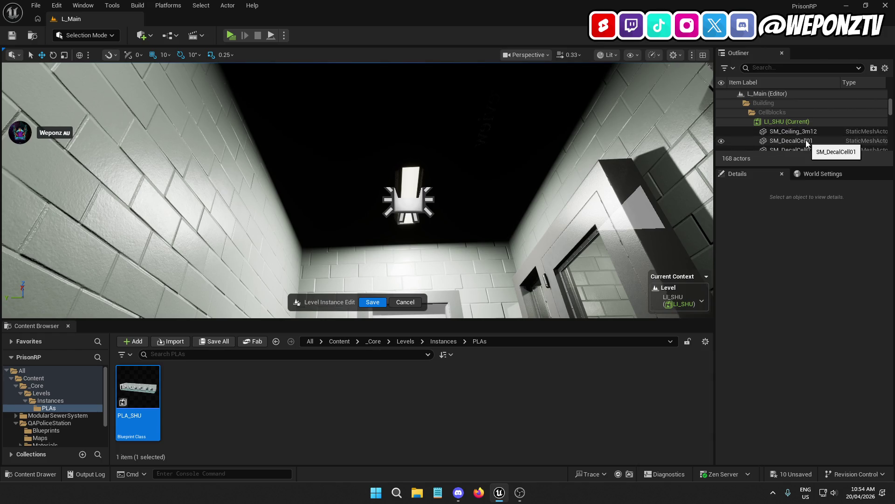
scroll(814, 140, "down", 10)
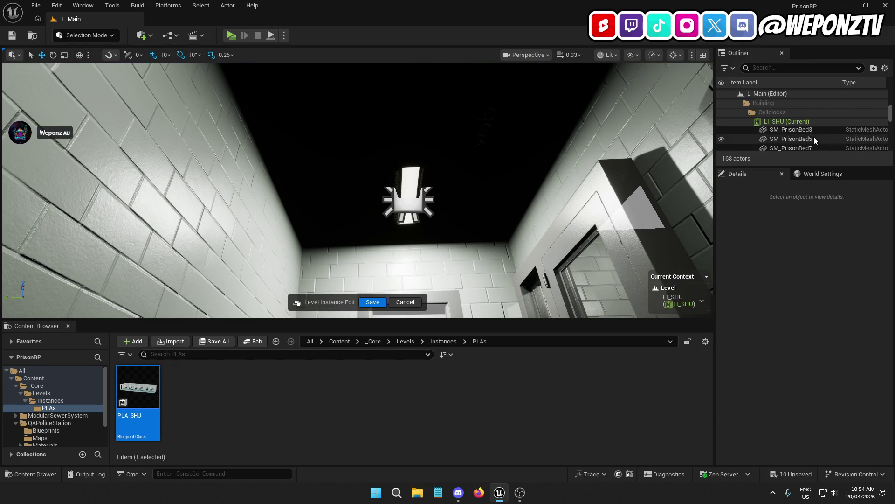
scroll(813, 137, "down", 5)
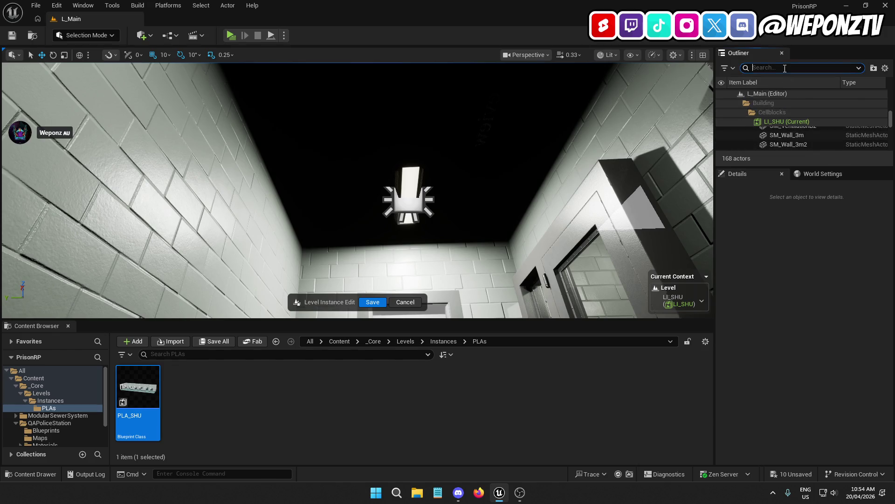
Filter the Outliner for 'ven' and frame the vents SM_VentilationA through B2
type("ven")
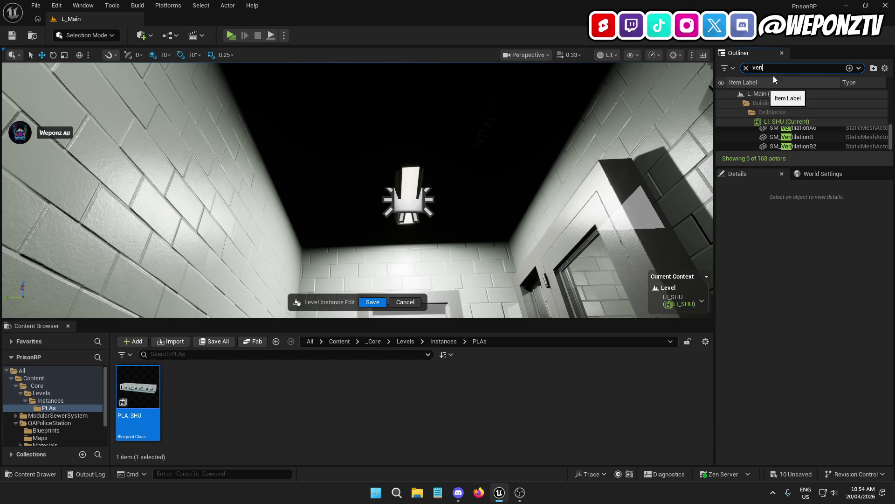
left_click(802, 137)
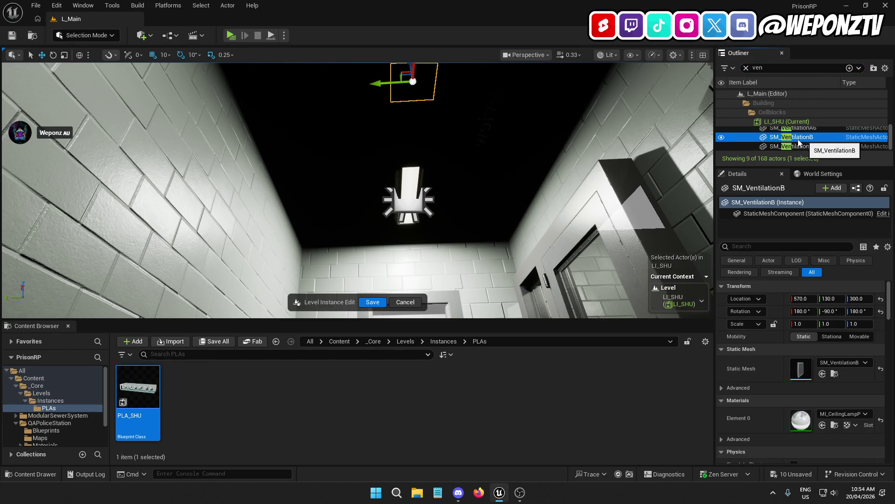
scroll(825, 139, "up", 1)
scroll(822, 132, "up", 2)
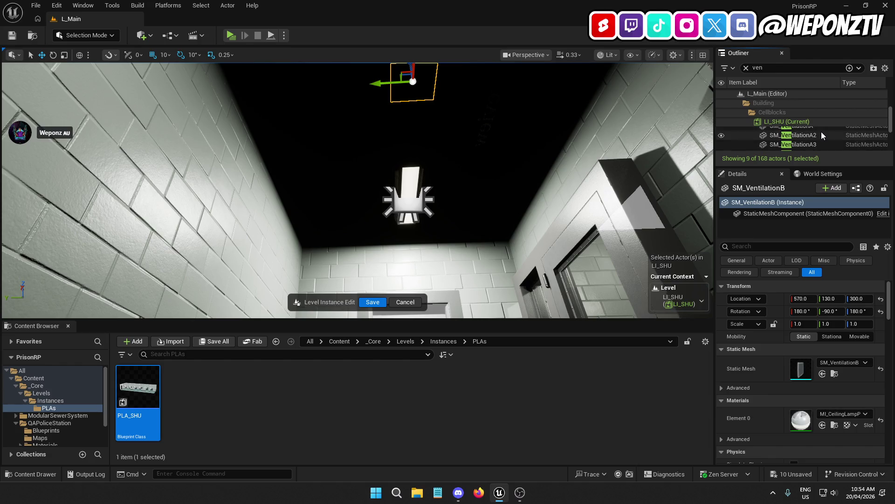
left_click(809, 121)
scroll(811, 131, "down", 3)
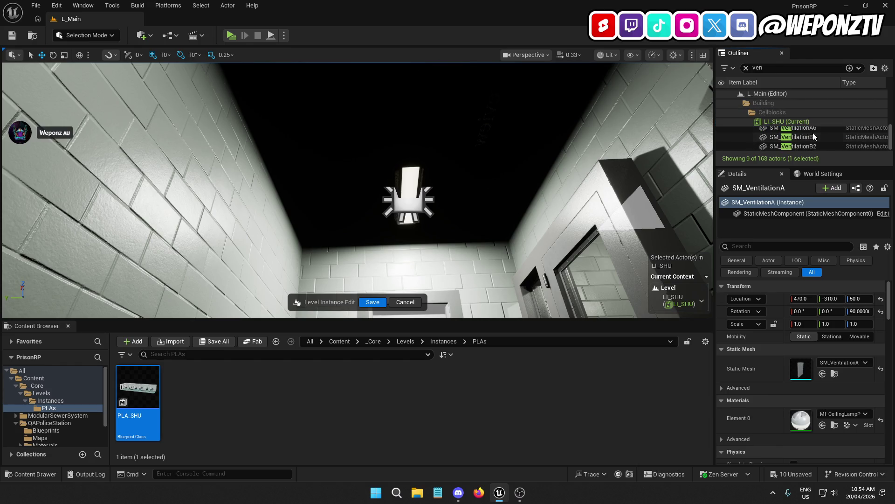
left_click(816, 146, "shift")
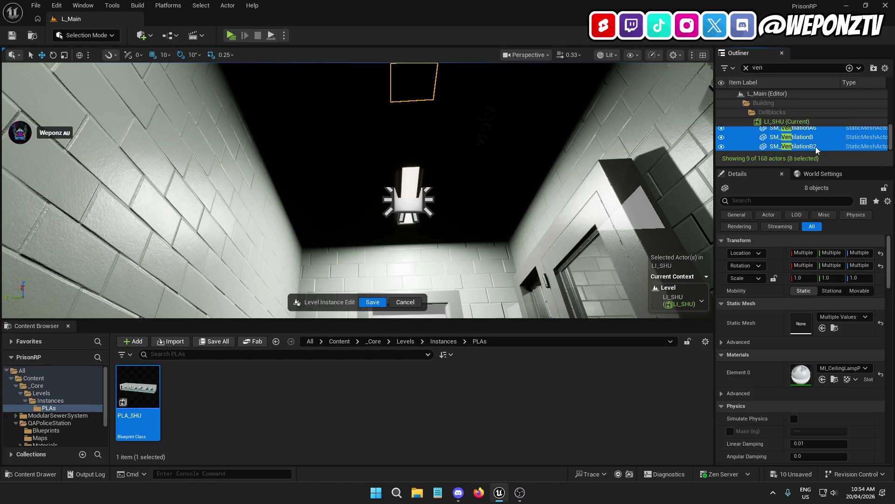
key("f")
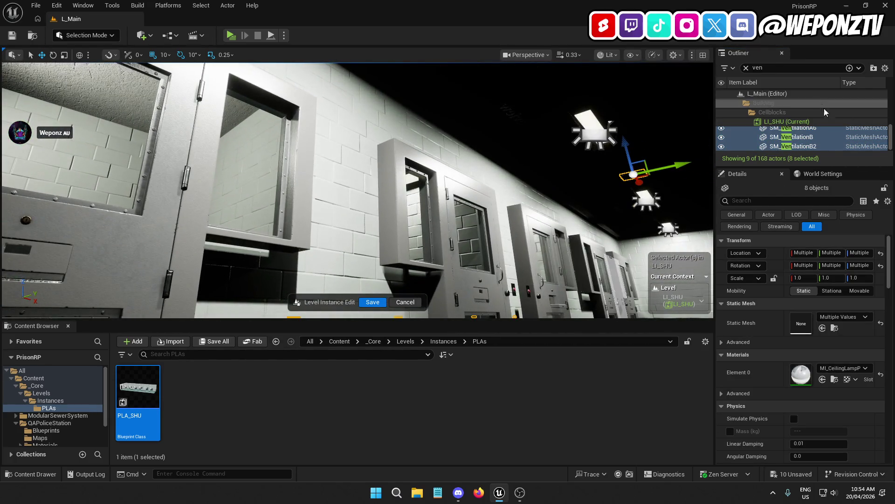
Select SM_VentilationB2 plus a second vent and frame them
left_click(812, 146)
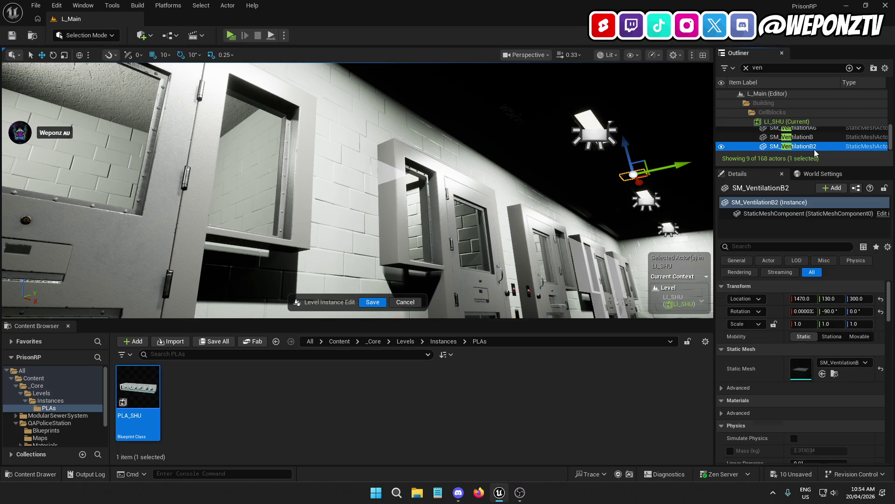
key("f")
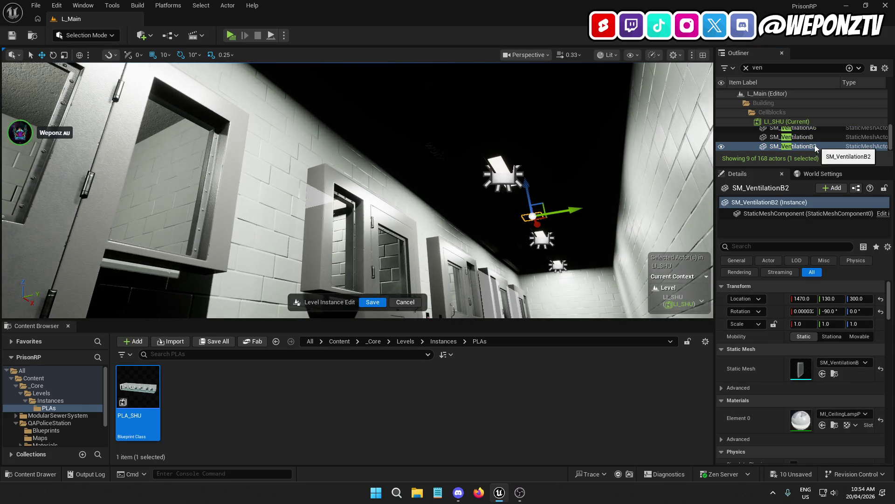
scroll(821, 140, "up", 2)
left_click(838, 139, "ctrl")
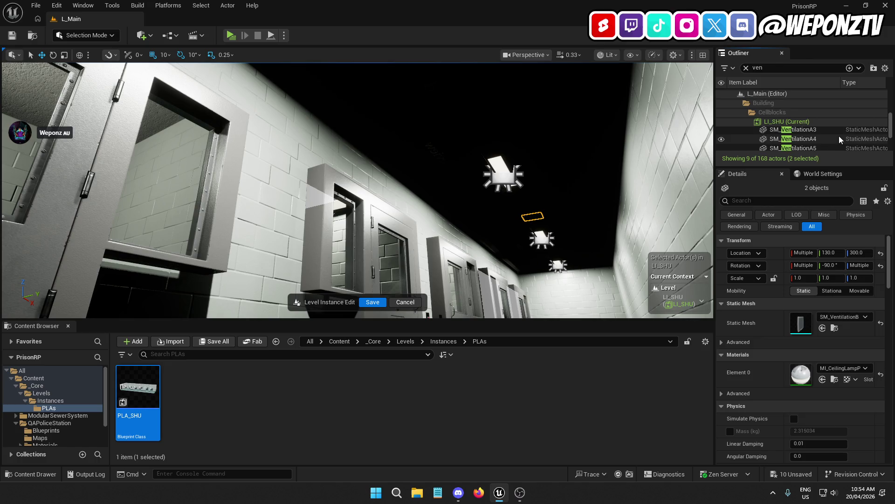
scroll(839, 135, "down", 2)
scroll(838, 135, "down", 1)
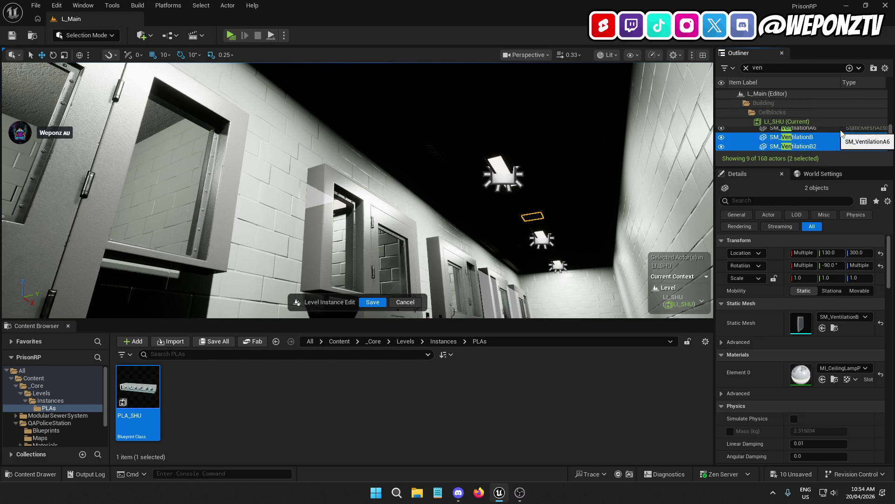
key("f")
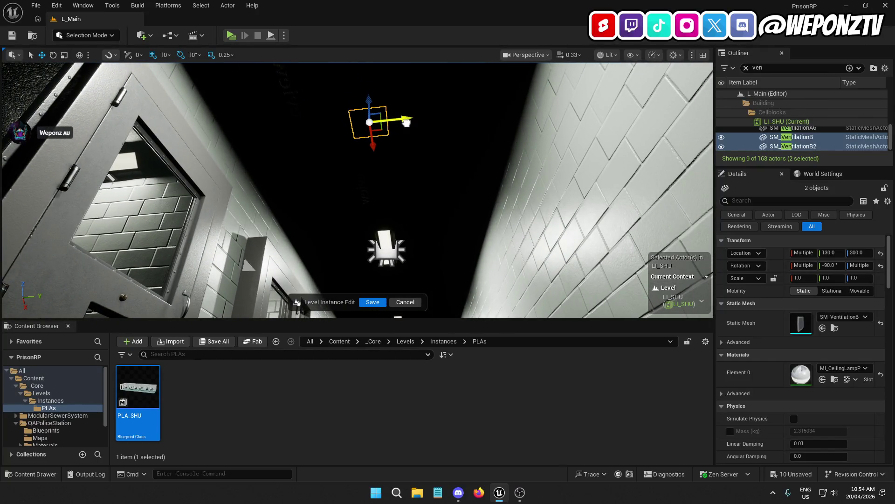
Nudge the two selected vents along Y, trying 130 and then 120
left_click_drag(406, 122, 397, 123)
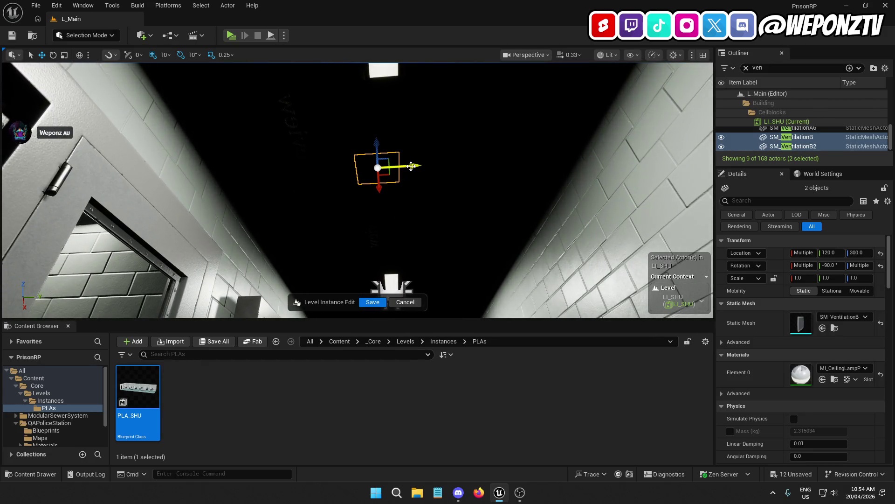
left_click_drag(411, 166, 422, 167)
left_click_drag(425, 224, 426, 186)
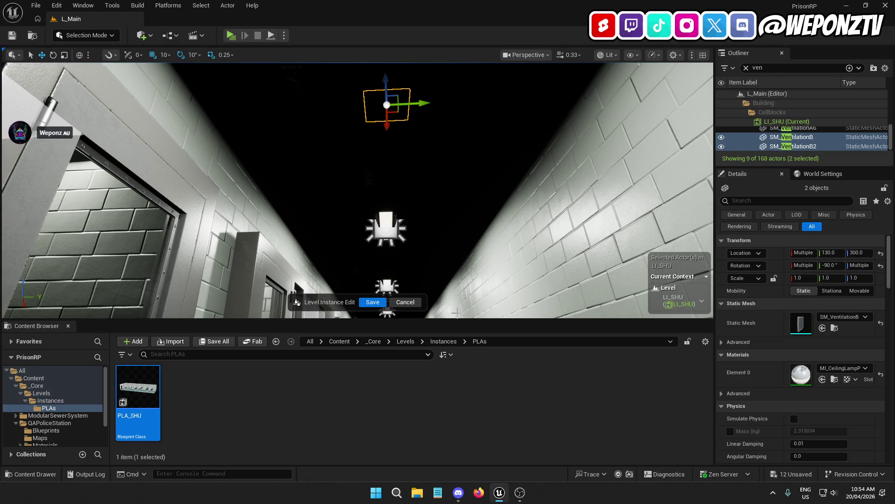
left_click_drag(422, 105, 412, 105)
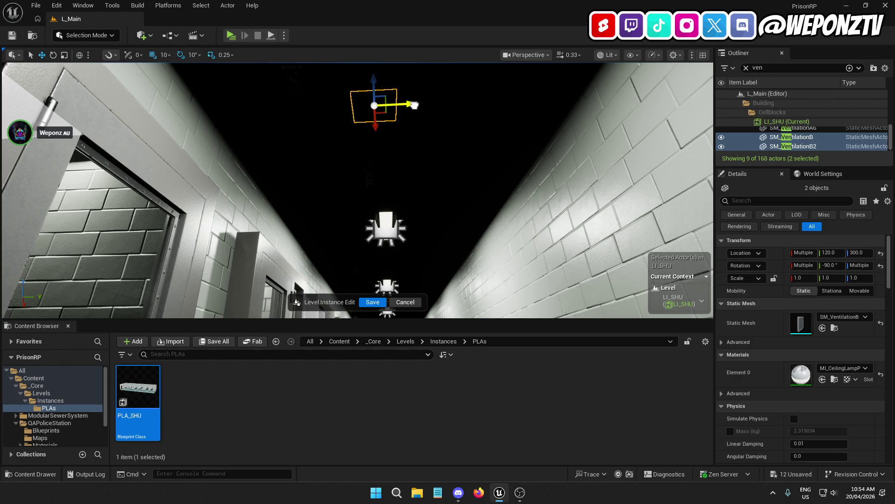
key("f")
mouse_move(357, 187)
left_mouse_down()
mouse_move(348, 214)
mouse_move(347, 203)
mouse_move(438, 172)
left_mouse_up()
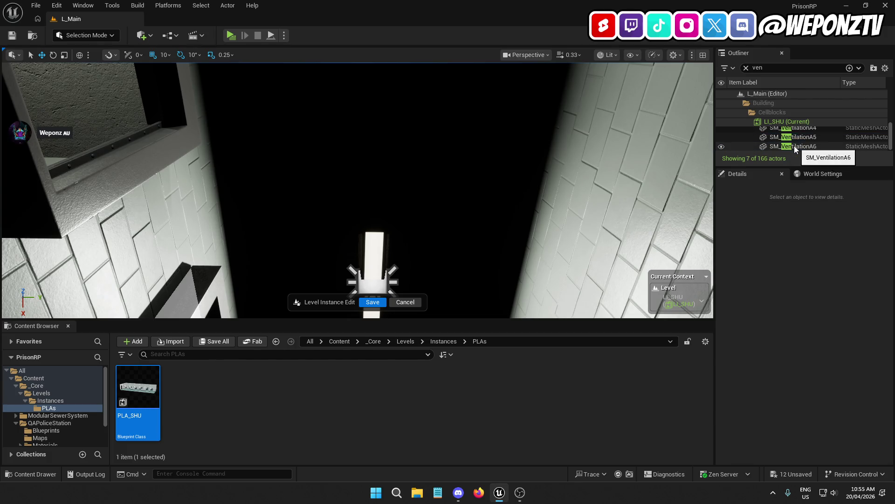
Delete the two VentilationB vents, frame SM_VentilationA6, and save the level instance edits
key("Delete")
left_click(809, 146)
key("f")
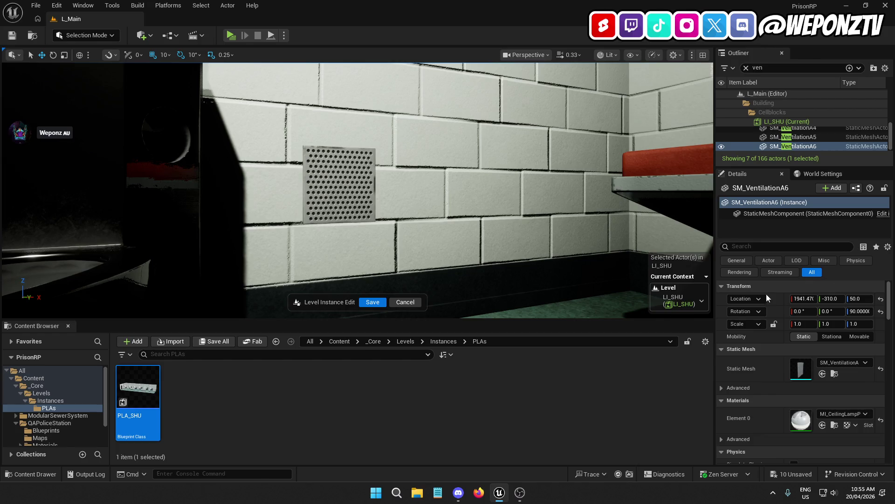
left_click(370, 305)
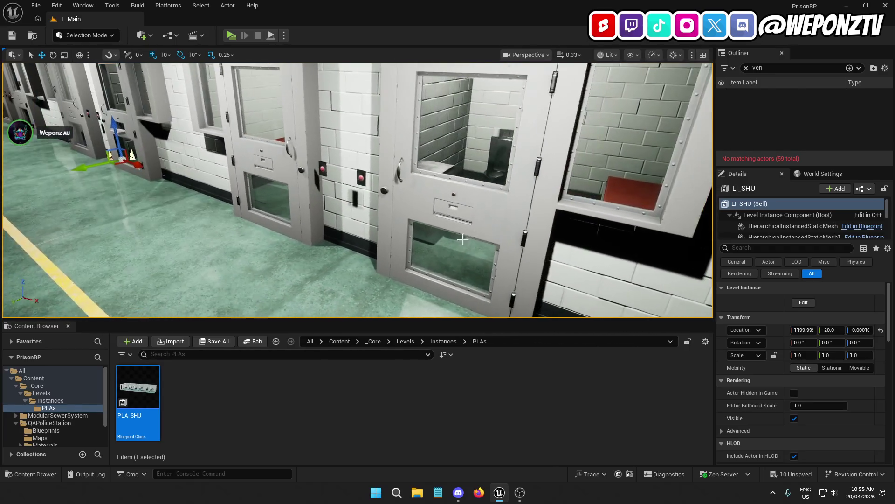
Clear the 'ven' filter, select all six BP_DoorCell doors and align them at Y -20
left_click(466, 186)
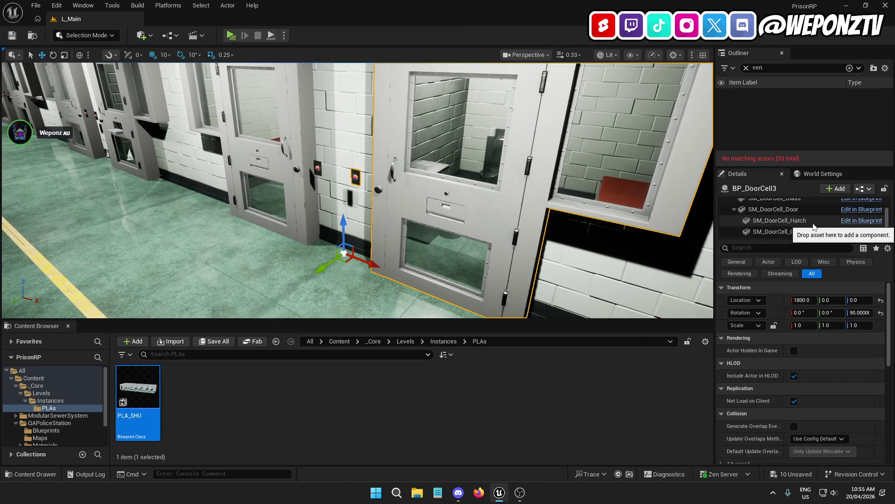
left_click(747, 68)
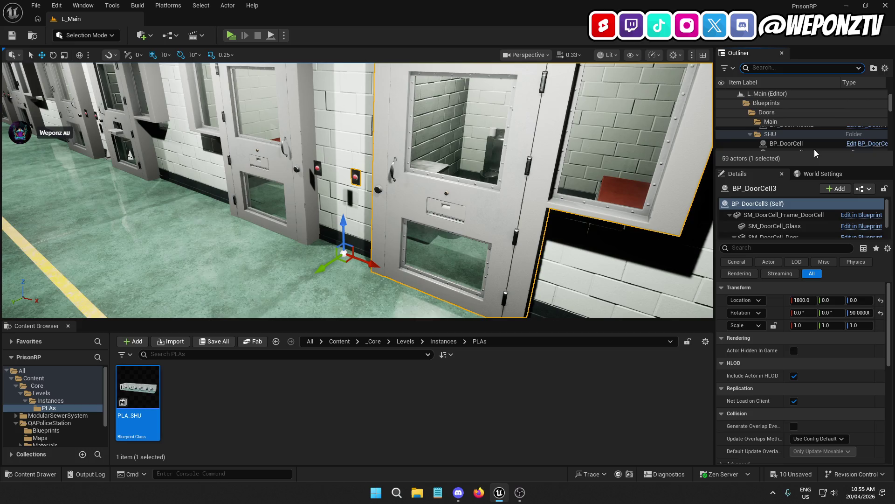
scroll(811, 140, "down", 1)
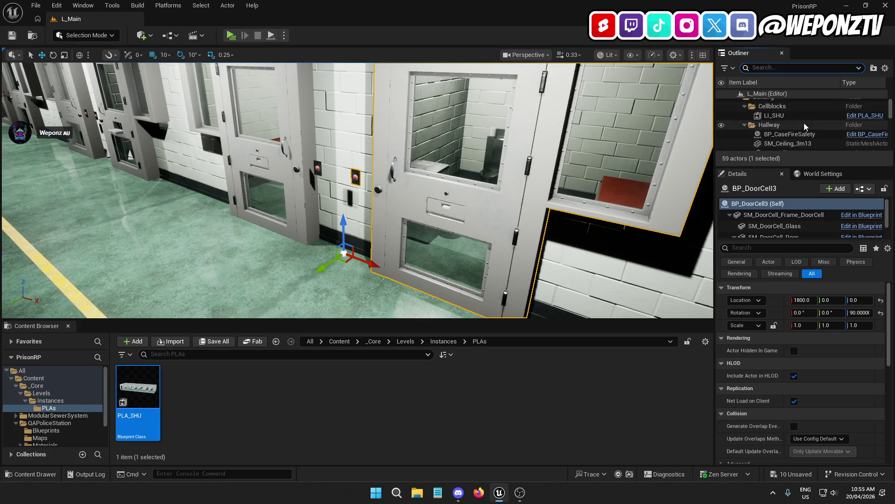
left_click(807, 145)
scroll(808, 140, "up", 3)
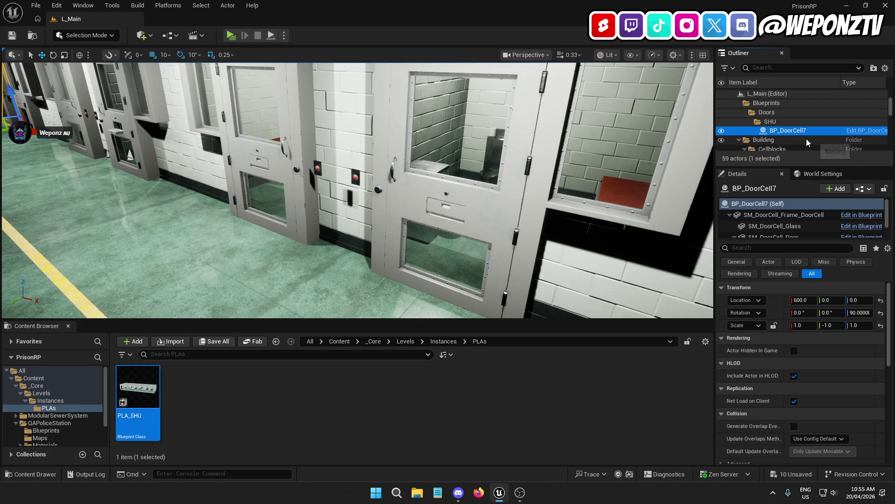
left_click(802, 144, "shift")
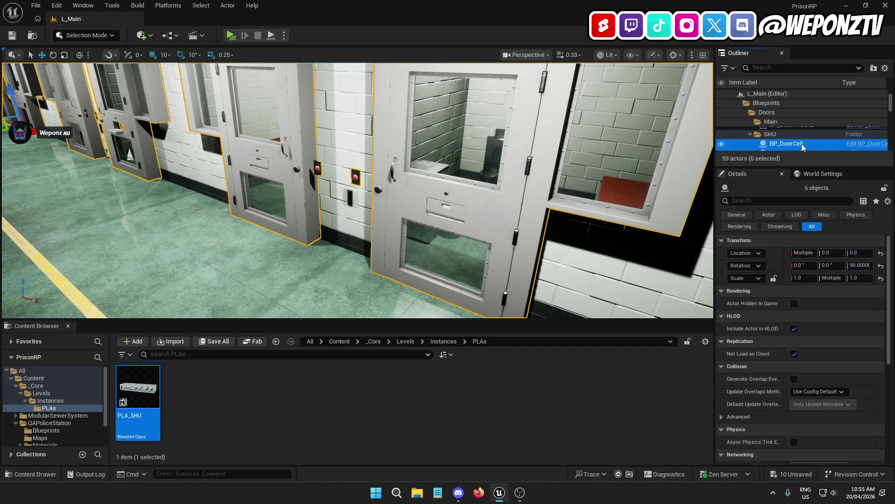
mouse_move(357, 139)
left_mouse_down()
mouse_move(336, 158)
mouse_move(356, 139)
mouse_move(357, 149)
left_mouse_up()
key("f")
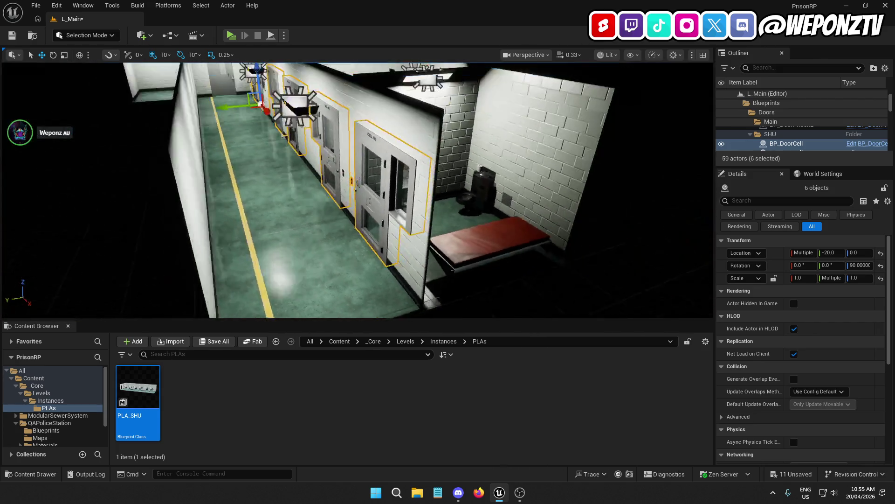
key("Escape")
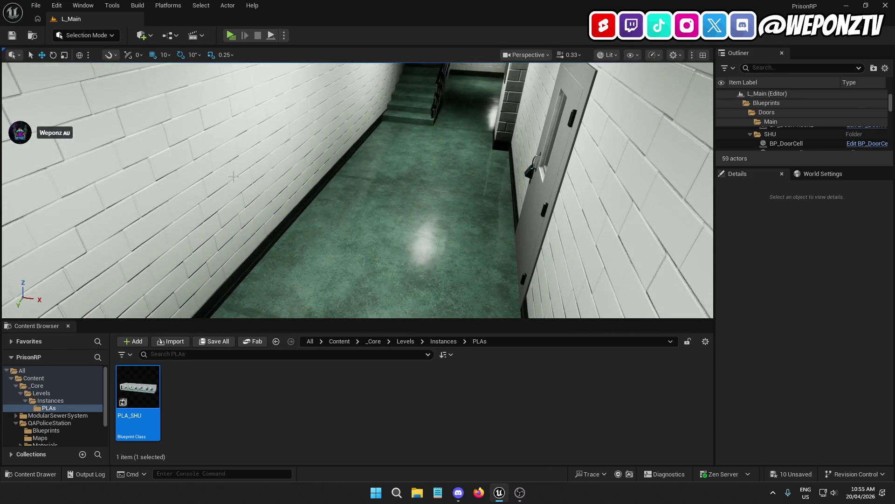
Delete plain wall SM_Wall_3m26 and duplicate doorway wall SM_Wall_3m_door2
left_click(239, 170)
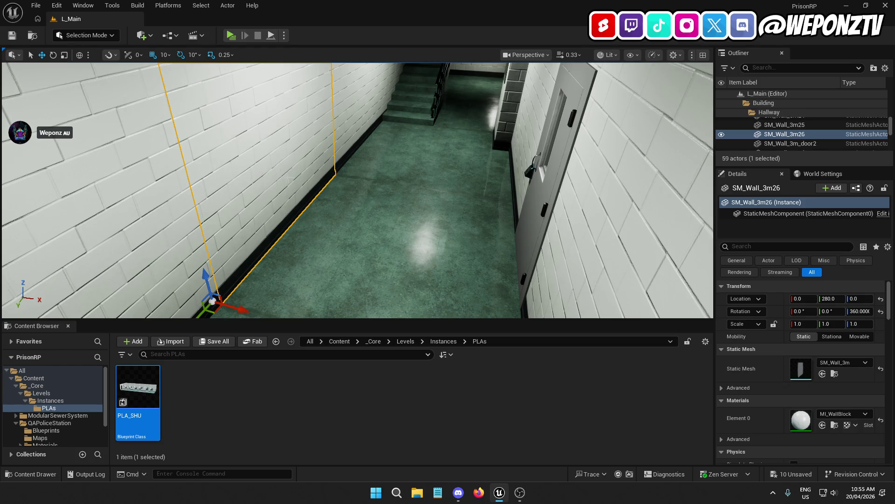
key("Delete")
left_click(564, 235)
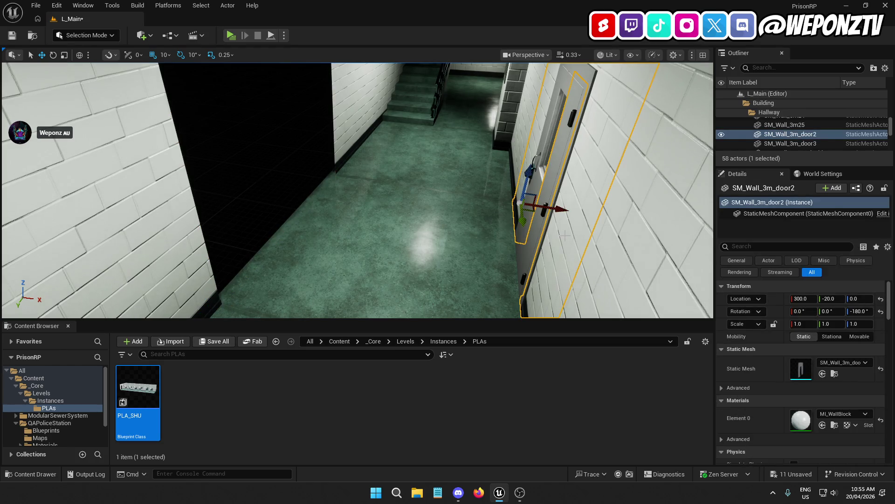
key("ctrl+d")
Set the copy's Rotation Z to 0 and slide it to location 0, 280, 0
mouse_move(574, 212)
left_mouse_down()
mouse_move(373, 178)
mouse_move(275, 149)
mouse_move(299, 196)
mouse_move(244, 201)
mouse_move(277, 204)
left_mouse_up()
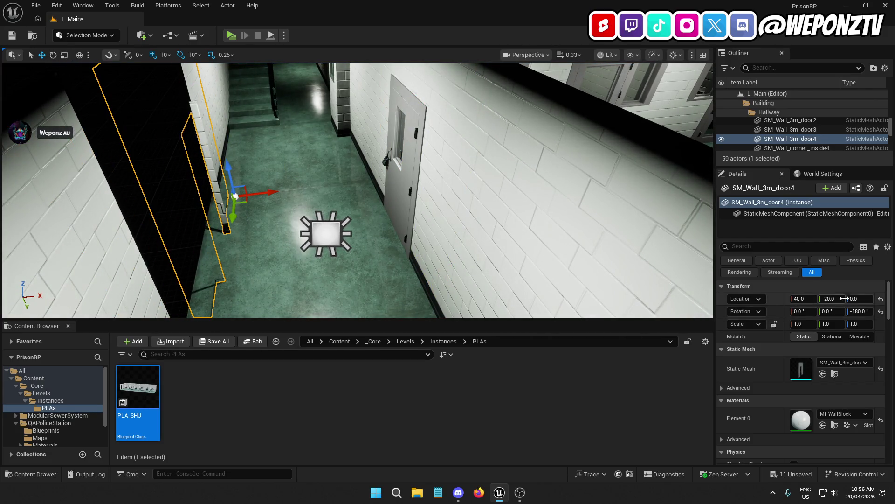
left_click(859, 311)
type("0")
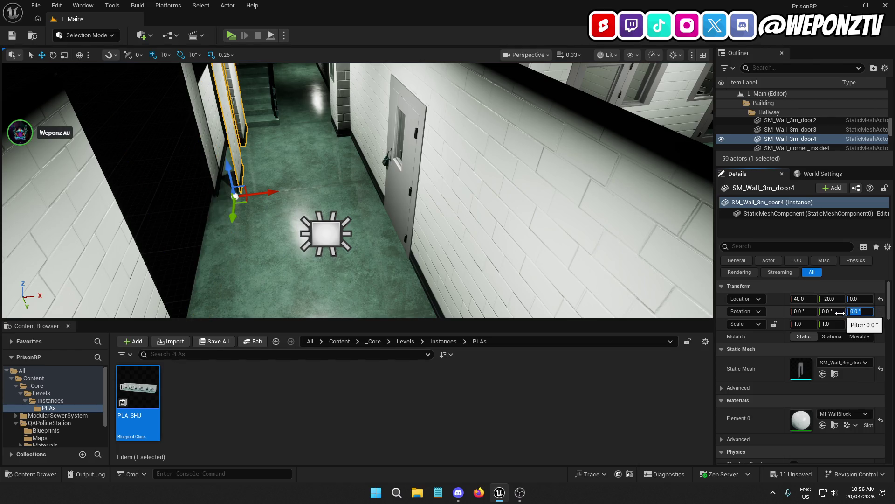
key("Return")
scroll(545, 200, "down", 3)
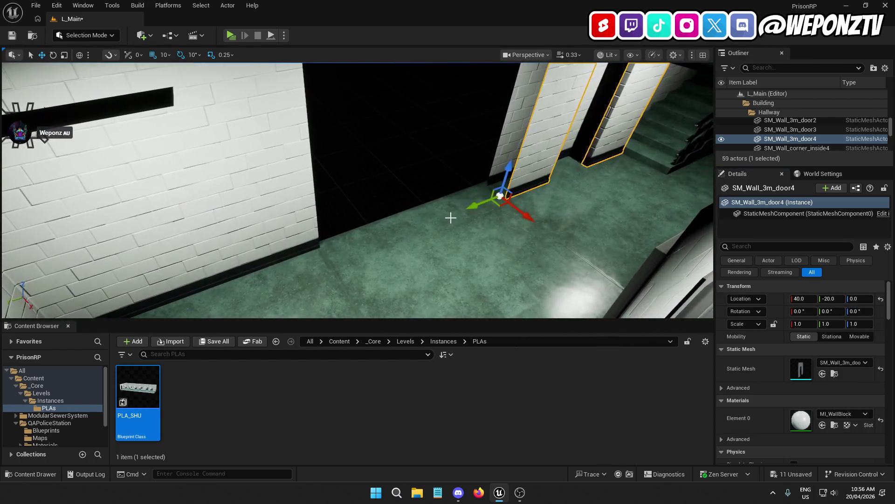
left_click_drag(474, 203, 299, 274)
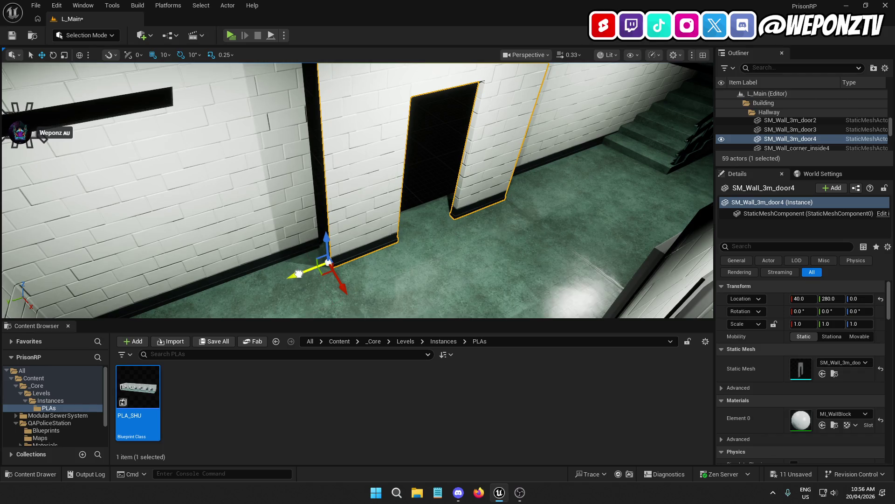
left_click_drag(347, 290, 328, 268)
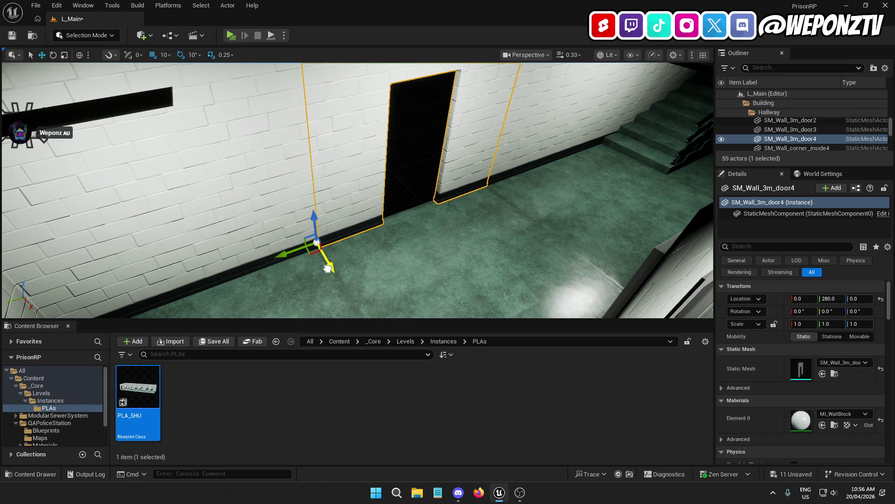
left_click(397, 194)
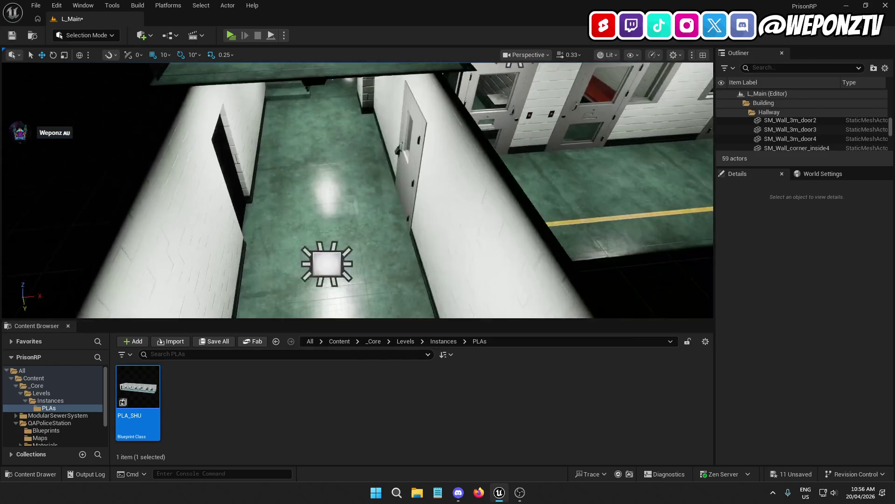
Pull back over the cell block and select the SHU level instance and two cell doors
key("s")
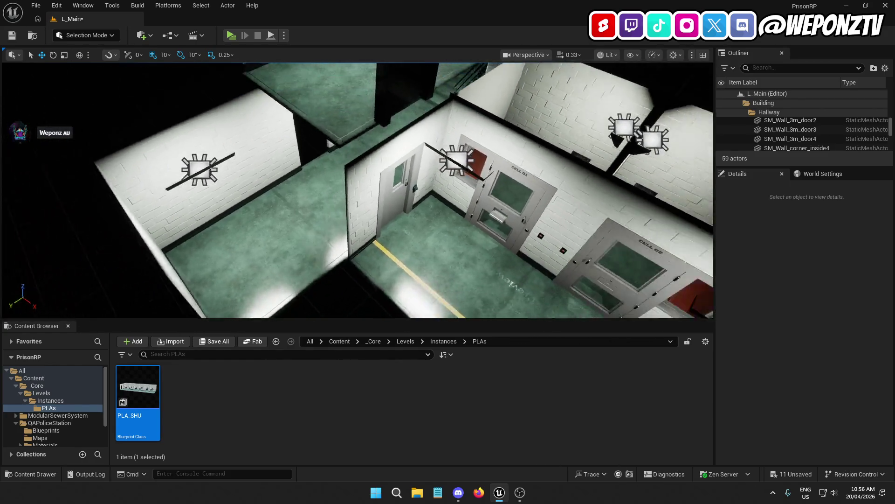
mouse_move(482, 204)
left_mouse_down()
mouse_move(527, 201)
mouse_move(472, 205)
mouse_move(462, 187)
mouse_move(462, 196)
mouse_move(466, 187)
left_mouse_up()
left_click(472, 214)
left_click(483, 173, "ctrl")
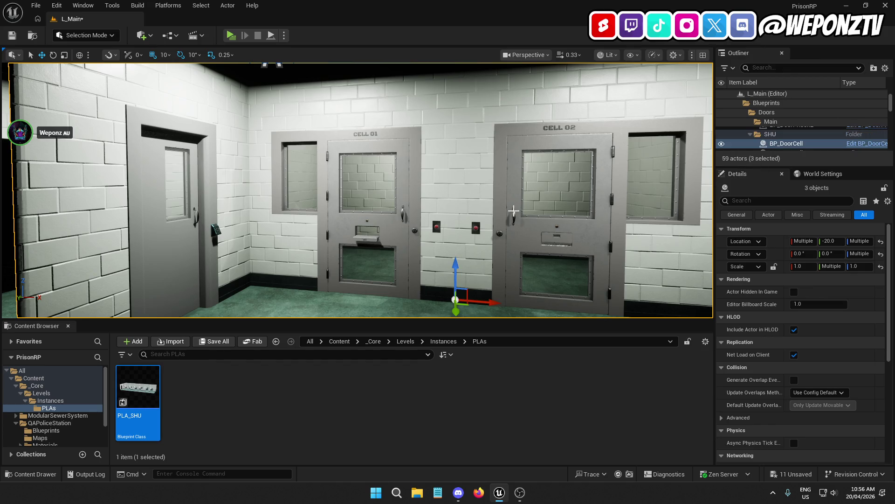
Add four more cell doors along the corridor to the selection
left_click_drag(512, 211, 461, 164)
left_click(461, 164, "ctrl")
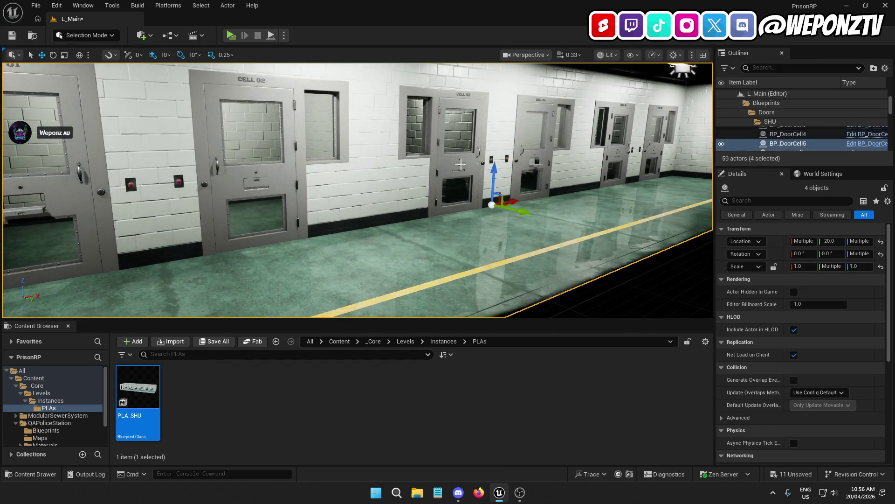
left_click(530, 157, "ctrl")
left_click(611, 155, "ctrl")
left_click(655, 150, "ctrl")
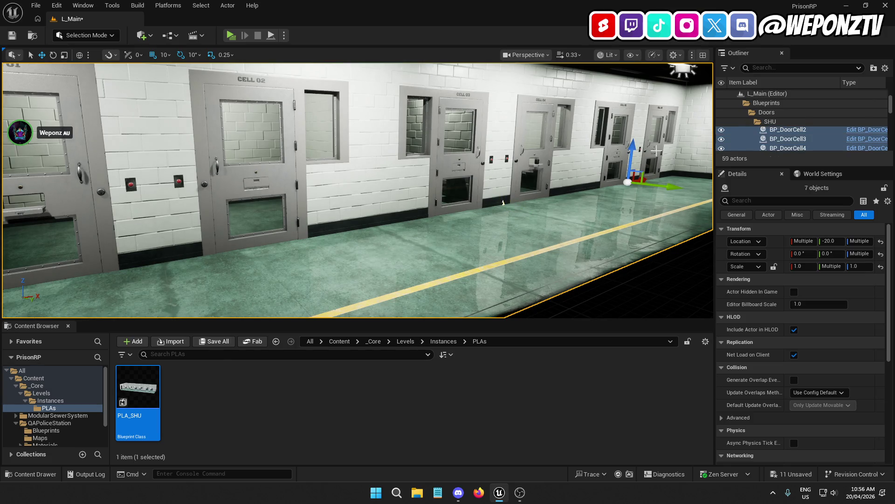
Add five more ceiling lamps along the corridor to the selection
mouse_move(656, 150)
left_mouse_down()
mouse_move(495, 132)
mouse_move(336, 280)
mouse_move(329, 306)
left_mouse_up()
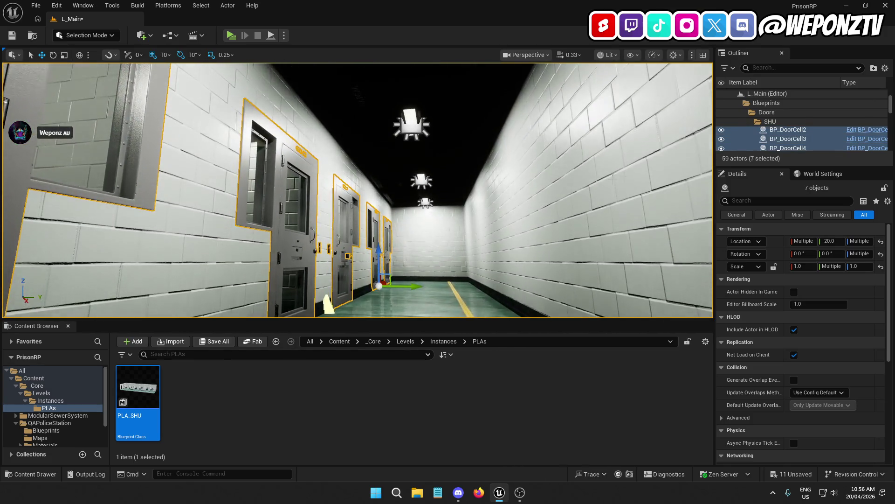
left_click(425, 203, "ctrl")
left_click(421, 181, "ctrl")
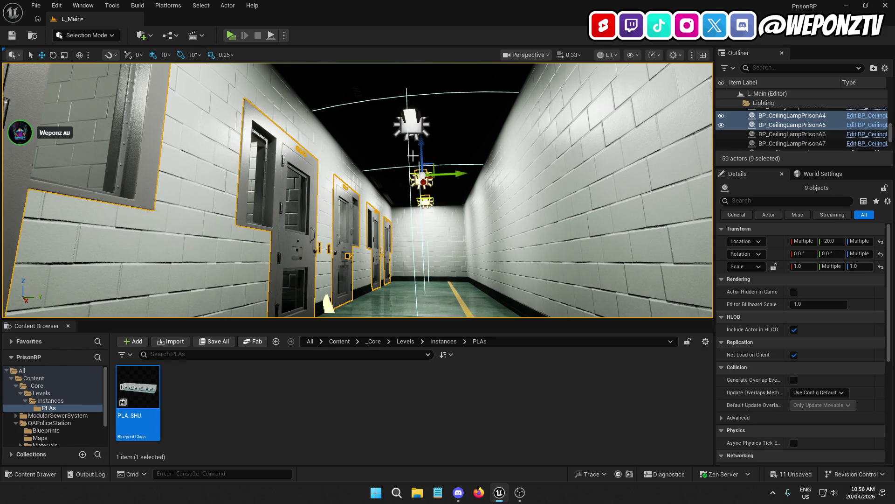
left_click(410, 120, "ctrl")
mouse_move(410, 120)
left_mouse_down()
mouse_move(439, 143)
mouse_move(419, 180)
left_mouse_up()
left_click(423, 166, "ctrl")
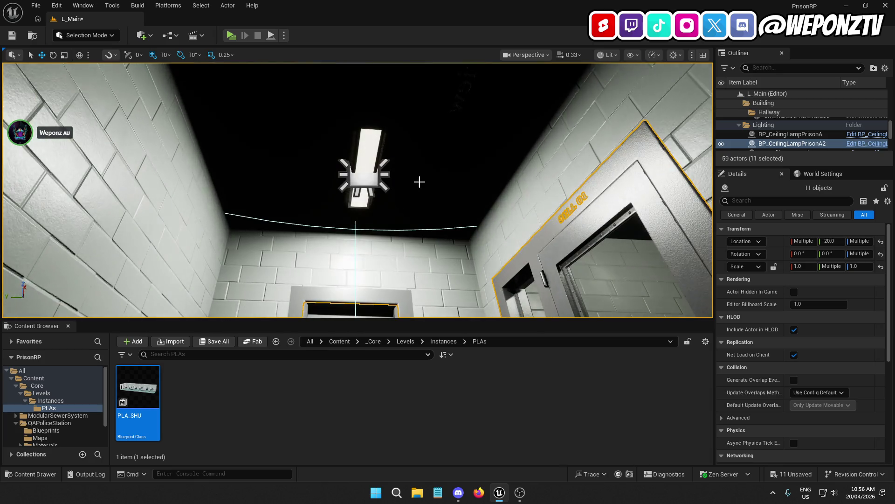
left_click(368, 161, "ctrl")
mouse_move(369, 161)
left_mouse_down()
mouse_move(331, 168)
mouse_move(363, 129)
left_mouse_up()
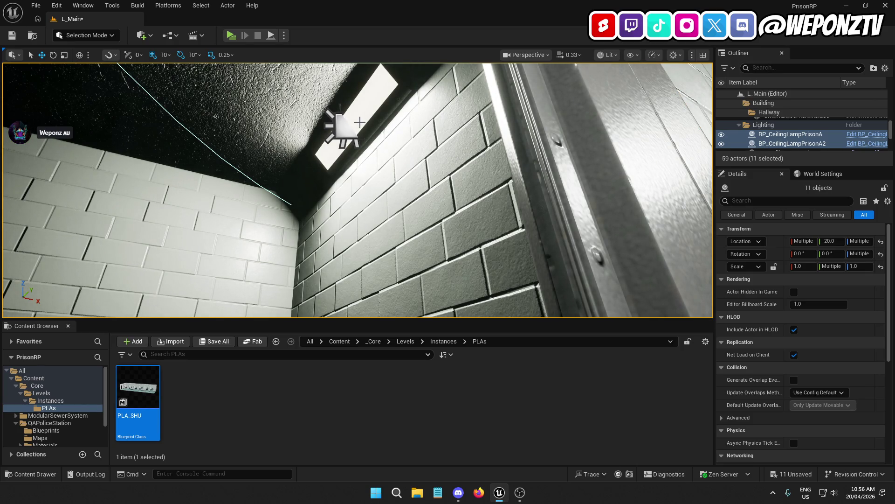
Add the cell door frame and a BP_CeilingLampPrisonB lamp, removing the mistakenly picked door wall
left_click(360, 122, "ctrl")
mouse_move(364, 140)
left_mouse_down()
mouse_move(355, 154)
mouse_move(364, 133)
mouse_move(371, 149)
mouse_move(341, 145)
mouse_move(321, 116)
left_mouse_up()
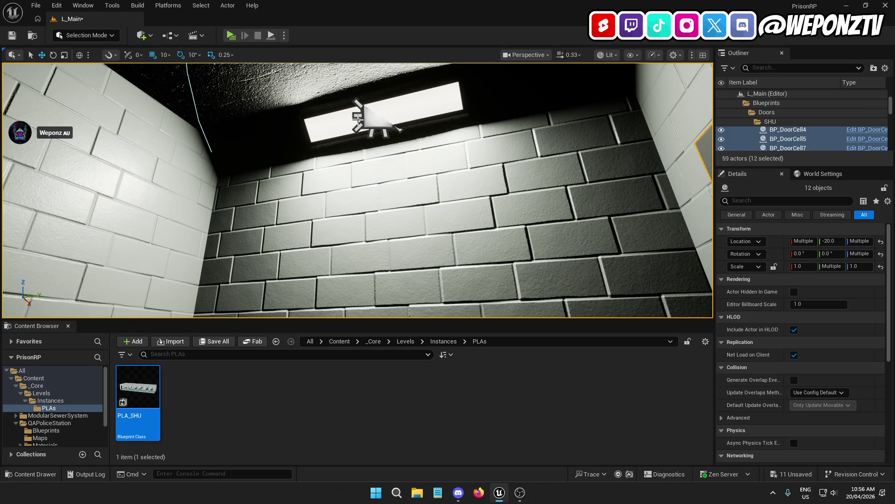
left_click(358, 119, "ctrl")
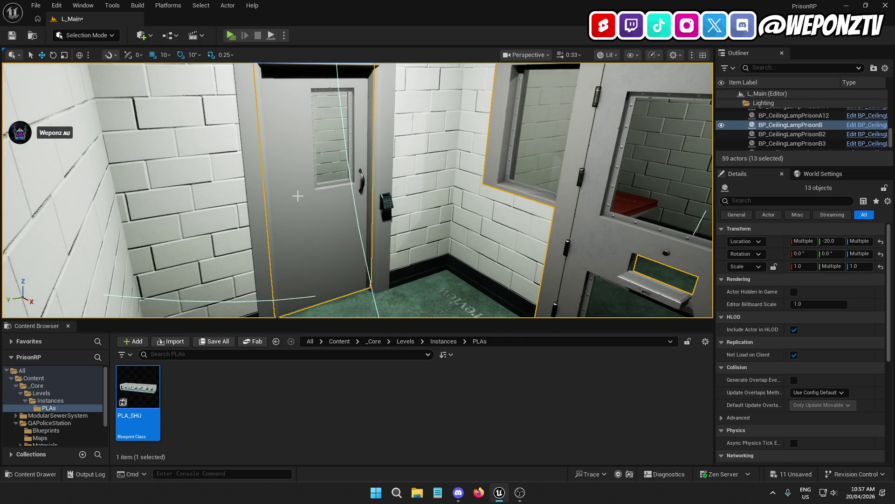
left_click(297, 196, "ctrl")
left_click(297, 196, "ctrl")
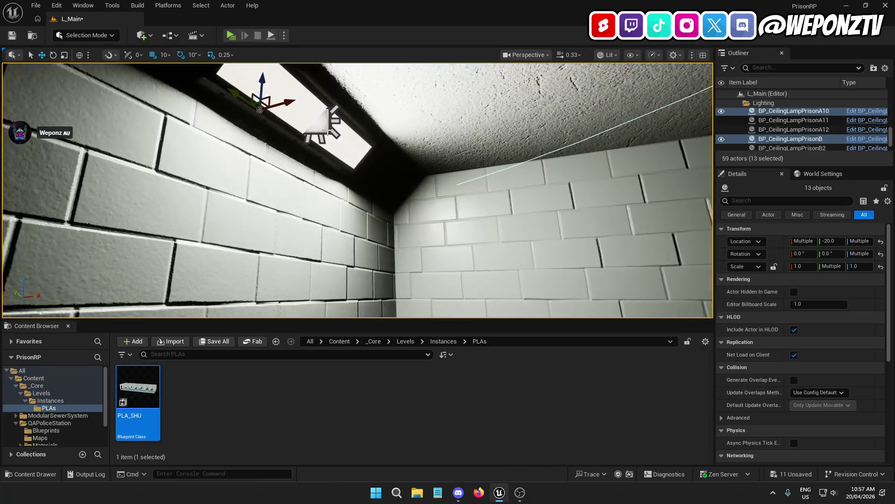
Add the last four ceiling lamps to reach 17 selected actors
left_click(325, 127, "ctrl")
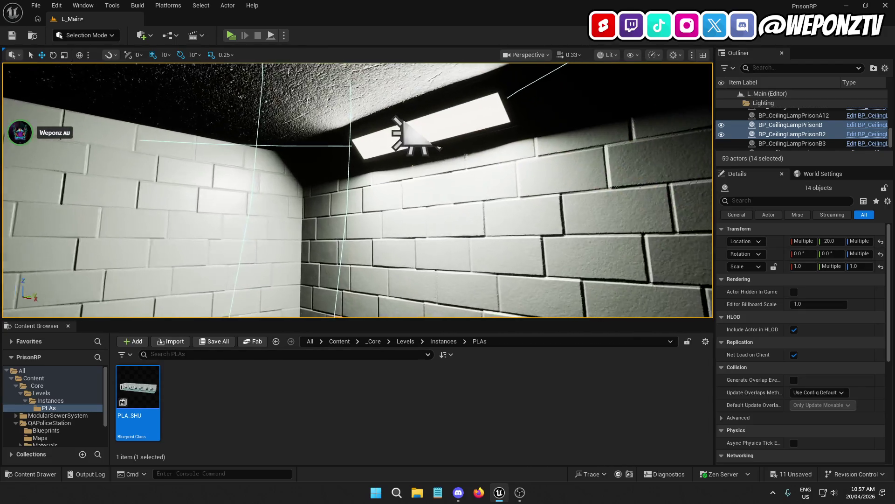
left_click(400, 147, "ctrl")
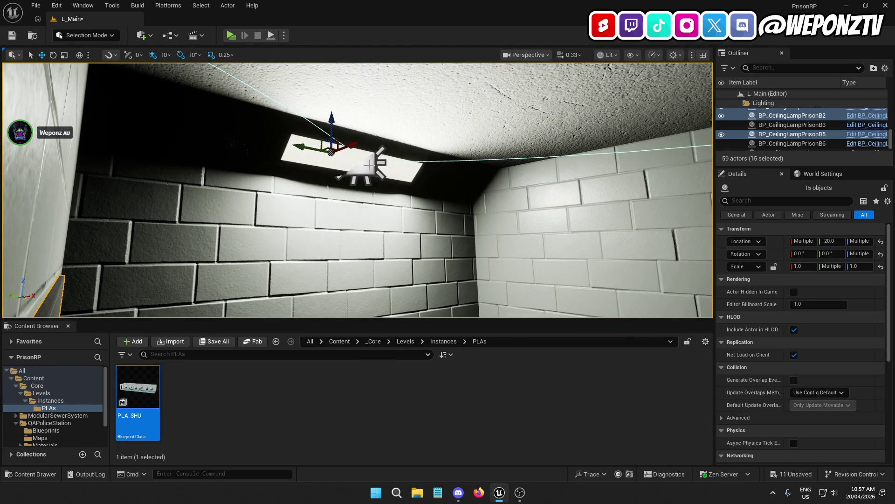
left_click(366, 167, "ctrl")
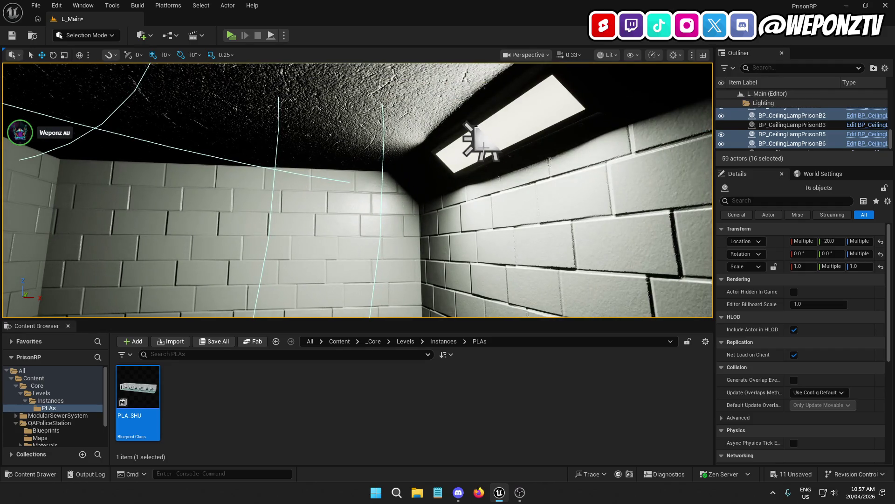
left_click(466, 157, "ctrl")
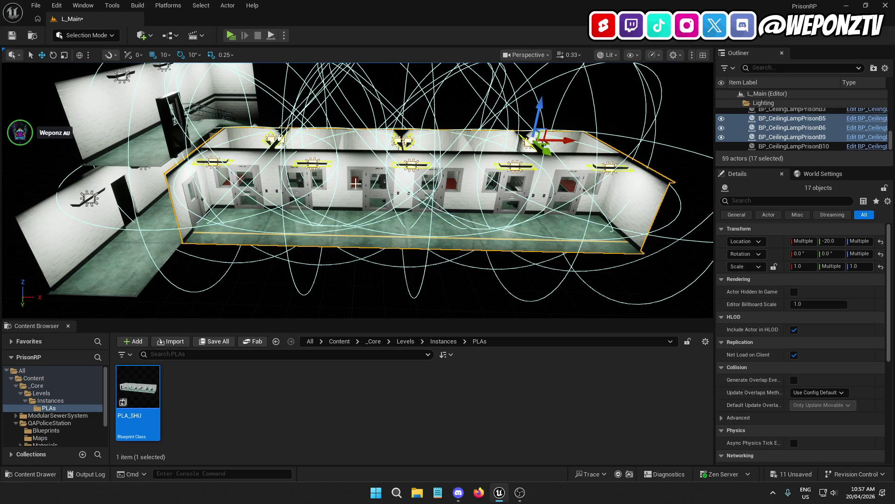
Duplicate the 17 selected lamps with Ctrl+D and rotate the copies about Z for the mirrored block
key("ctrl+d")
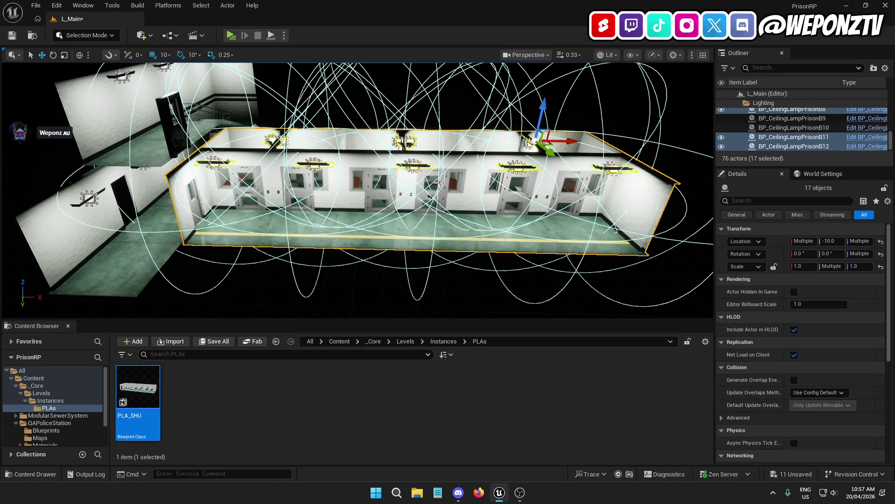
mouse_move(438, 182)
left_mouse_down()
mouse_move(439, 159)
mouse_move(457, 153)
mouse_move(457, 112)
mouse_move(471, 94)
mouse_move(366, 150)
mouse_move(364, 133)
mouse_move(357, 167)
mouse_move(399, 169)
left_mouse_up()
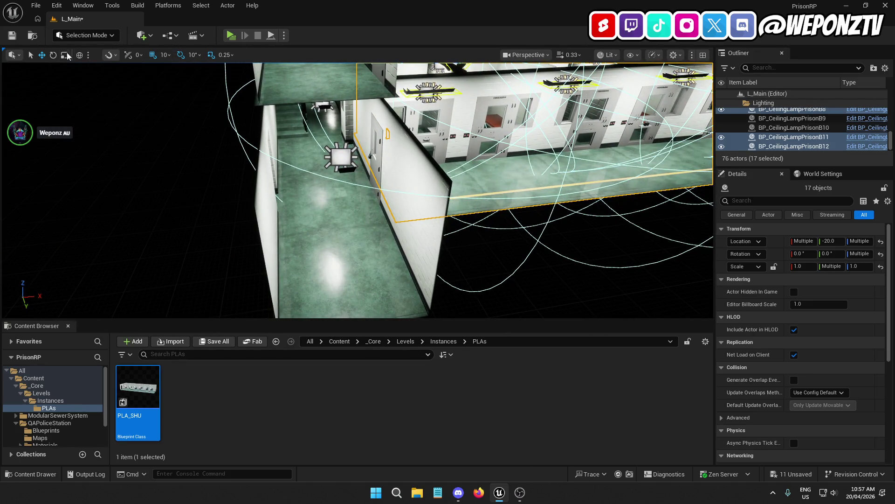
left_click(53, 55)
key("f")
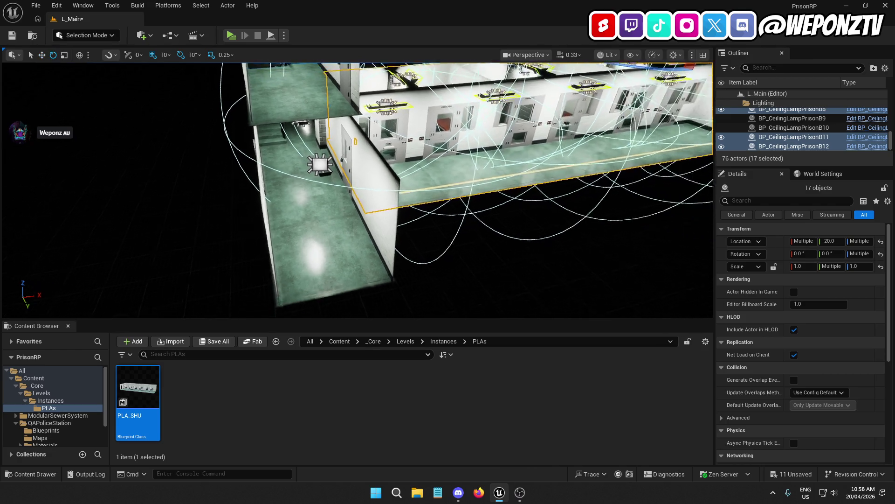
left_click_drag(543, 139, 590, 149)
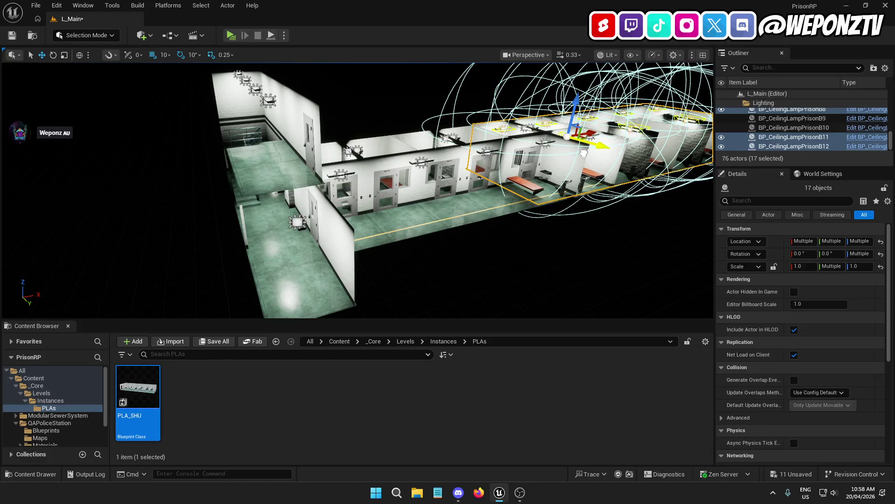
Fly through the new block's corridor to the end bench, frame the lamps, and select a cell door
left_click_drag(584, 153, 585, 97)
mouse_move(422, 127)
left_mouse_down()
mouse_move(423, 149)
mouse_move(422, 128)
mouse_move(399, 123)
left_mouse_up()
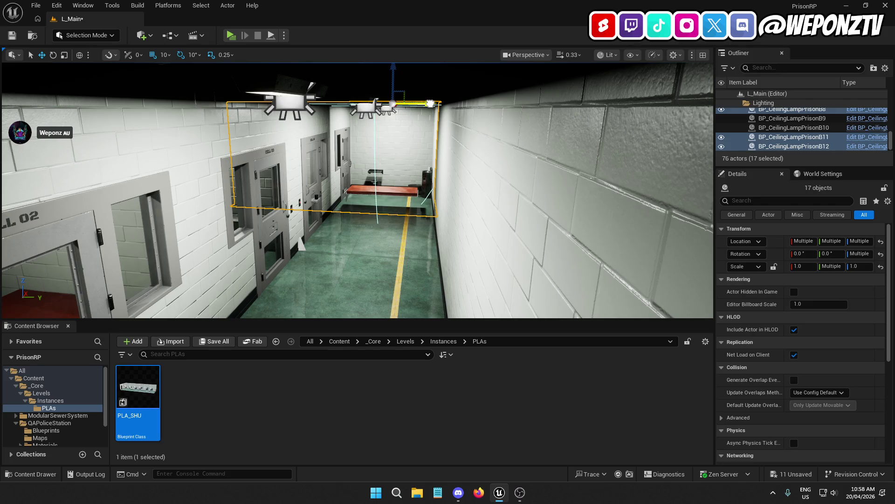
mouse_move(399, 124)
left_mouse_down()
mouse_move(399, 77)
mouse_move(438, 77)
mouse_move(418, 124)
left_mouse_up()
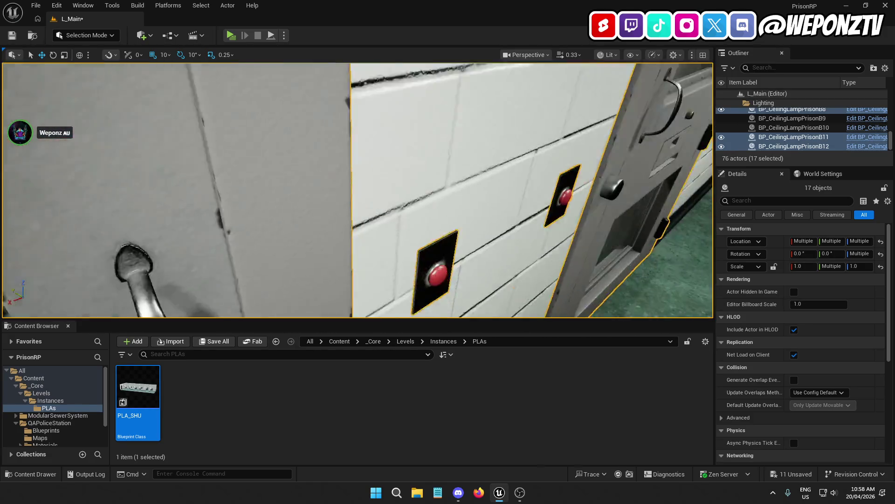
key("f")
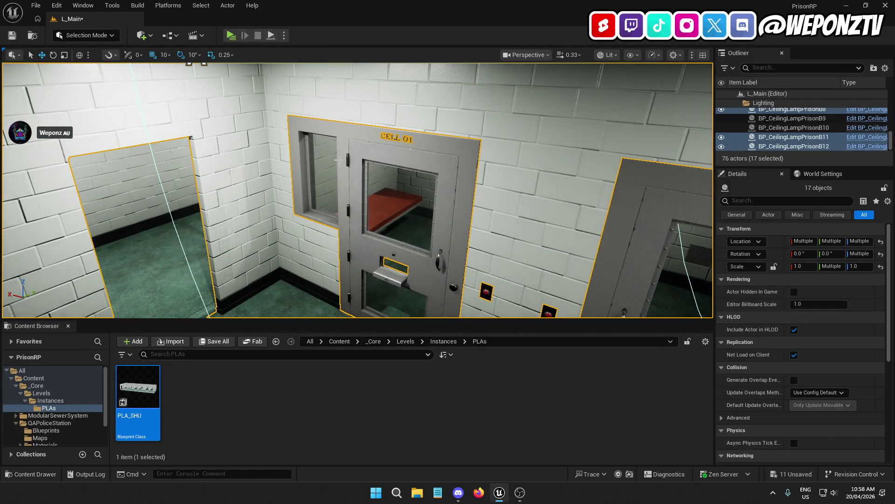
left_click(380, 155, "ctrl")
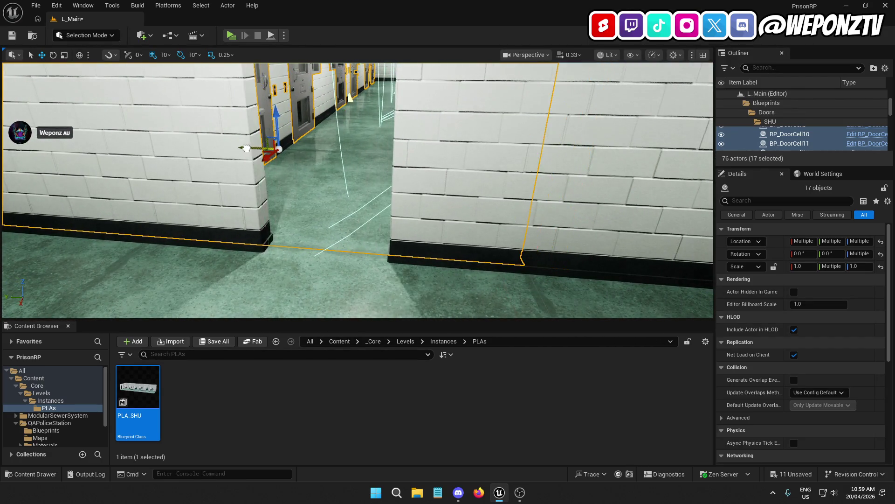
Clear the selection, then duplicate the ceiling lamp above the cell
key("f")
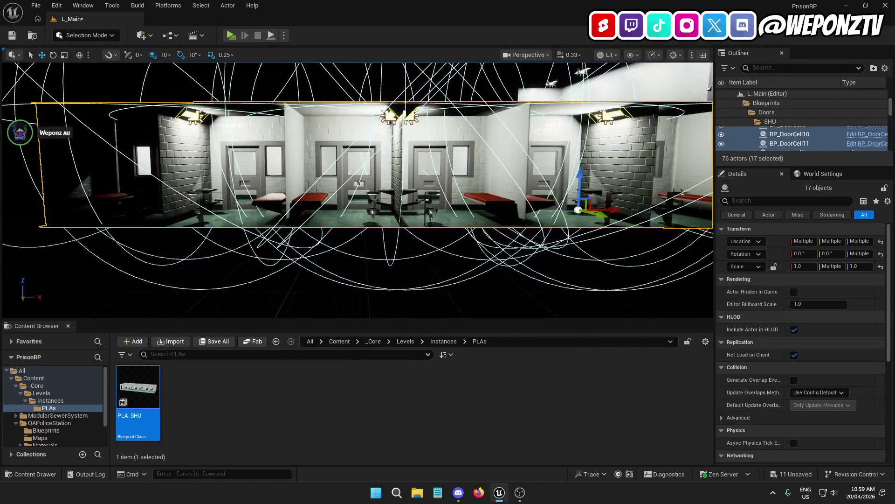
left_click(406, 270)
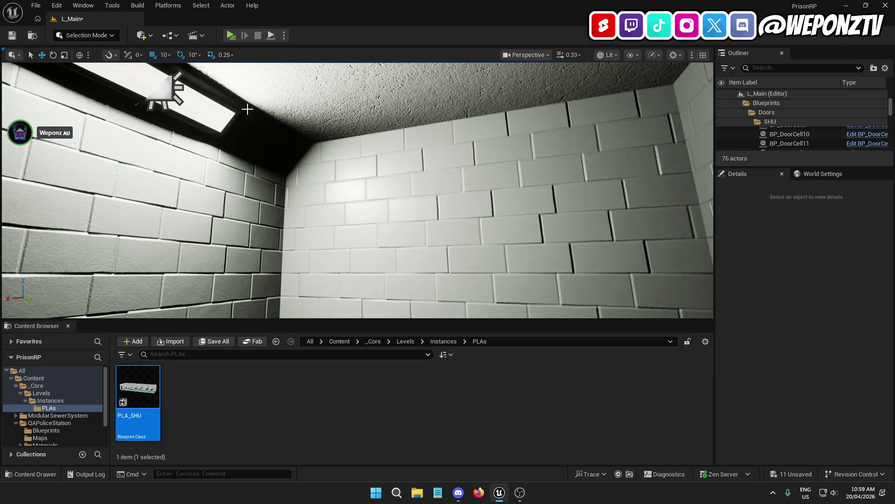
left_click(217, 111)
key("ctrl+d")
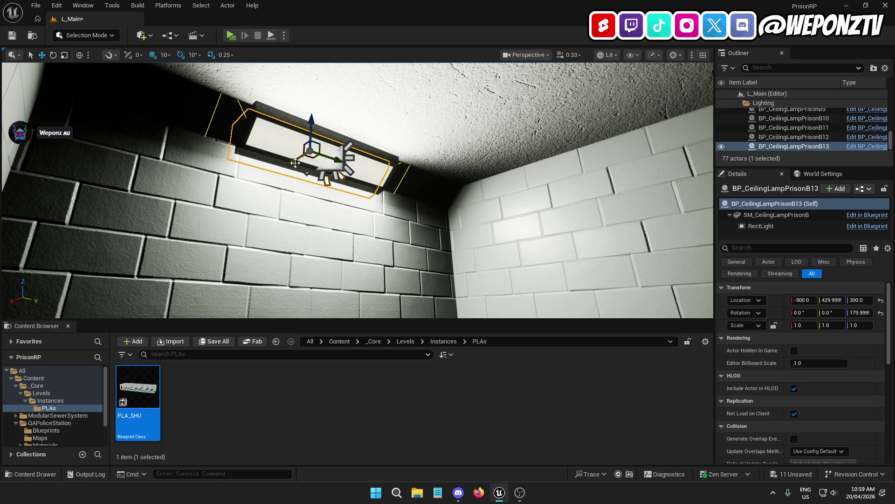
key("s")
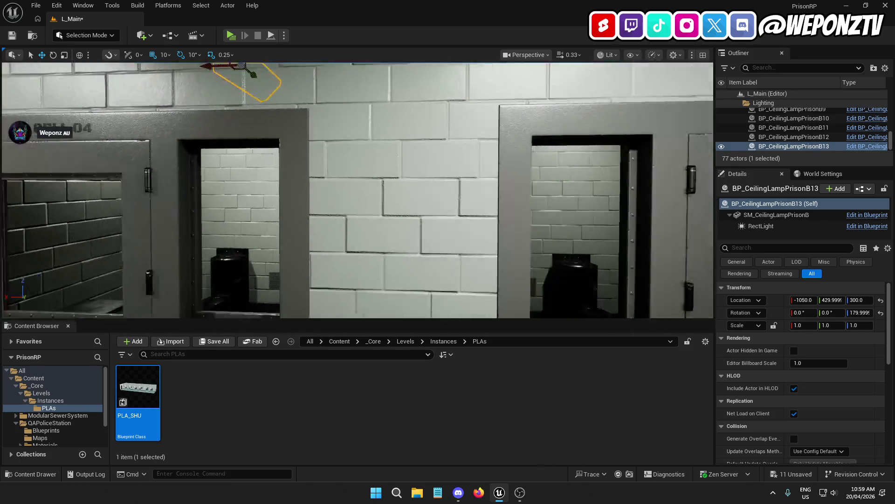
Slide the lamp copy along X to -1510 inside its cell, then deselect it
mouse_move(249, 126)
left_mouse_down()
mouse_move(448, 133)
mouse_move(583, 123)
left_mouse_up()
key("f")
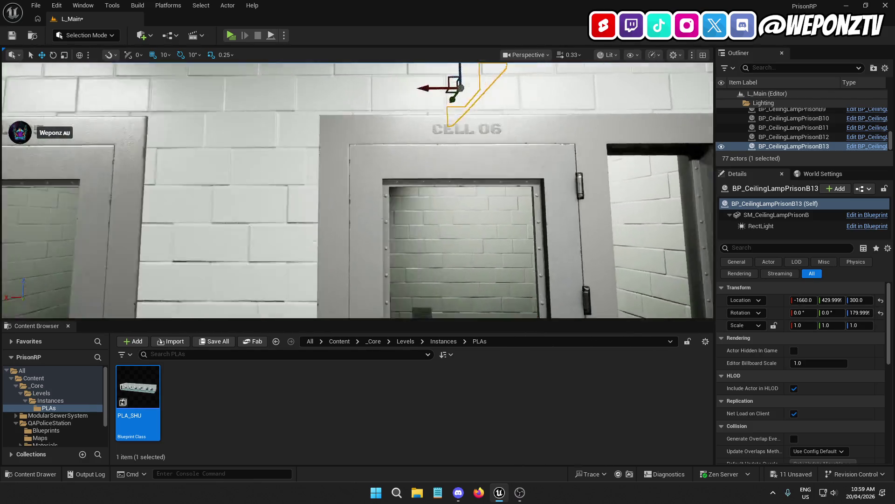
left_click_drag(408, 139, 409, 138)
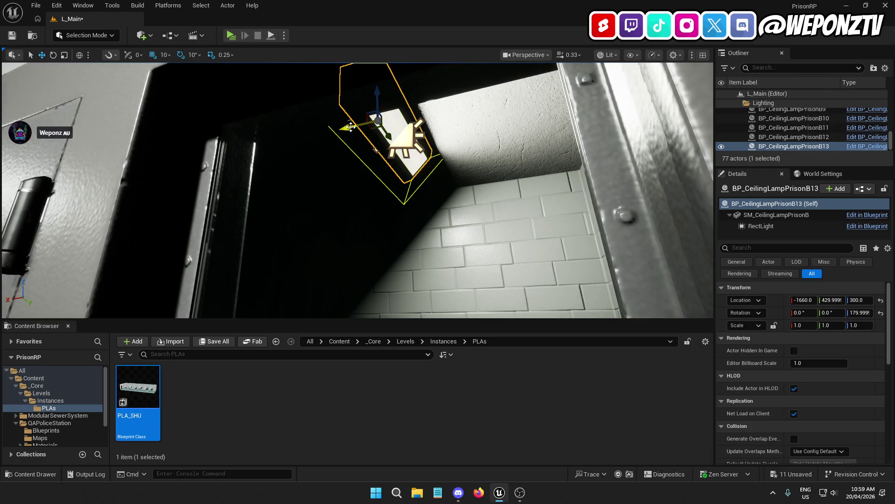
mouse_move(351, 127)
left_mouse_down()
mouse_move(279, 136)
mouse_move(215, 168)
mouse_move(177, 161)
left_mouse_up()
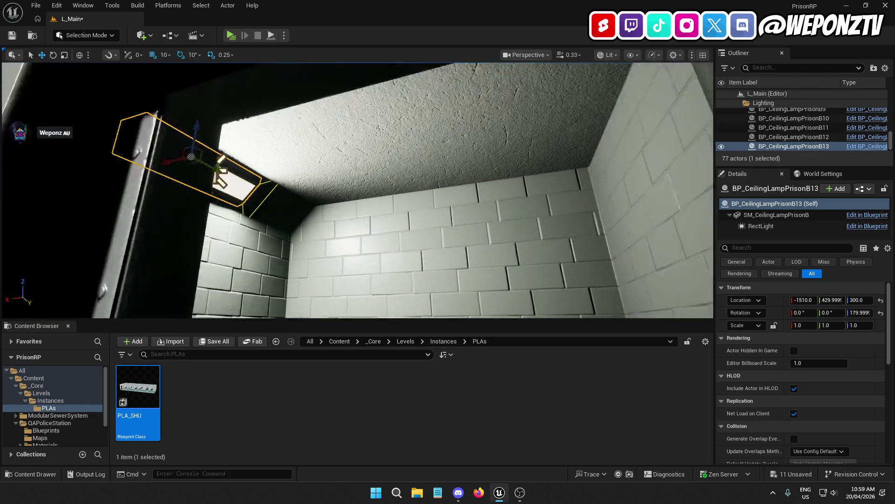
left_click_drag(355, 186, 355, 187)
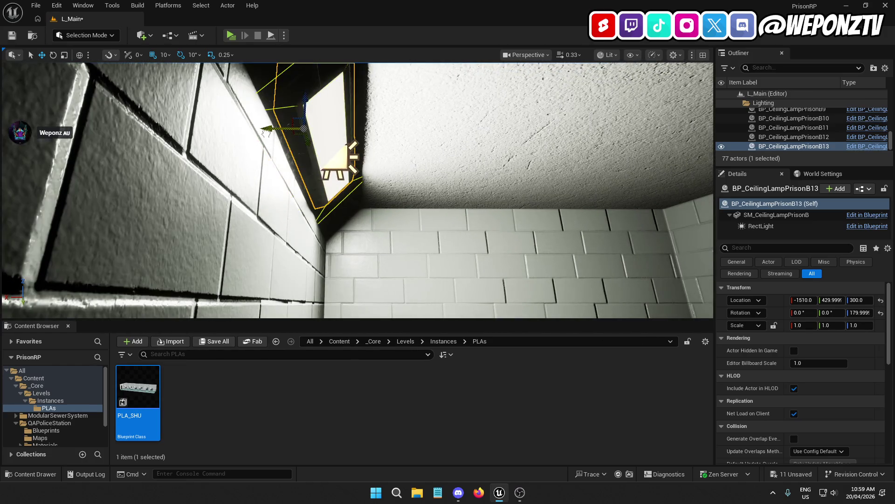
left_click_drag(386, 185, 386, 185)
left_click(446, 200)
left_click_drag(446, 199, 447, 199)
scroll(839, 143, "up", 10)
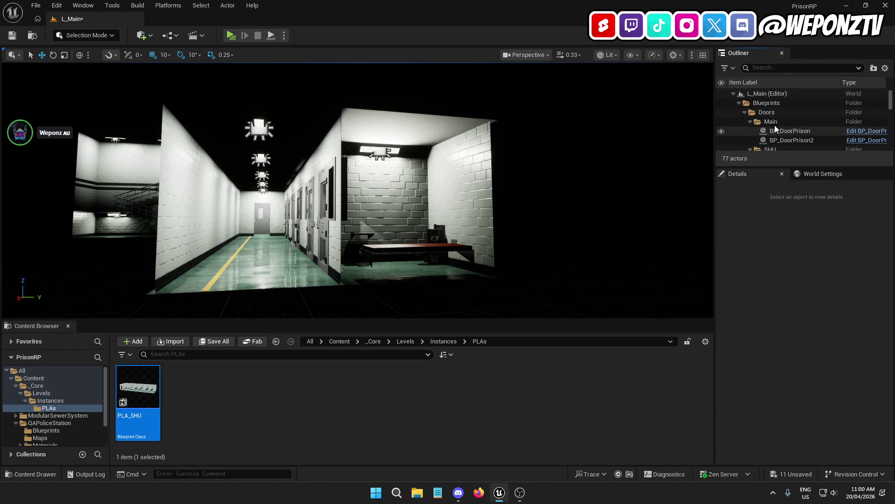
Rename the LI_SHU cell-block instance to LI_SHU1 in the Outliner
left_click(745, 113)
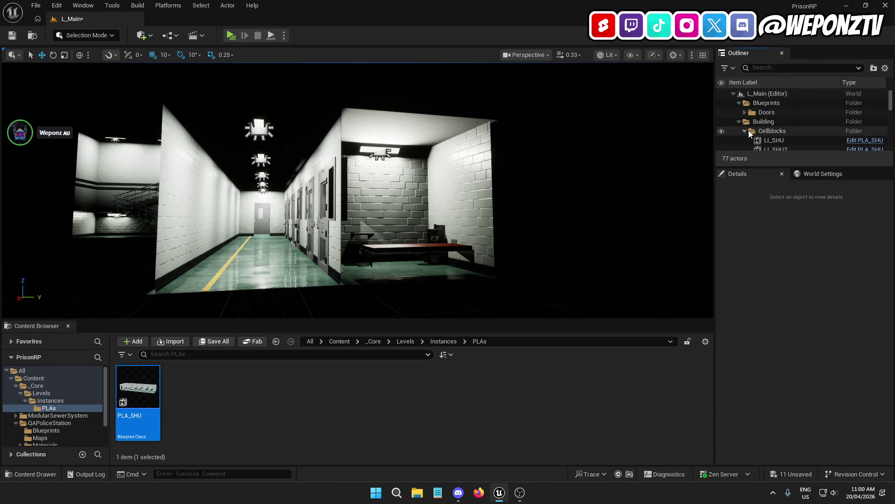
left_click(790, 143)
left_click(785, 136)
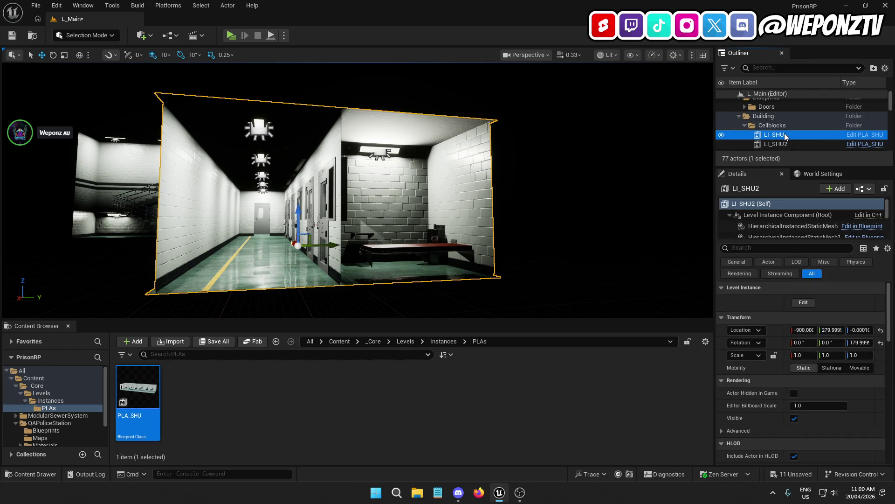
left_click(788, 134)
type("1")
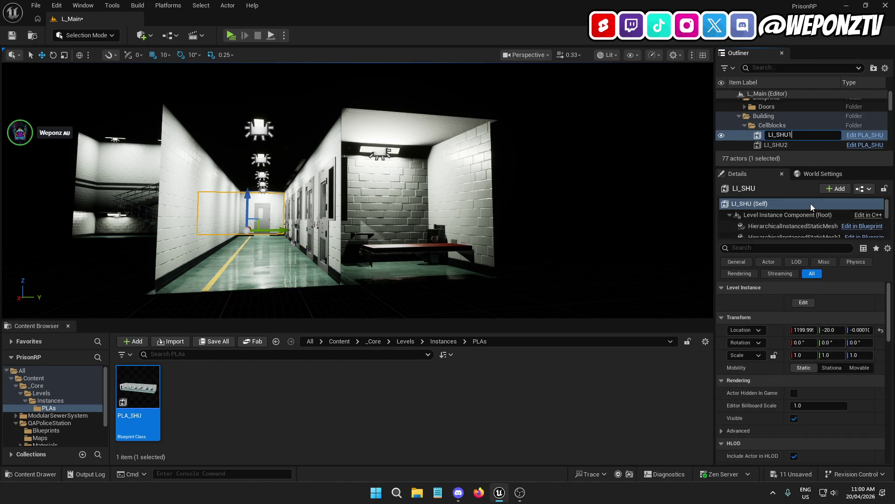
key("Return")
key("f")
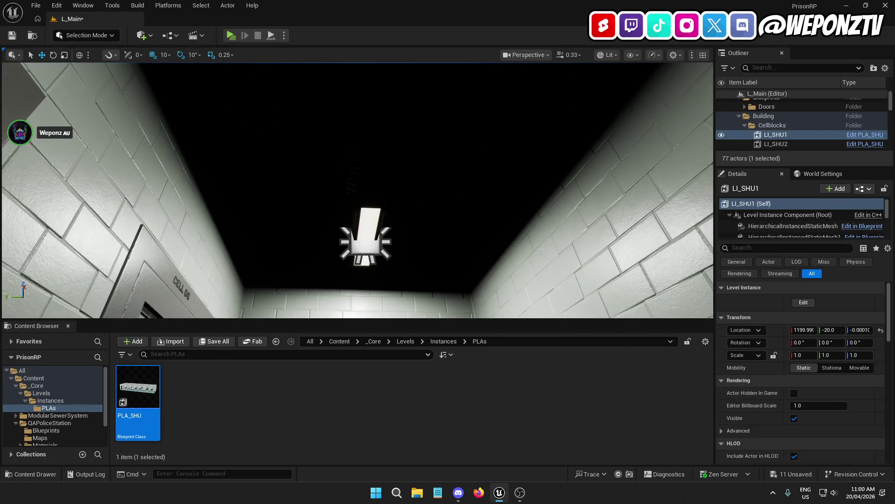
Open LI_SHU2 for level-instance editing and select ceiling pieces inside it
left_click(434, 252)
mouse_move(447, 210)
left_mouse_down()
mouse_move(433, 177)
mouse_move(415, 158)
mouse_move(406, 168)
mouse_move(405, 152)
left_mouse_up()
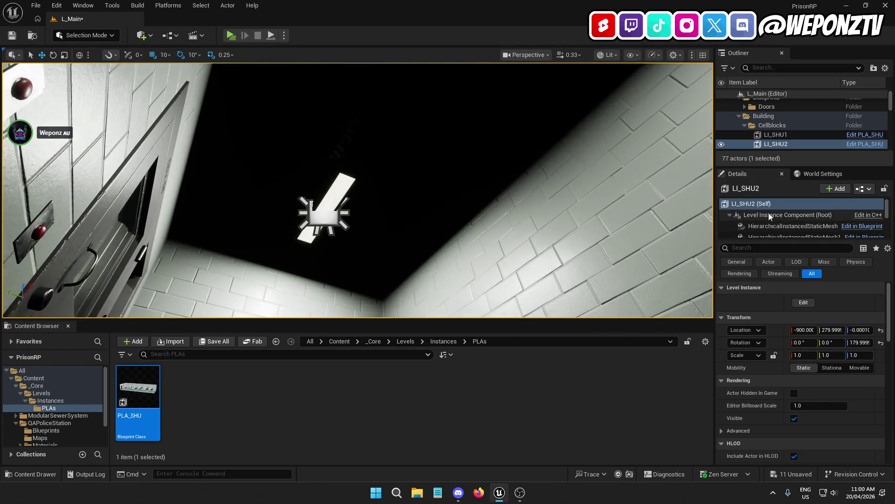
left_click(804, 302)
left_click(386, 206)
mouse_move(387, 206)
left_mouse_down()
mouse_move(364, 206)
mouse_move(326, 176)
mouse_move(373, 210)
mouse_move(371, 238)
left_mouse_up()
left_click(341, 196)
left_click(364, 210)
Save the LI_SHU2 instance edits and leave level-instance editing
left_click(382, 244)
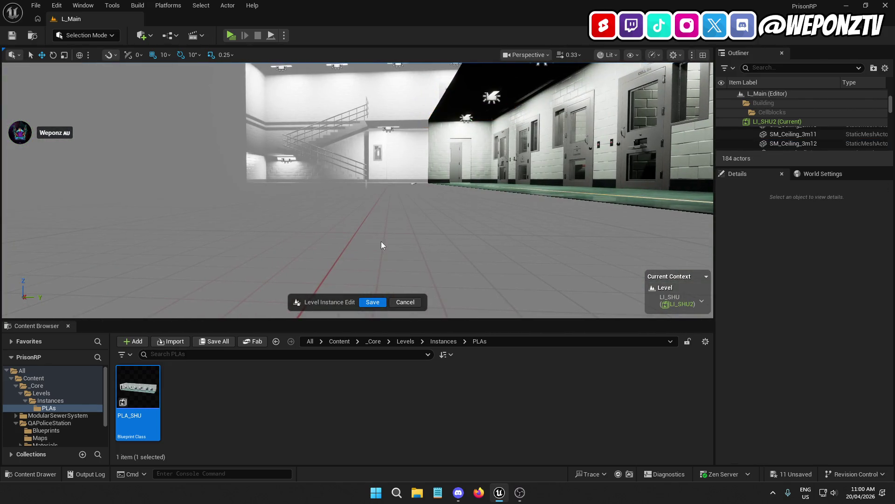
left_click(374, 302)
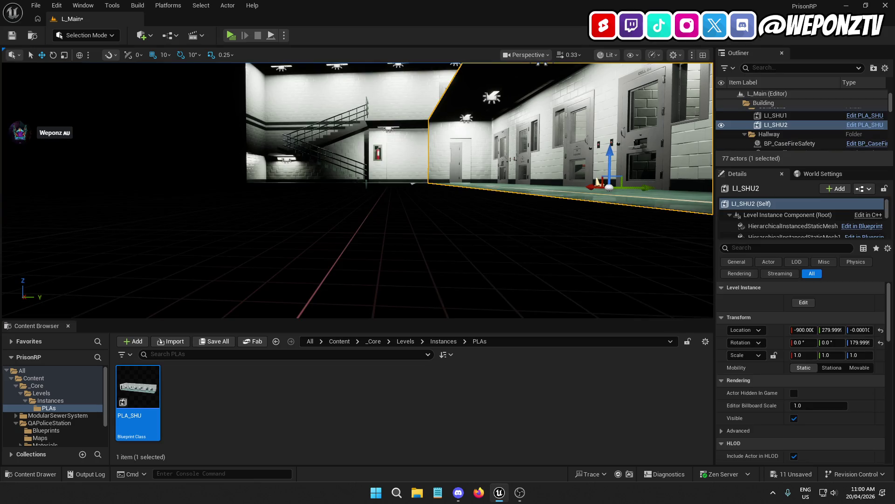
key("w")
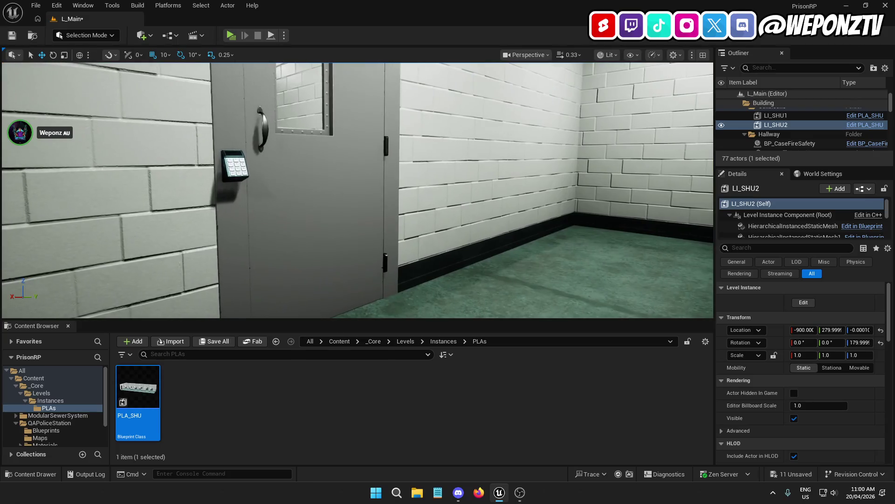
Duplicate BP_DoorPrison into a third door at 0, 130, 0 with Rotation Z 0
left_click(336, 193)
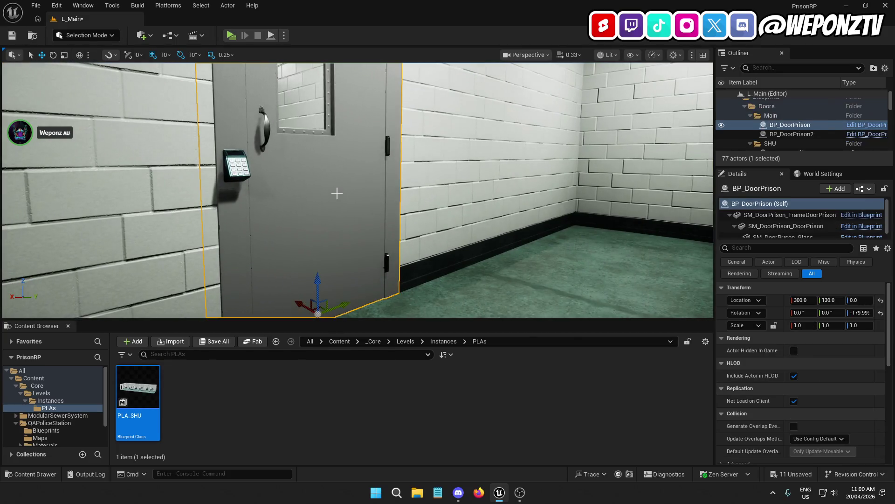
key("ctrl+d")
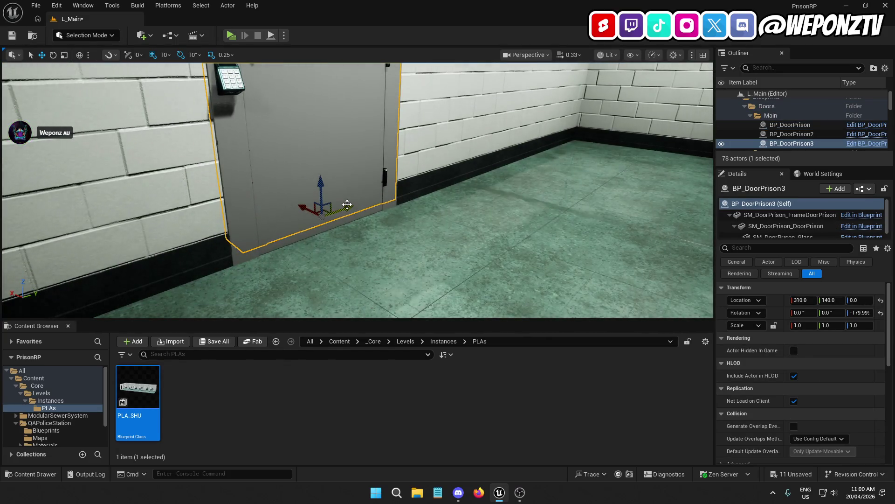
left_click_drag(347, 204, 348, 251)
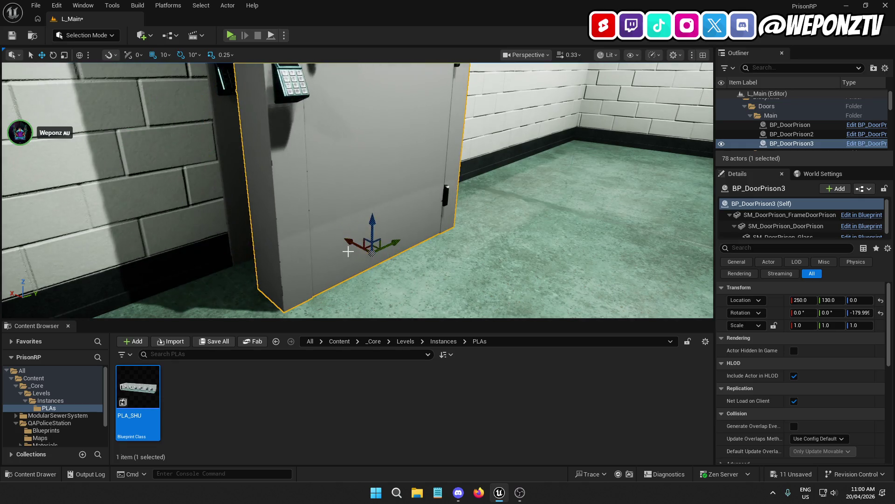
left_click(858, 313)
type("0")
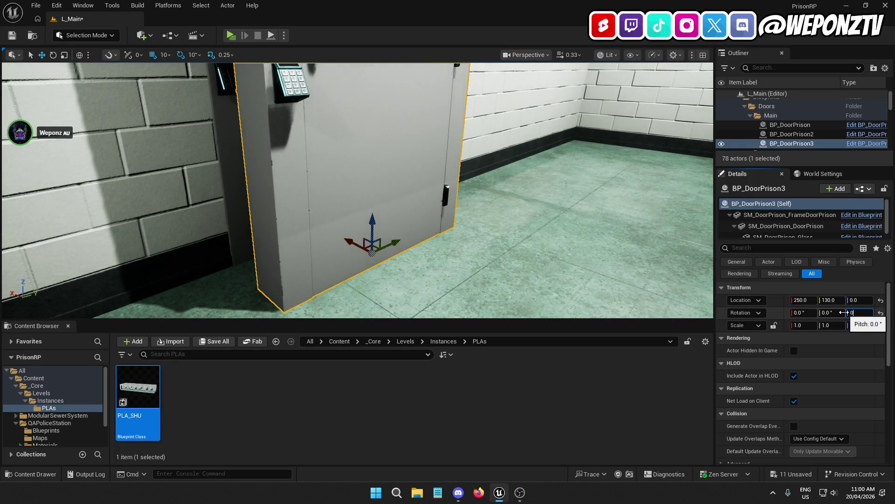
key("Return")
mouse_move(326, 210)
left_mouse_down()
mouse_move(266, 219)
mouse_move(506, 195)
mouse_move(503, 163)
mouse_move(418, 122)
left_mouse_up()
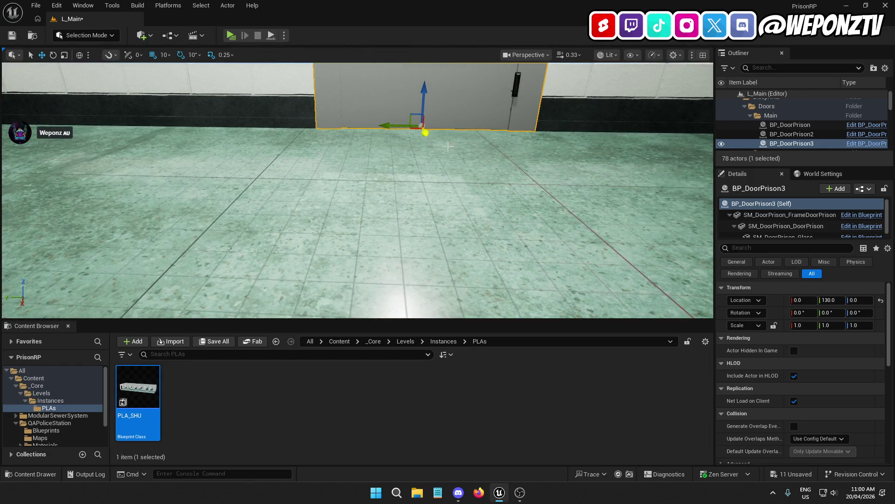
left_click_drag(448, 146, 397, 189)
key("Escape")
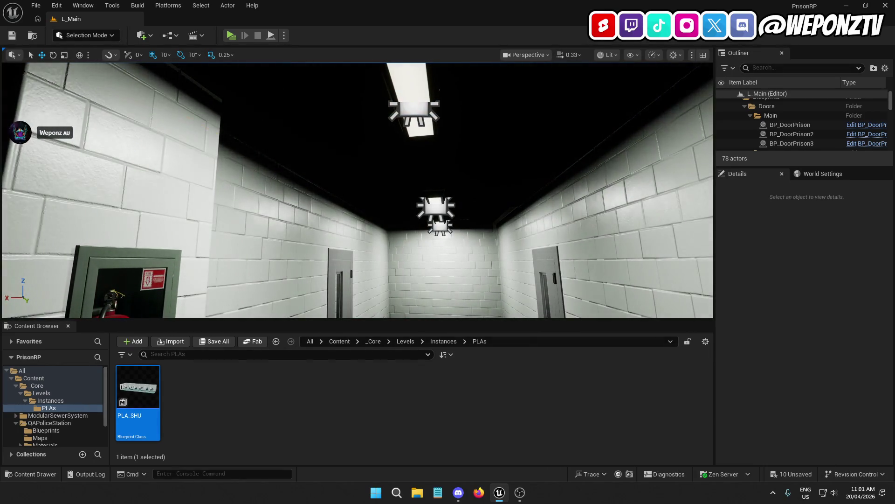
left_click(448, 117)
key("s")
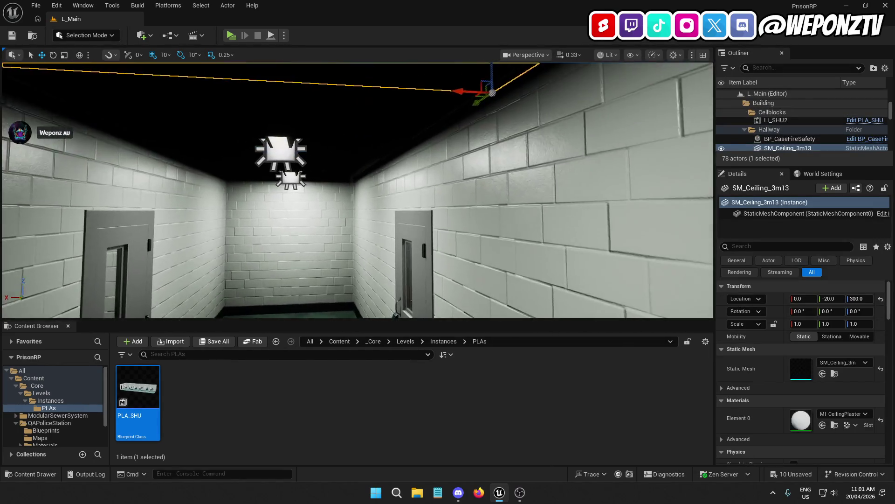
key("s")
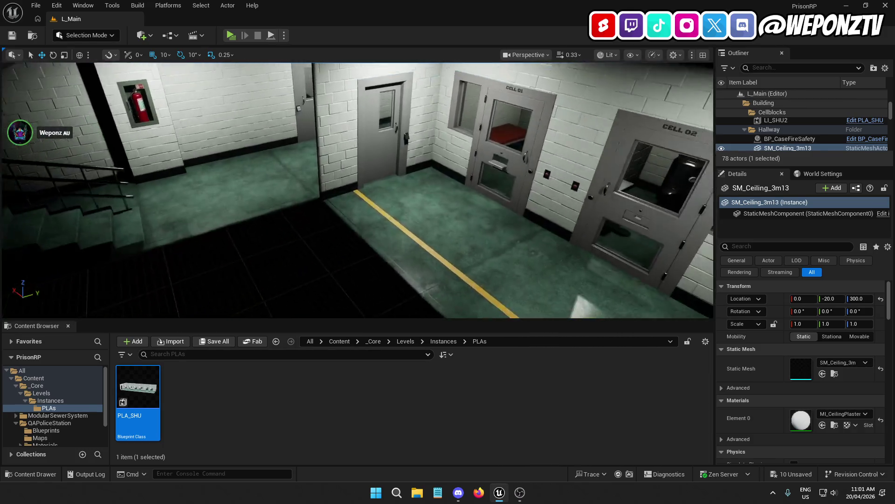
left_click(354, 222)
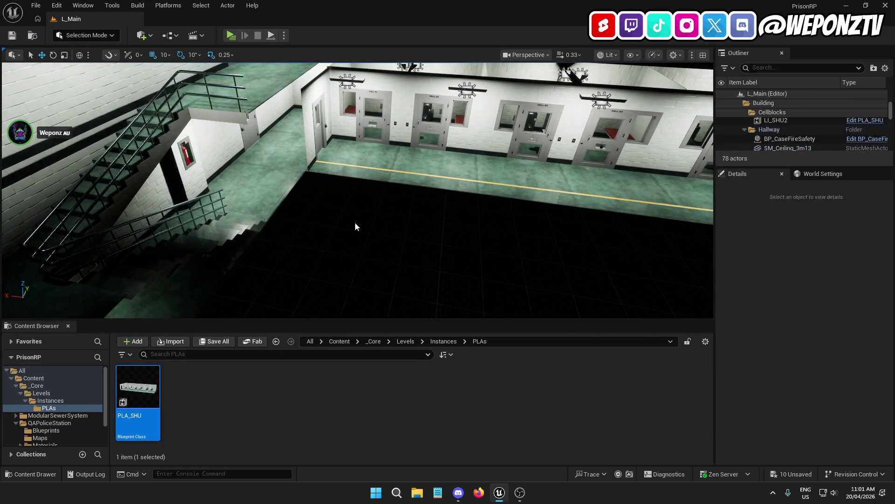
key("s")
key("w")
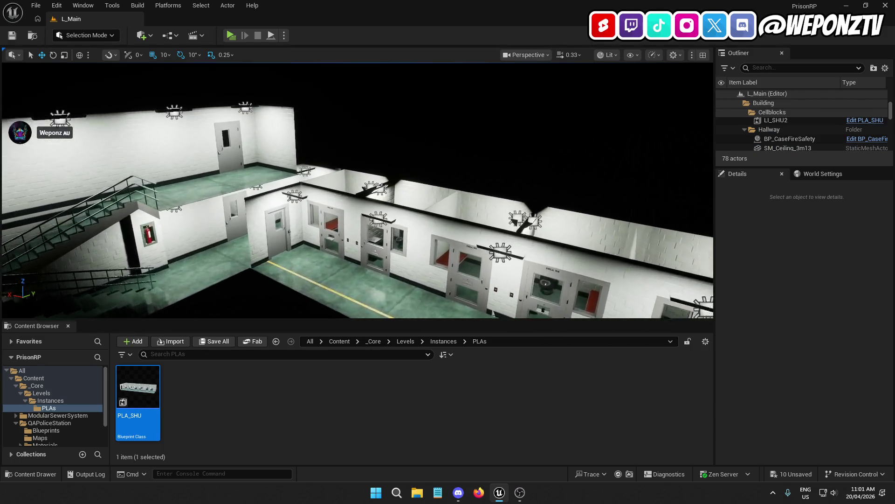
key("w")
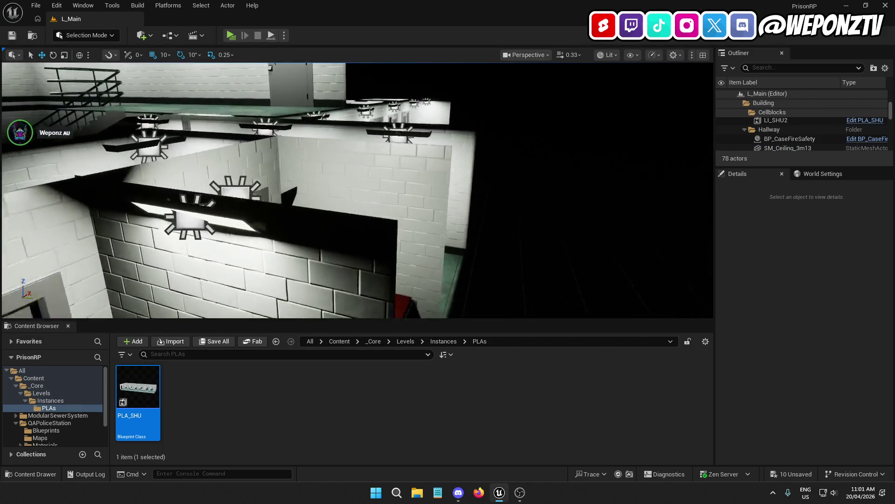
key("s")
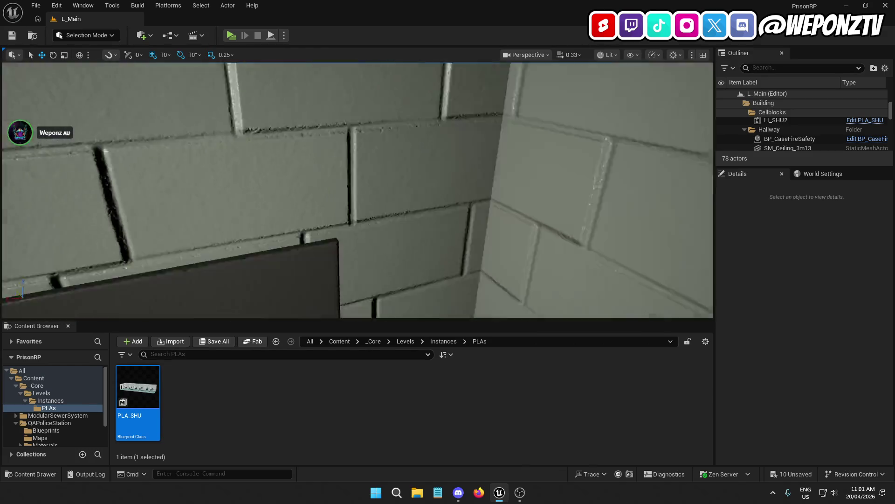
key("s")
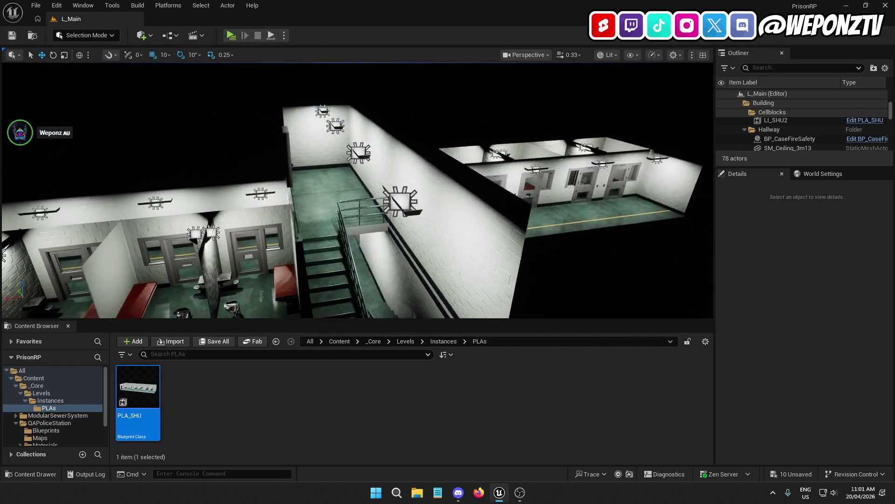
key("a")
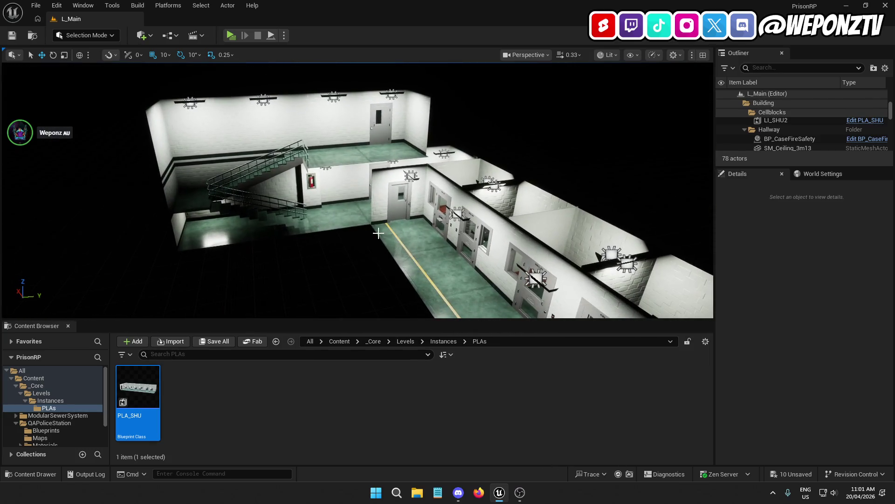
Review the cell hallway, then Save All changes to the prison level
key("w")
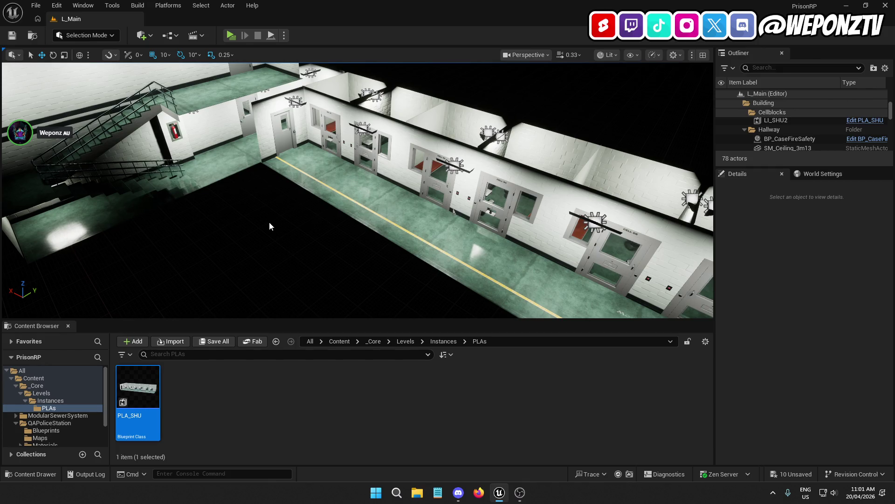
mouse_move(270, 209)
left_mouse_down()
mouse_move(270, 224)
mouse_move(262, 219)
mouse_move(268, 196)
mouse_move(331, 173)
left_mouse_up()
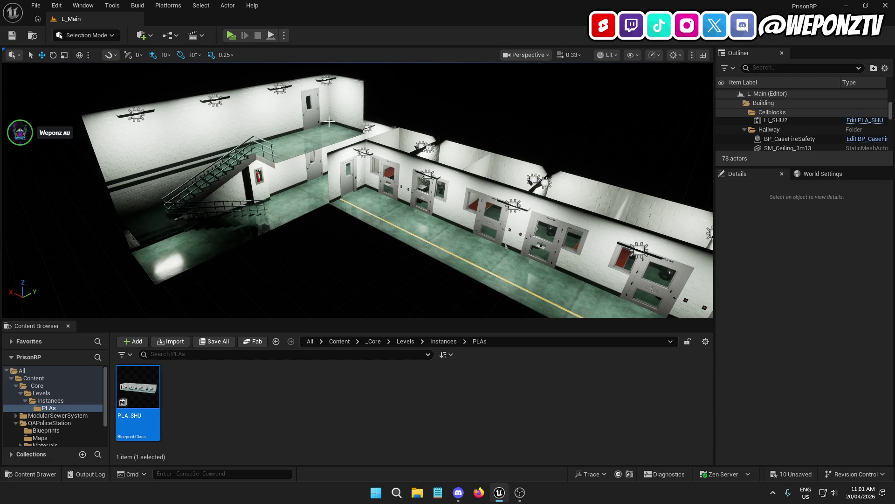
left_click_drag(386, 106, 247, 194)
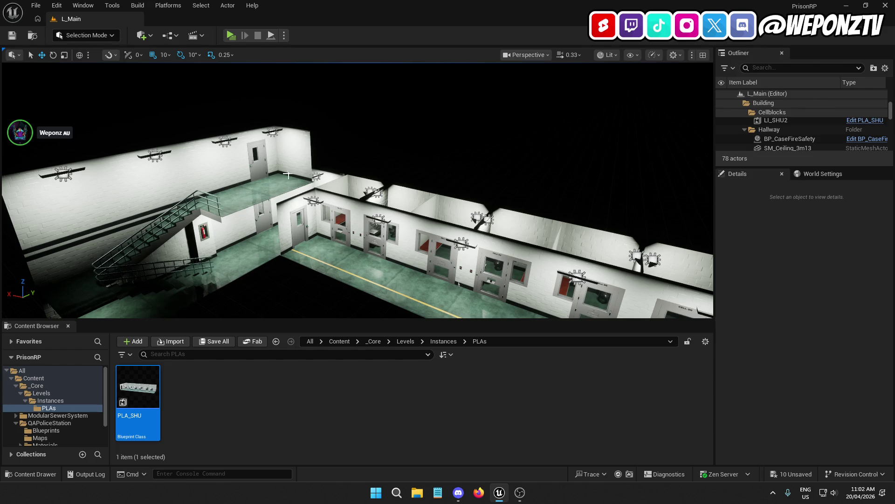
left_click_drag(288, 174, 359, 153)
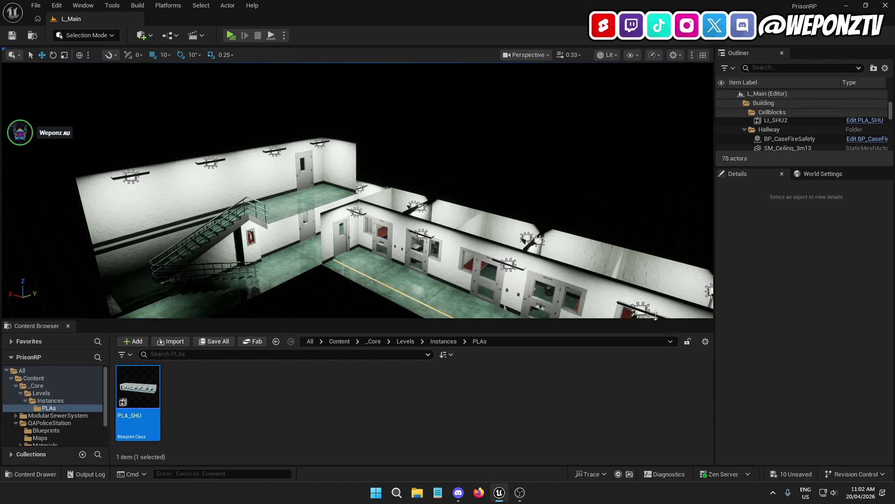
mouse_move(299, 196)
left_mouse_down()
mouse_move(194, 144)
mouse_move(178, 154)
mouse_move(195, 149)
left_mouse_up()
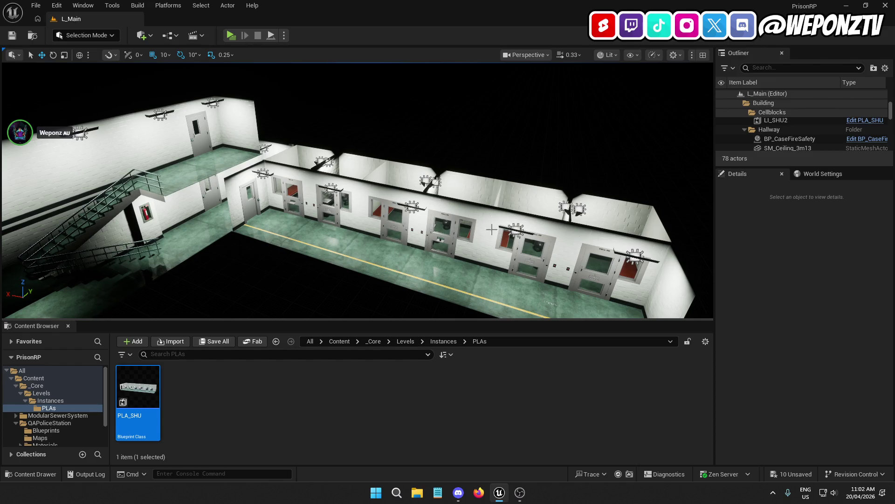
left_click_drag(341, 229, 327, 205)
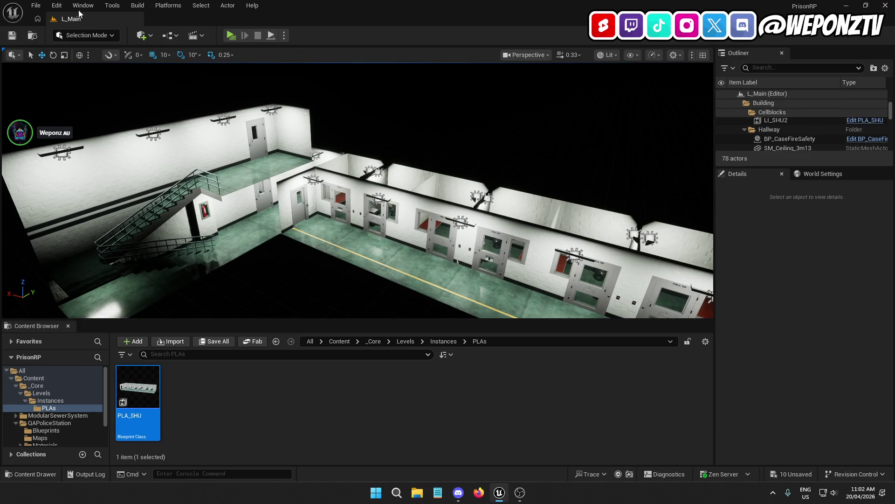
left_click(36, 5)
left_click(76, 137)
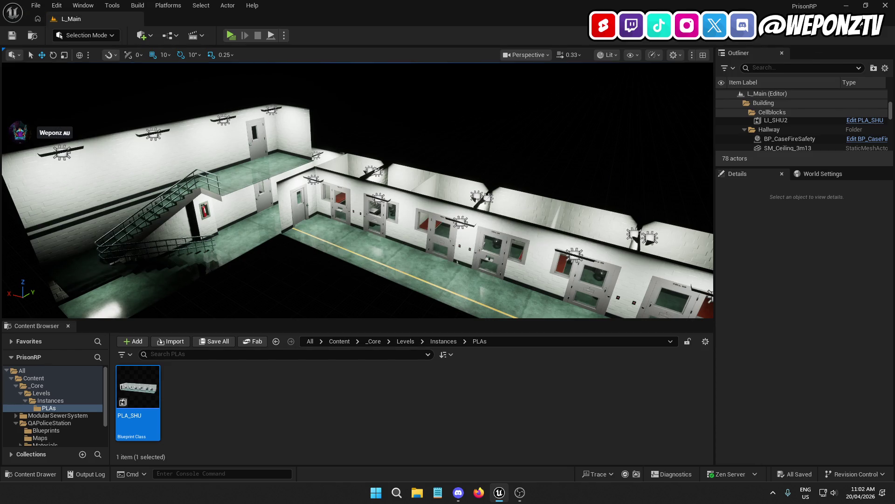
Close the editor and send the PrisonRP folder to WinRAR's Add to archive
left_click(885, 6)
double_click(589, 80)
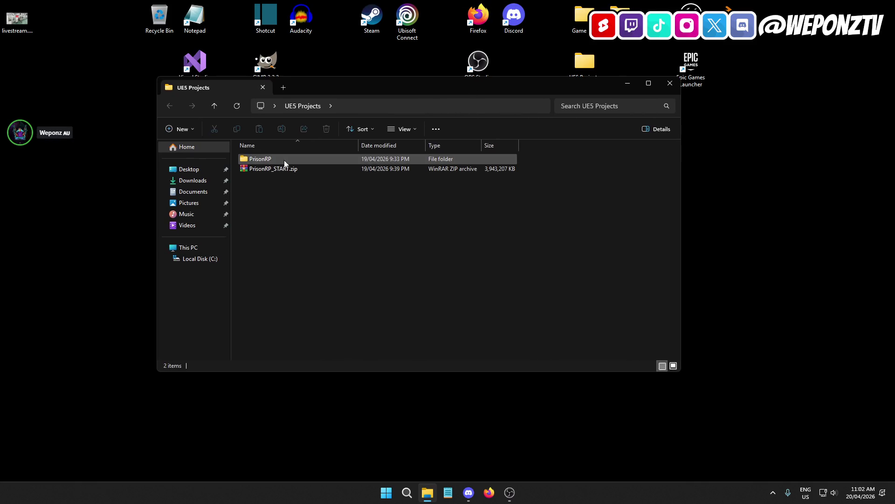
left_click(284, 160)
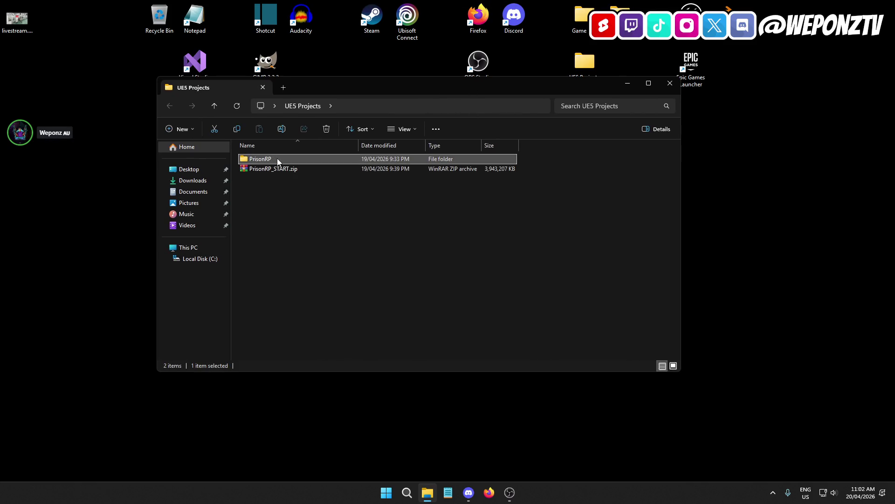
right_click(277, 159)
mouse_move(349, 303)
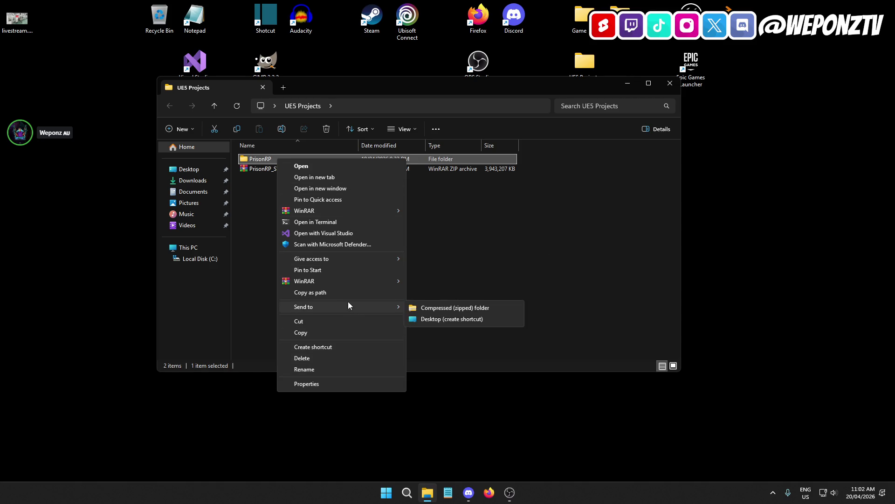
mouse_move(372, 283)
left_click(424, 281)
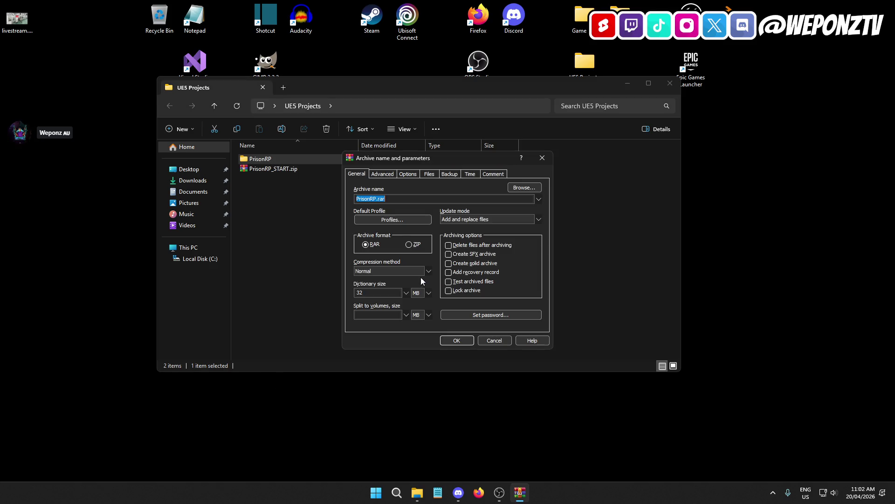
Choose ZIP format, name the archive PrisonRP_SHUs_DONE.zip, and start compressing
left_click(407, 245)
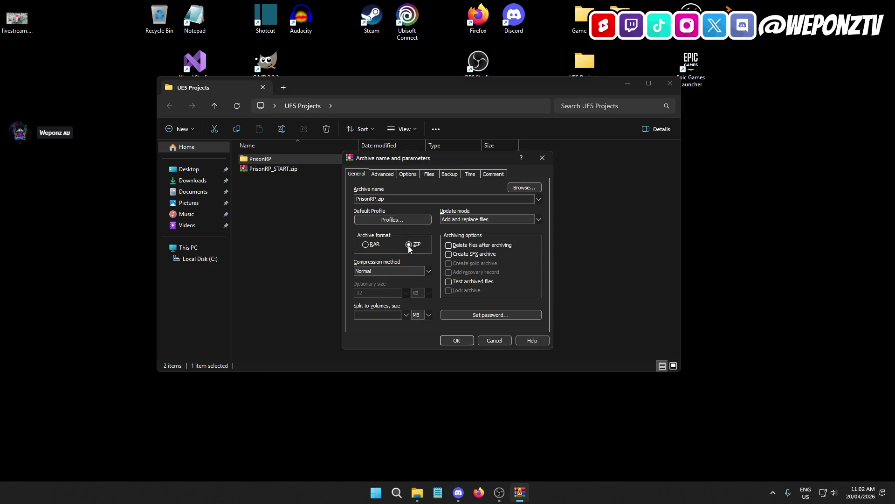
left_click(377, 199)
type("_SH")
type("Us")
type("_")
type("DONE")
left_click(462, 341)
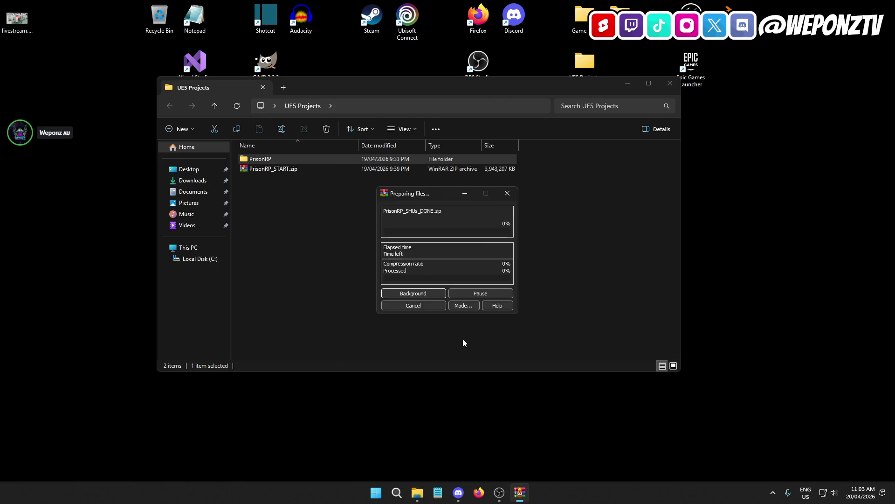
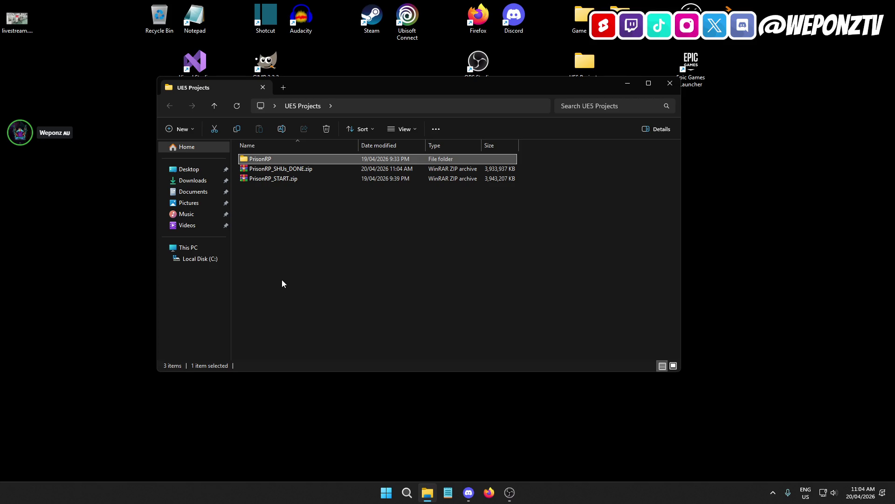
Launch PrisonRP.uproject and open Bugs.txt from the project's Text folder
double_click(300, 159)
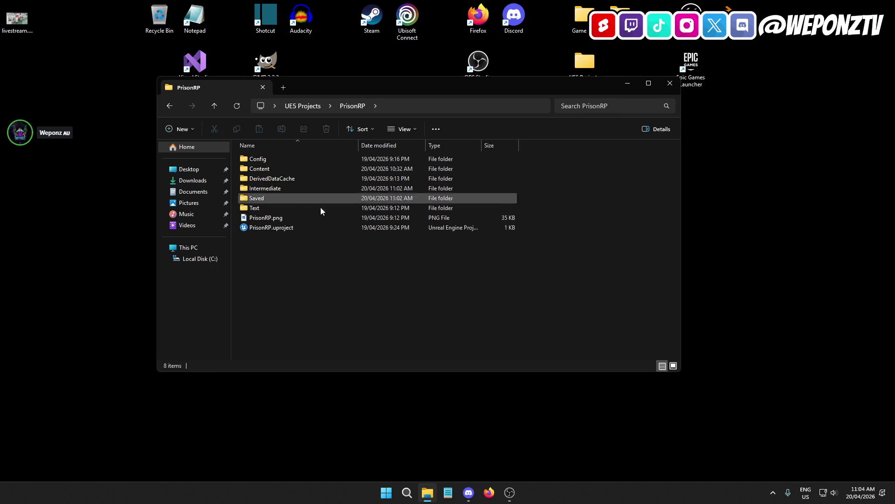
double_click(296, 228)
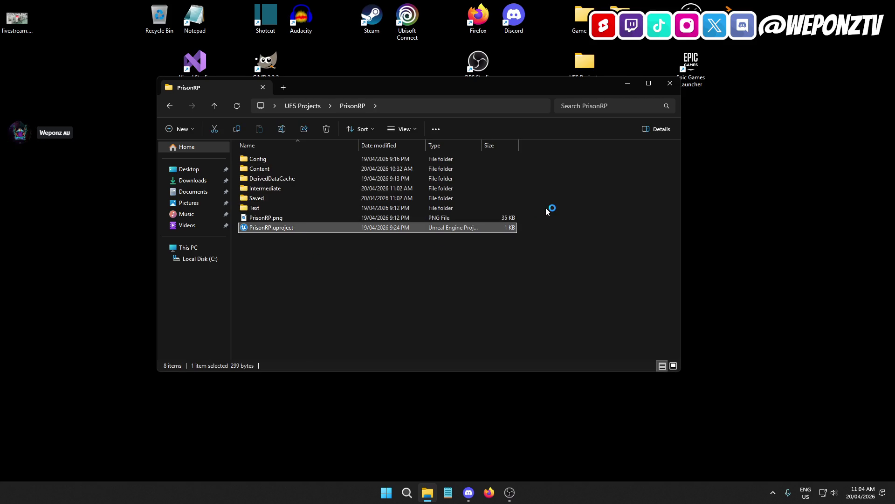
double_click(256, 208)
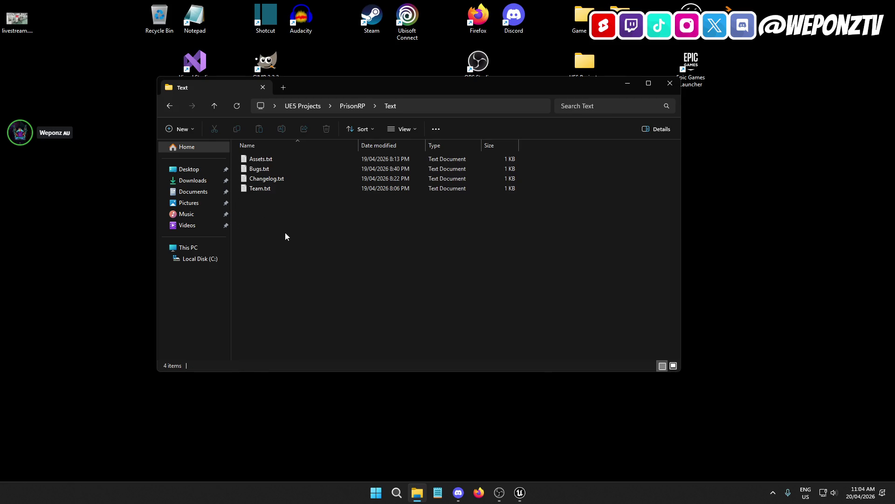
double_click(272, 169)
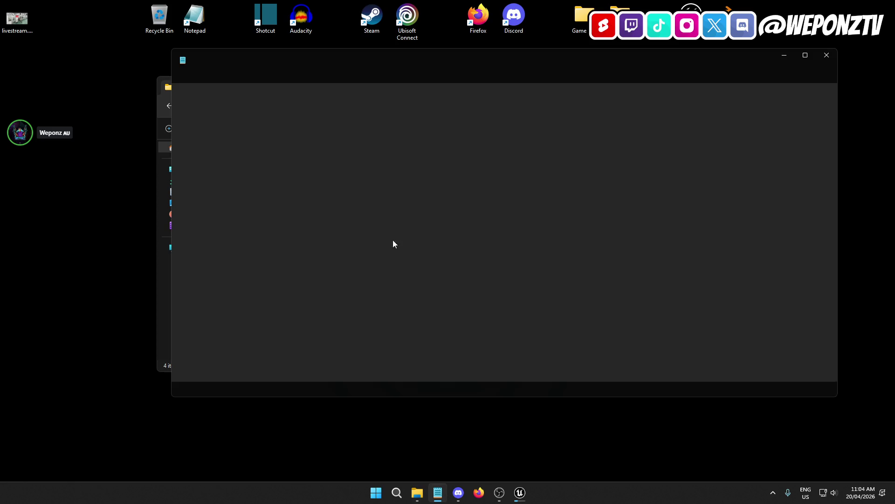
Close the PrisonRP folder window and bring the Bugs.txt notes back into view
left_click(784, 55)
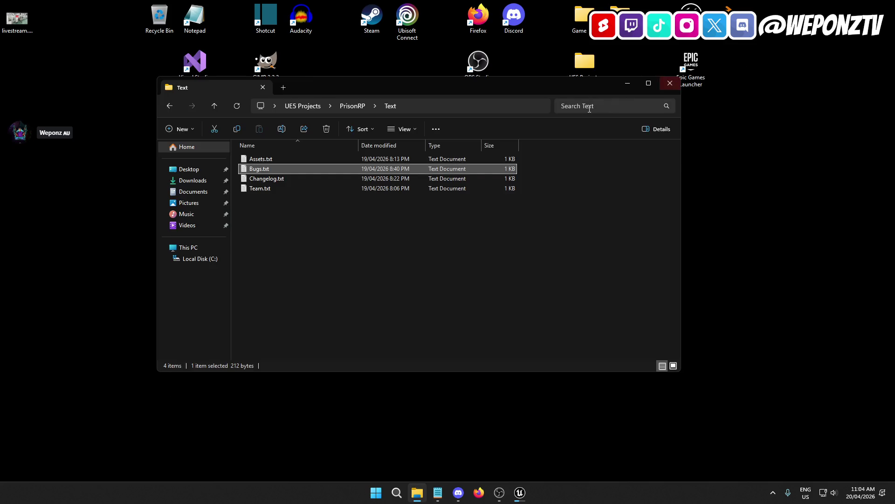
left_click(668, 83)
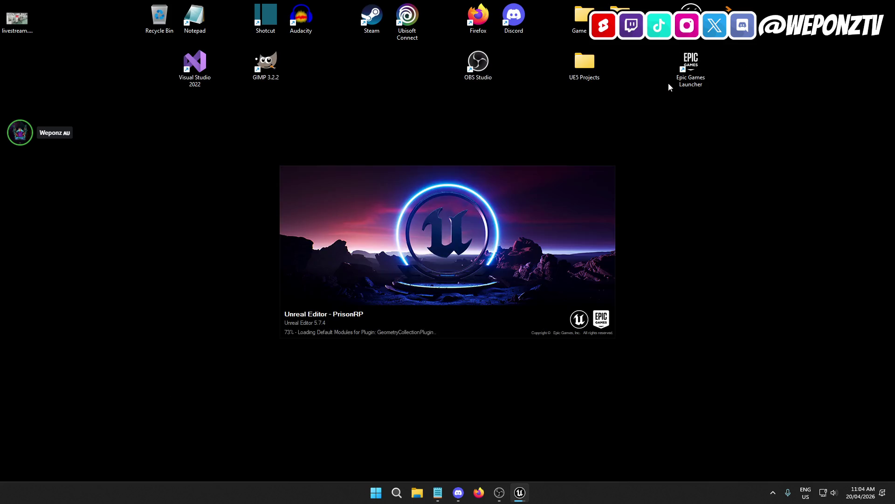
left_click(438, 493)
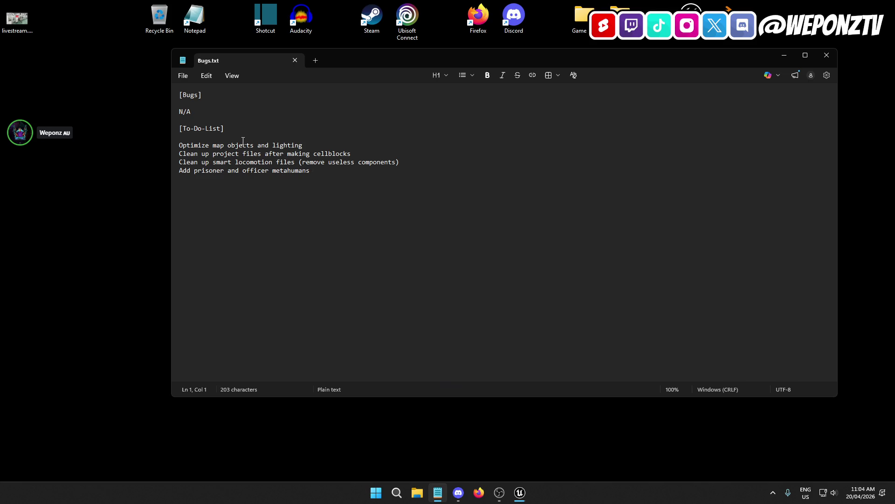
Read through the Bugs.txt to-do lines starting at 'Optimize map objects and lighting', then minimize Notepad
triple_click(305, 146)
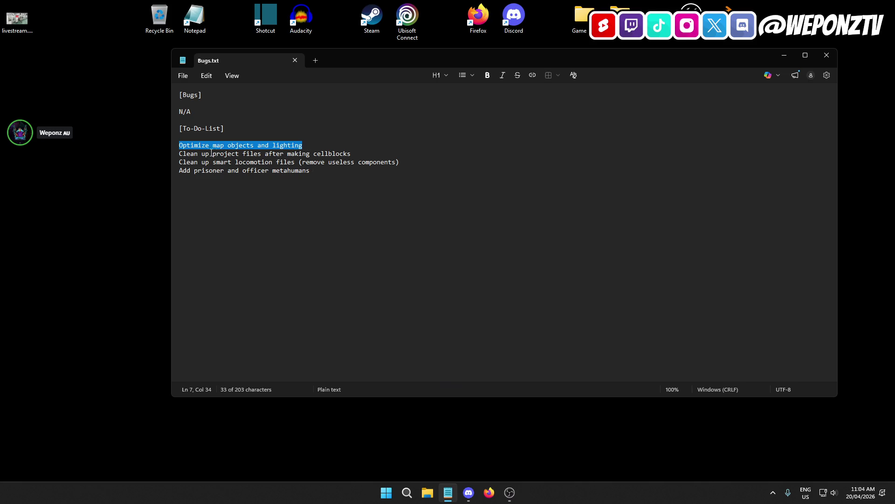
key("Down")
key("End")
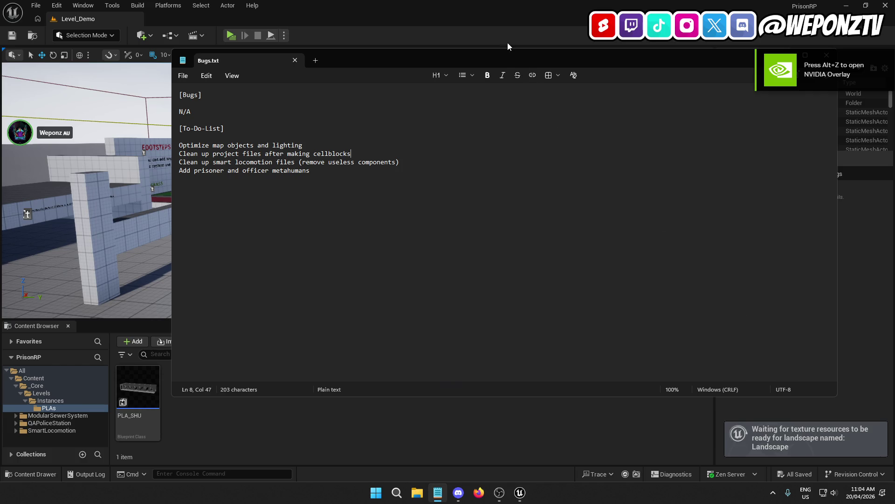
mouse_move(505, 66)
left_mouse_down()
mouse_move(393, 68)
mouse_move(421, 79)
left_mouse_up()
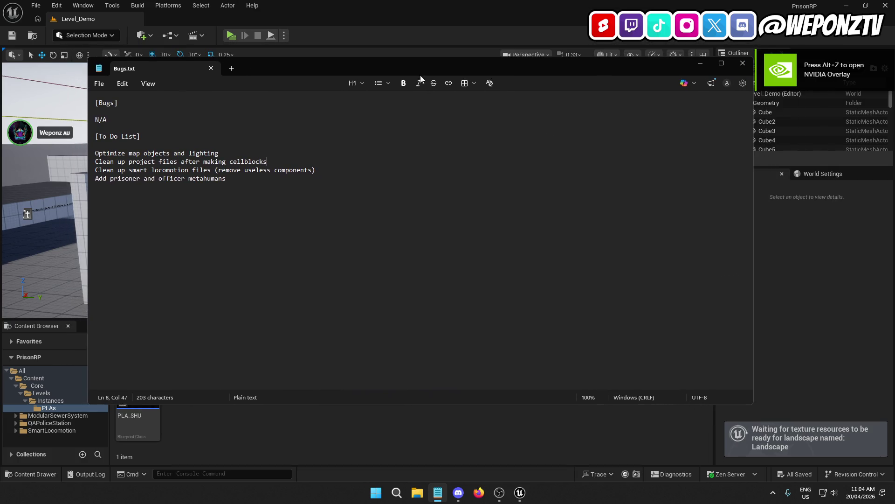
left_click(700, 63)
Open Project Settings and look over the project description
left_click_drag(446, 186, 270, 256)
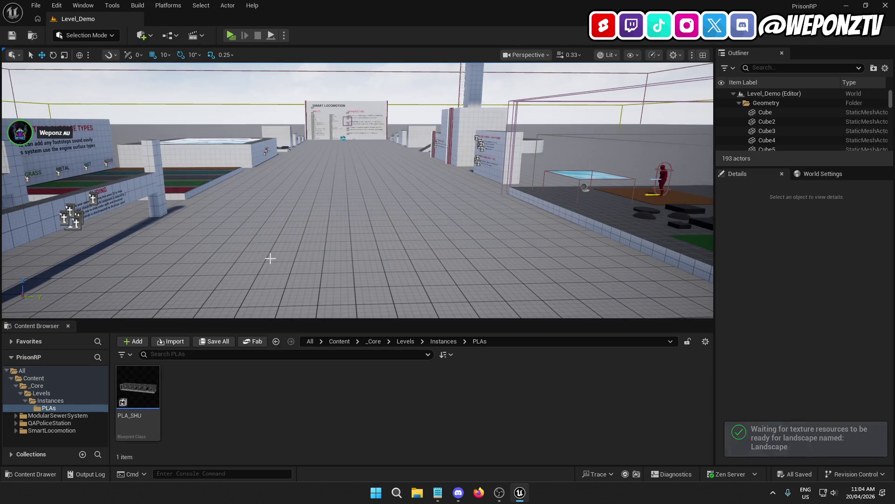
left_click(56, 5)
left_click(83, 154)
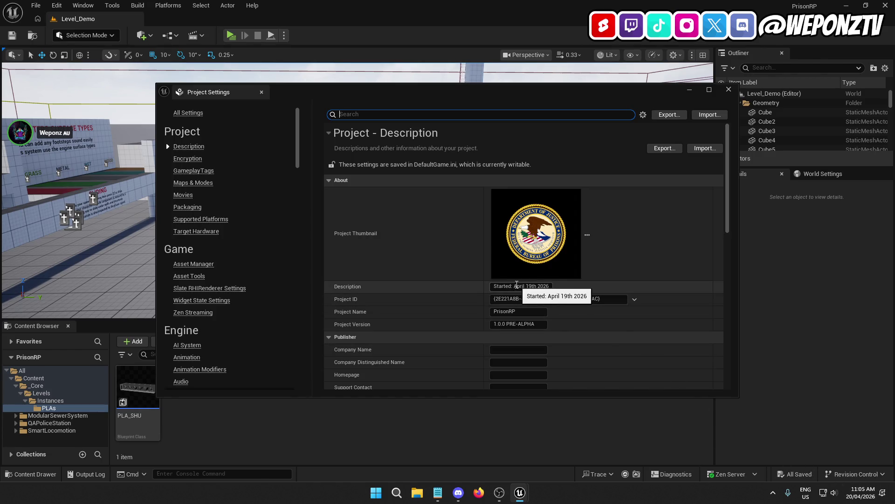
left_click_drag(513, 287, 609, 306)
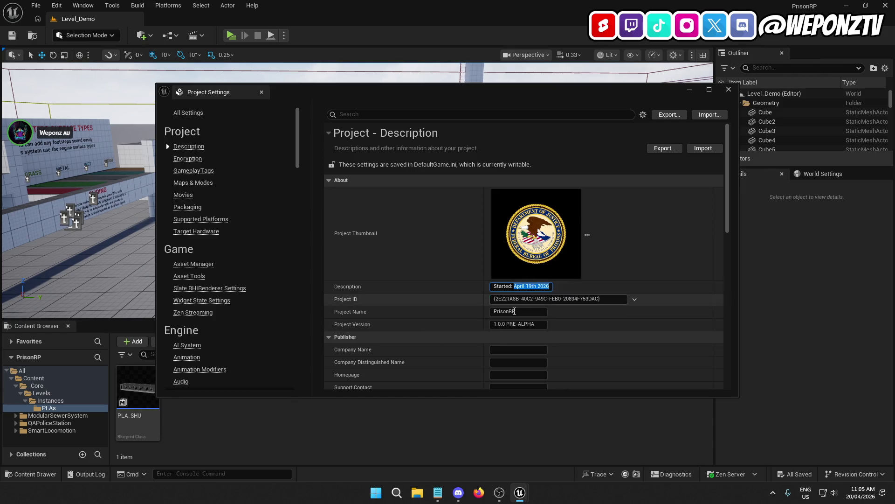
left_click(453, 301)
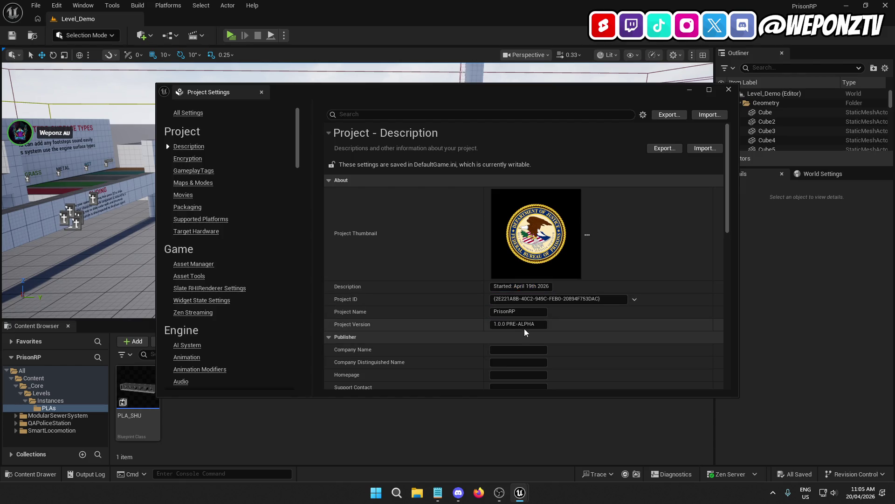
In Maps & Modes, set Editor Startup Map and Game Default Map to L_Main, then close settings
left_click(196, 183)
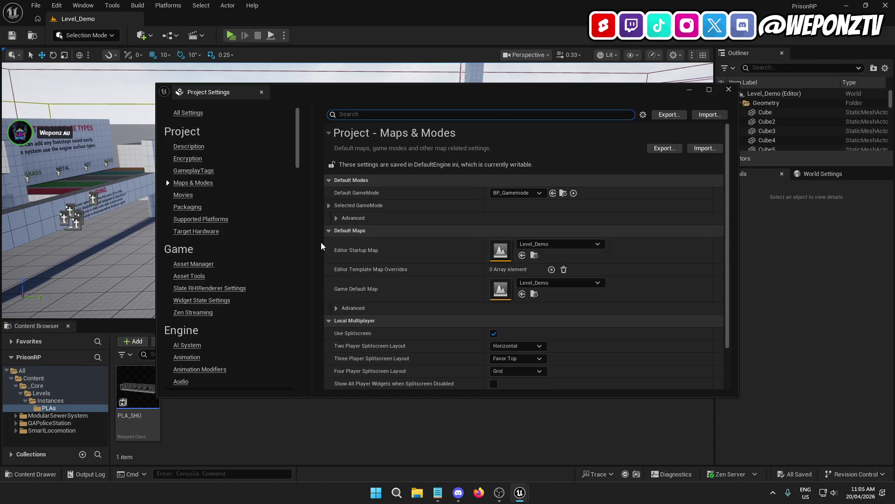
left_click(570, 244)
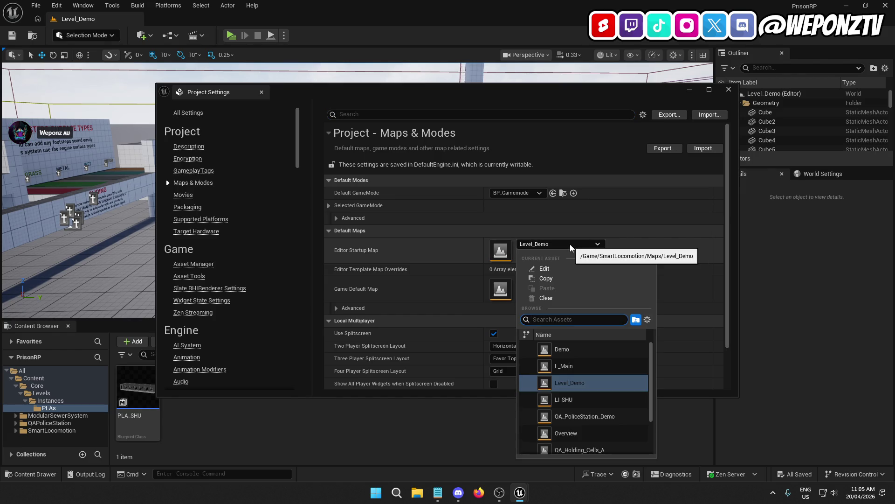
left_click(571, 370)
left_click(563, 285)
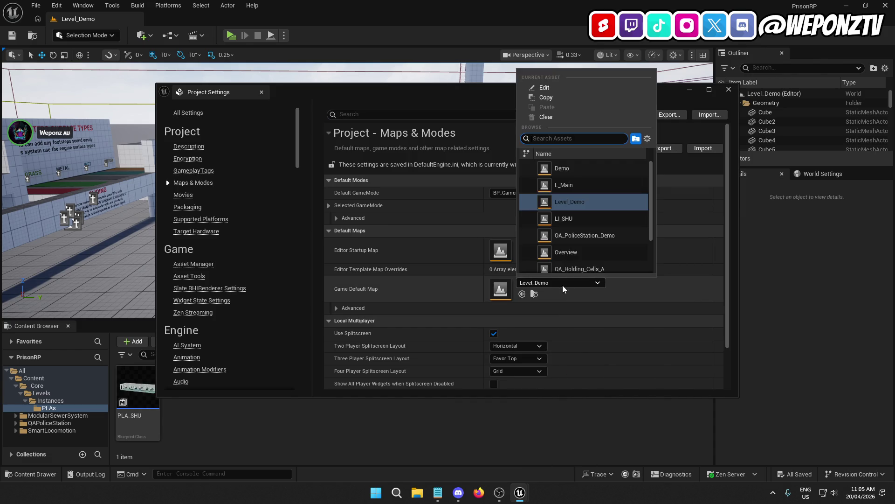
left_click(574, 186)
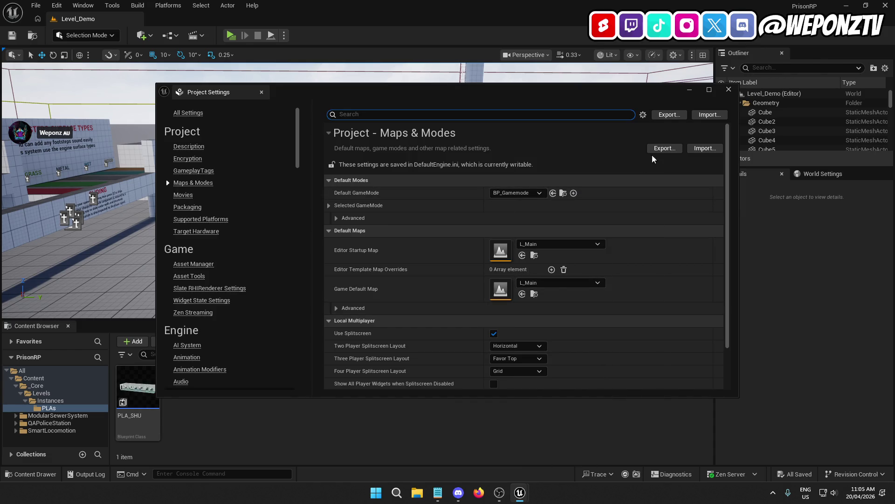
left_click(729, 90)
Save all changes and open the L_Main level from the Levels folder
left_click(36, 5)
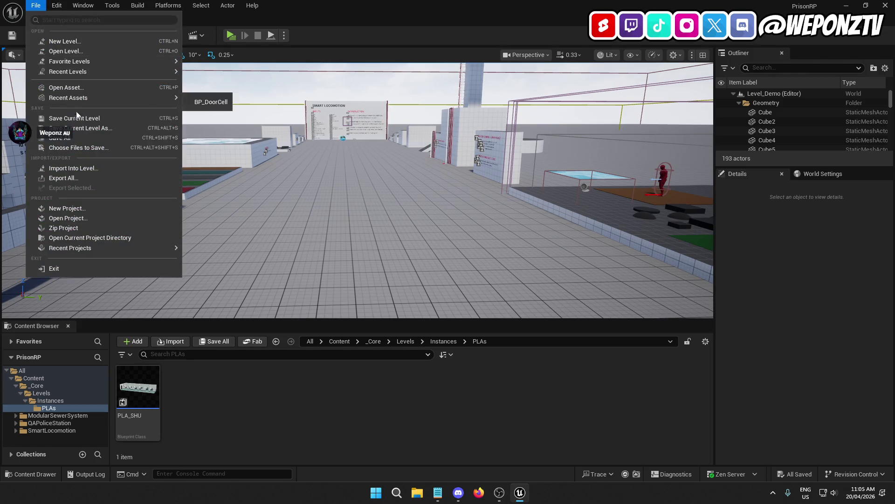
left_click(59, 138)
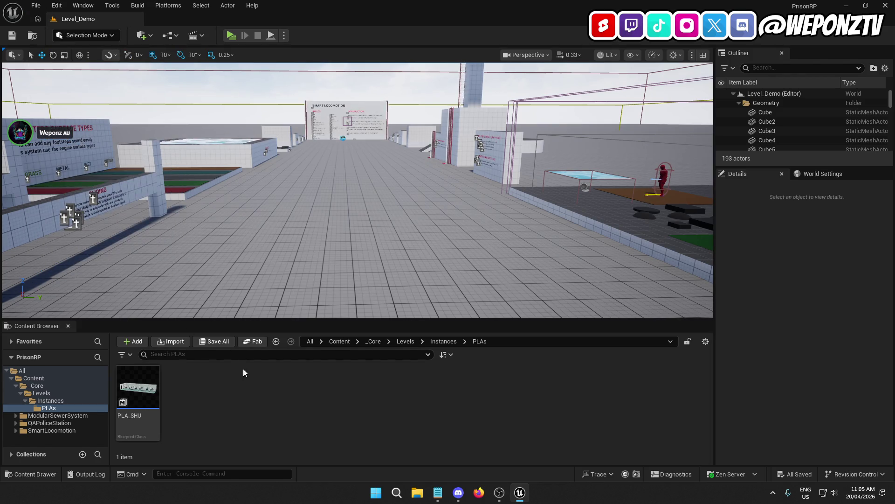
left_click(406, 341)
double_click(186, 389)
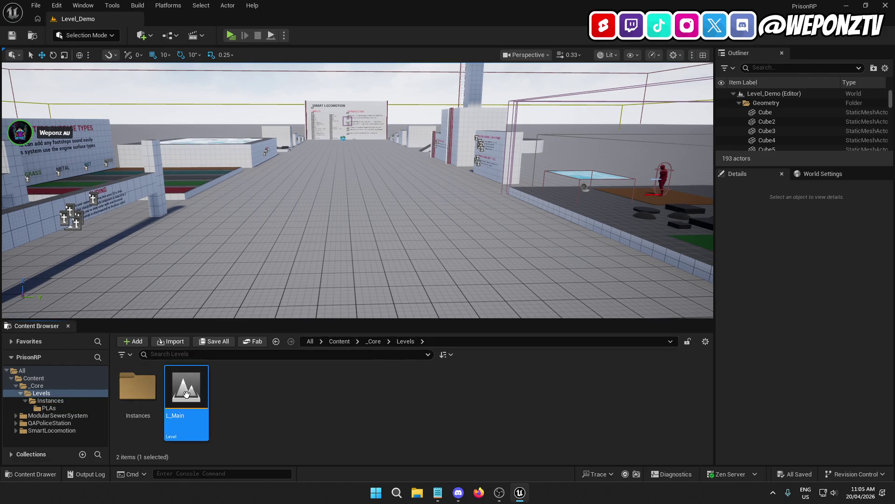
mouse_move(319, 301)
left_mouse_down()
mouse_move(312, 255)
mouse_move(350, 250)
left_mouse_up()
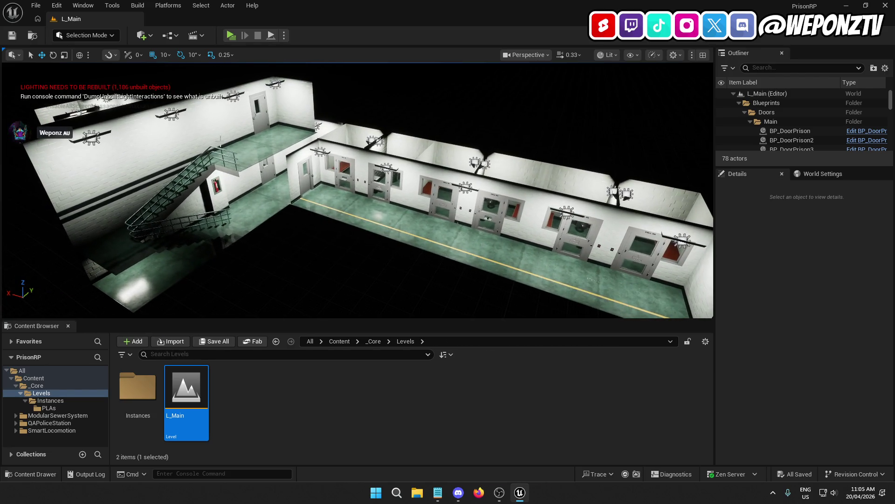
Start a Build All Levels run
left_click(137, 5)
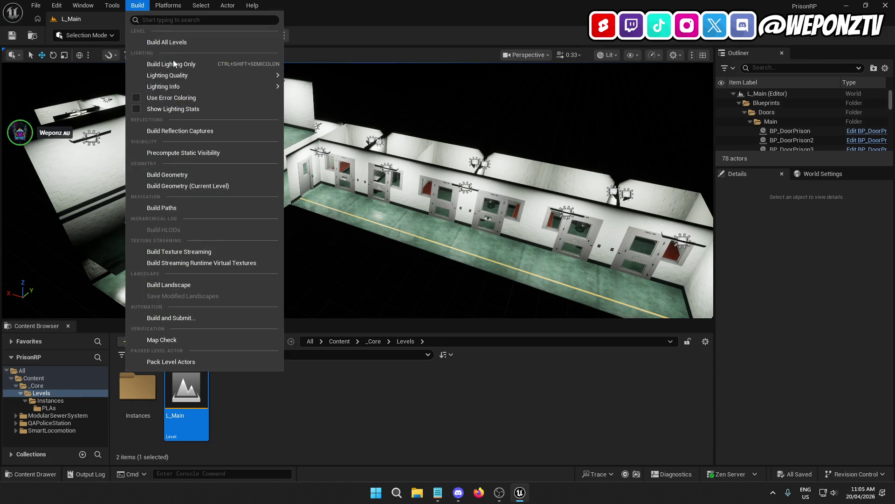
left_click(192, 44)
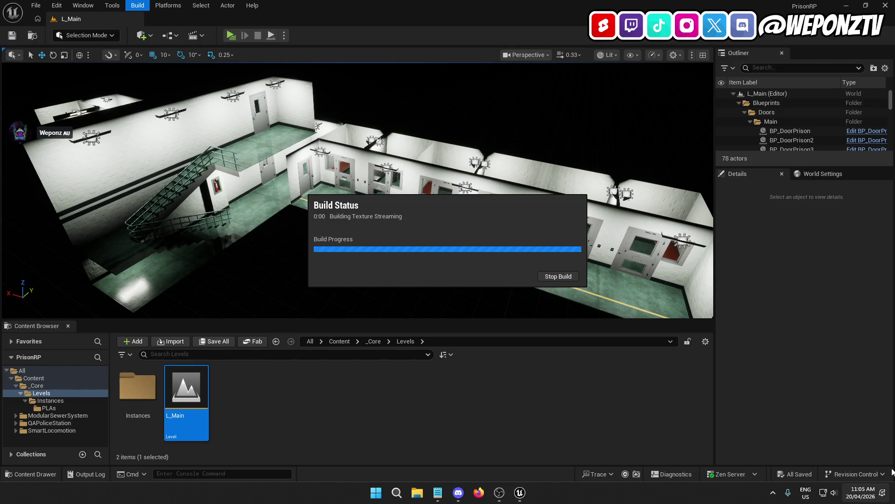
mouse_move(499, 492)
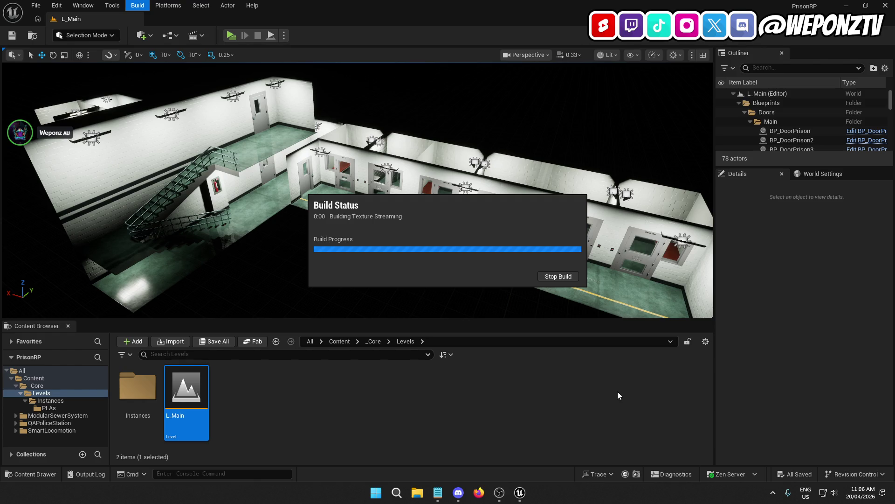
Allow SwarmAgent through Windows Firewall
left_click(417, 492)
key("super+d")
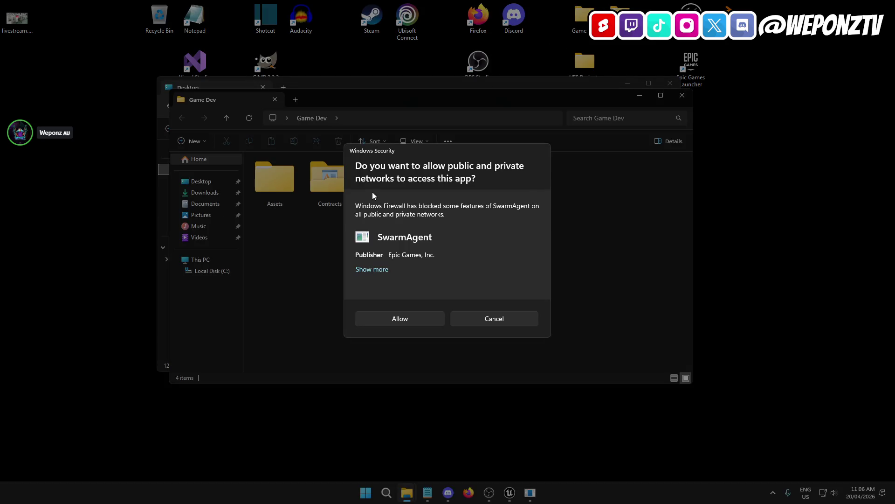
left_click(407, 318)
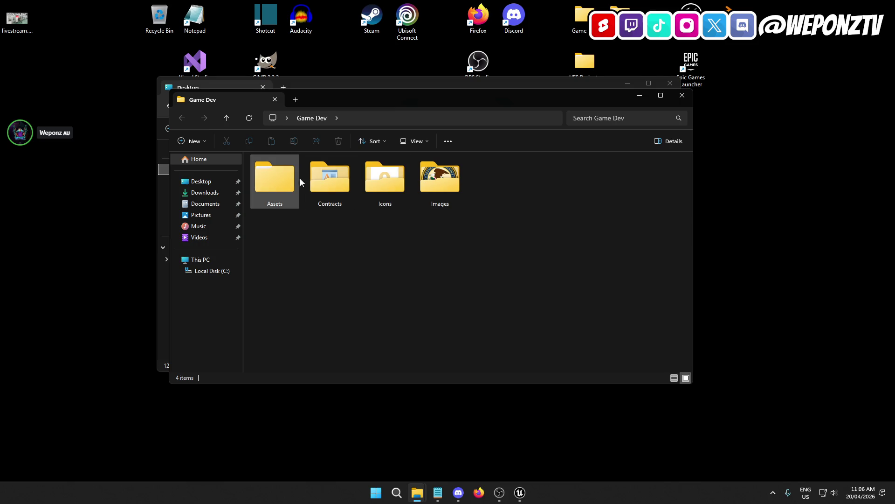
Browse the Assets > Mote animation FBX files, then close the Mote folder
double_click(289, 180)
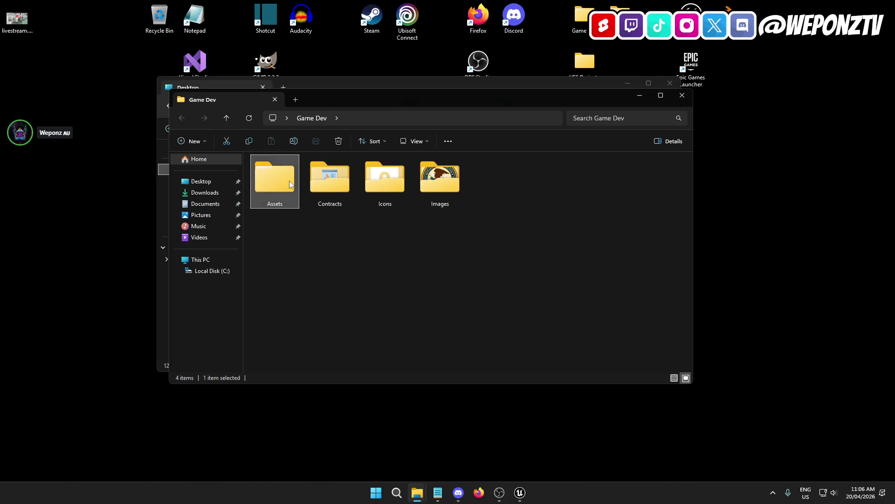
double_click(289, 181)
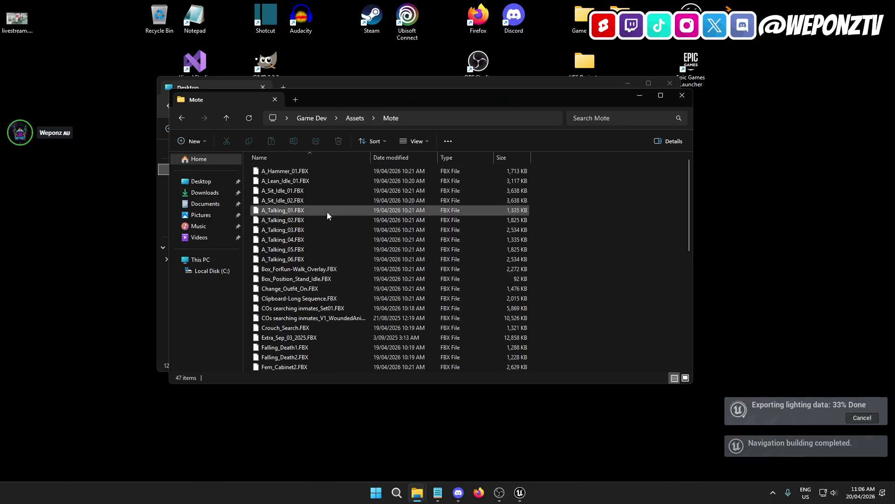
scroll(310, 367, "down", 9)
scroll(312, 280, "up", 9)
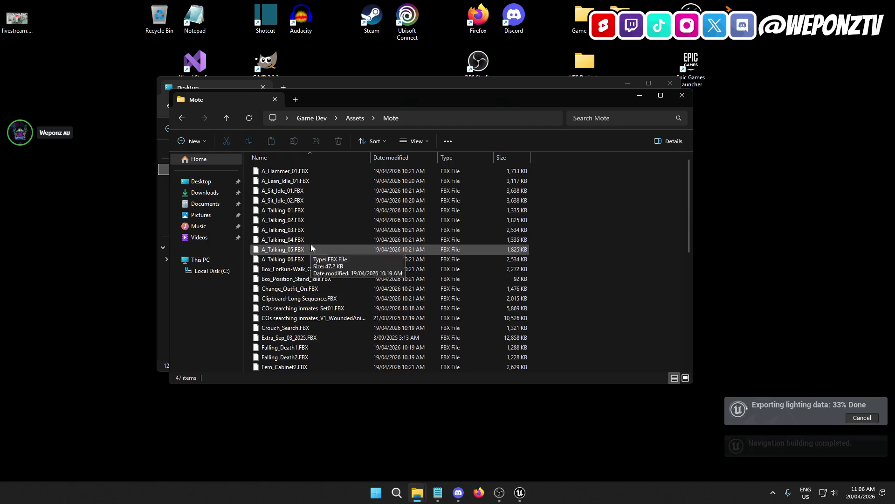
left_click(682, 95)
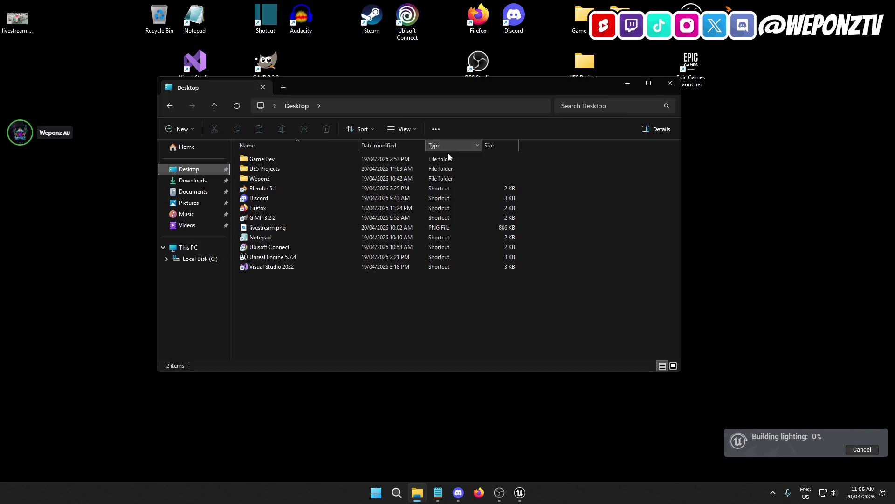
Close the Desktop folder and bring the PrisonRP Unreal Editor window with its Message Log forward
left_click(670, 84)
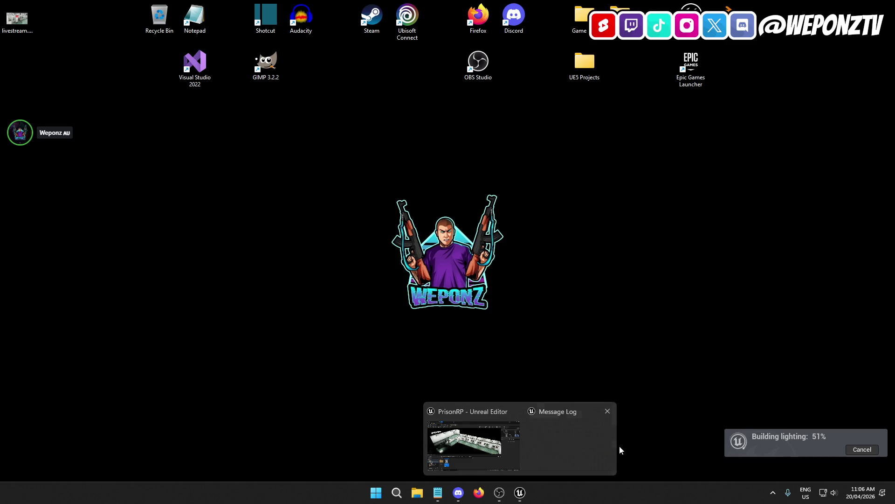
left_click(560, 446)
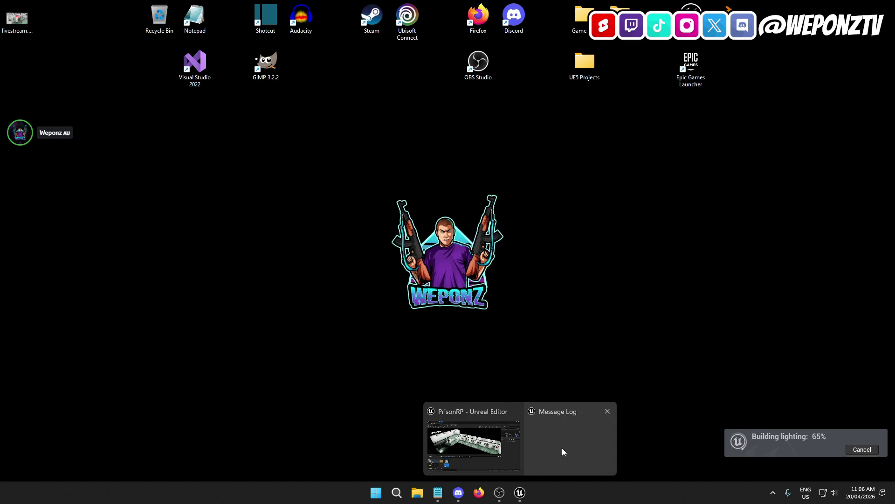
left_click(489, 435)
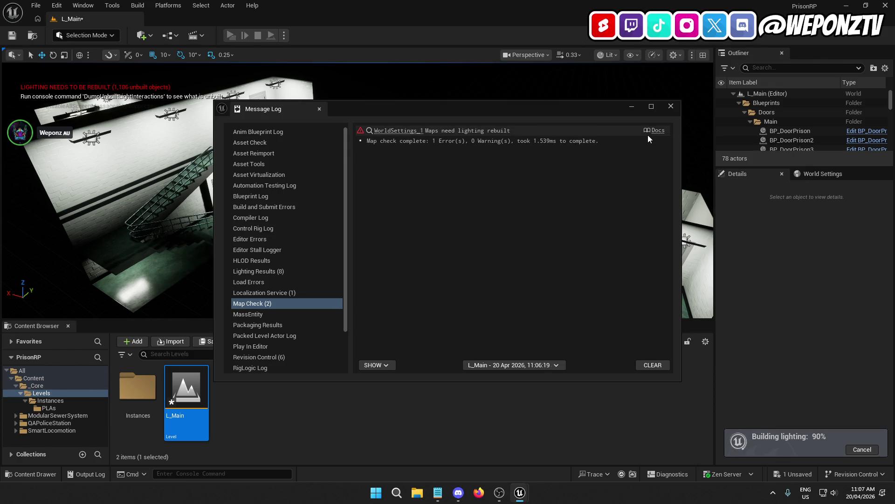
Save the level mid-build, jump to the actor in the first lighting warning, then minimize the Message Log
left_click(671, 106)
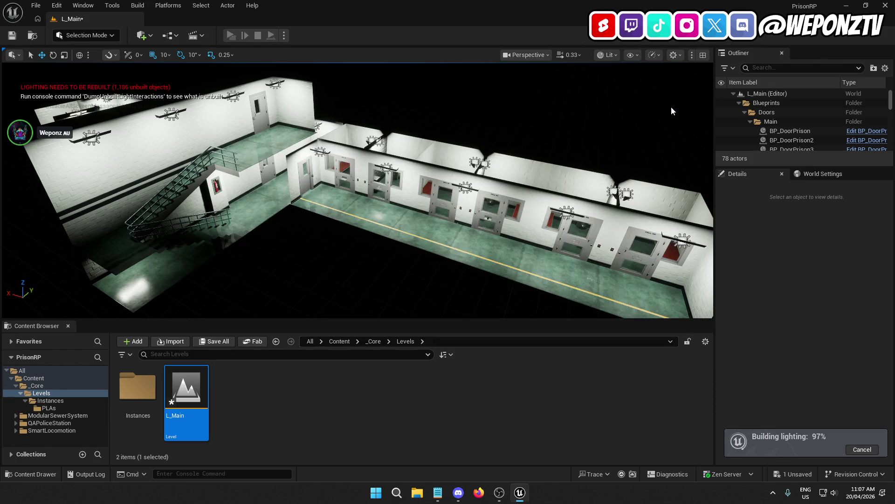
left_click(12, 35)
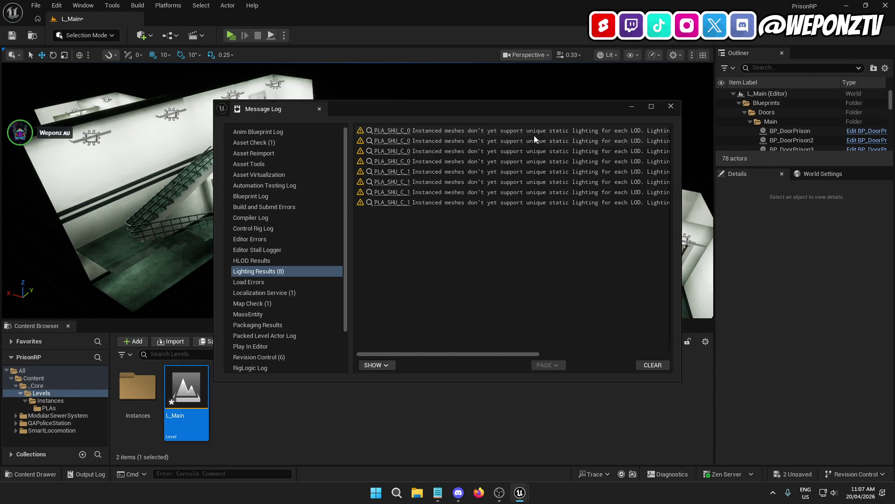
mouse_move(476, 352)
left_mouse_down()
mouse_move(628, 374)
mouse_move(394, 346)
left_mouse_up()
left_click(402, 131)
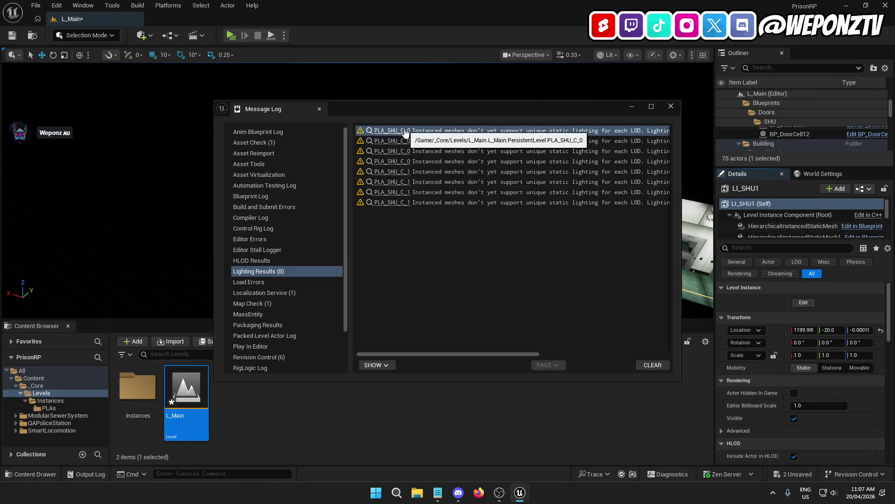
left_click(632, 107)
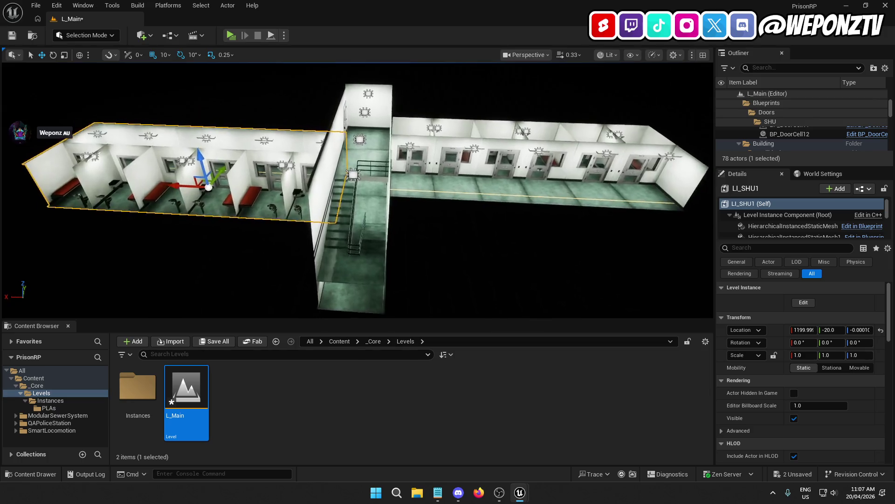
Deselect LI_SHU1, save the built lighting, and fly through the lit cells, stairwell and corridor
left_click(485, 231)
left_click(12, 35)
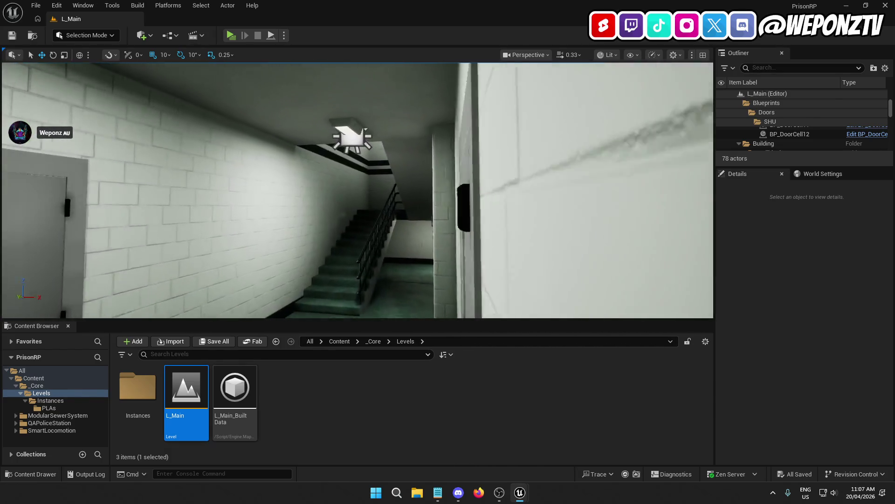
key("w")
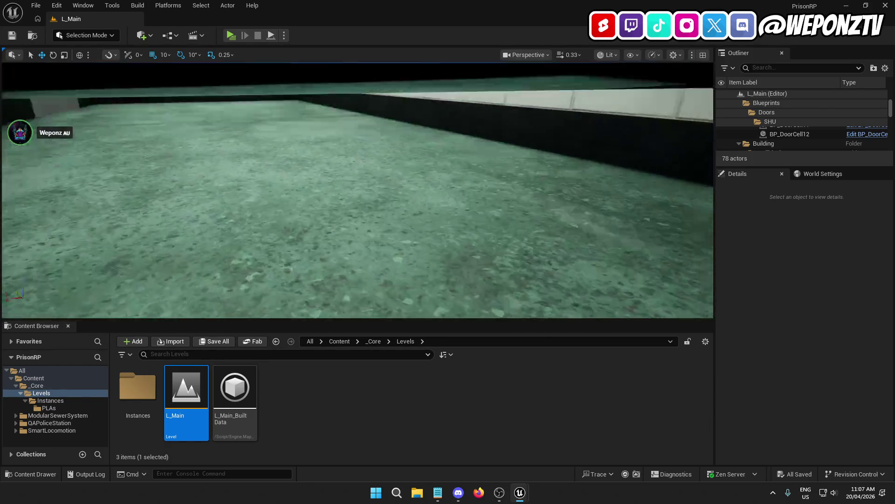
key("s")
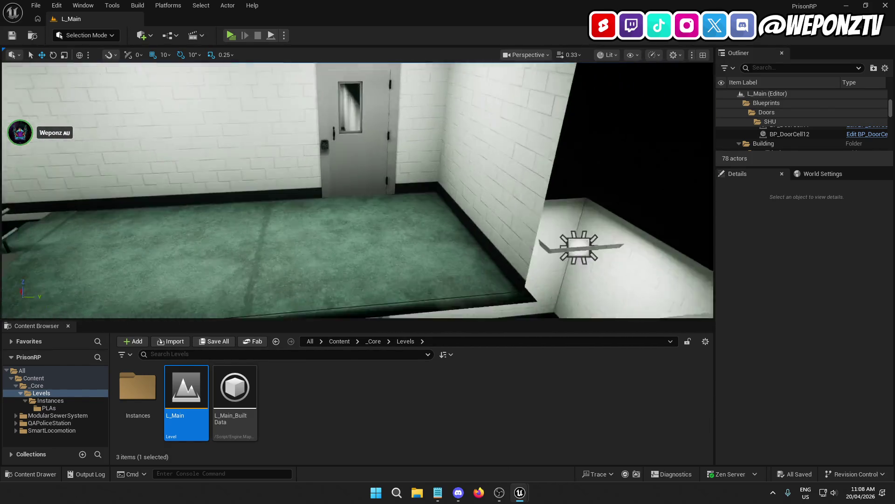
key("w")
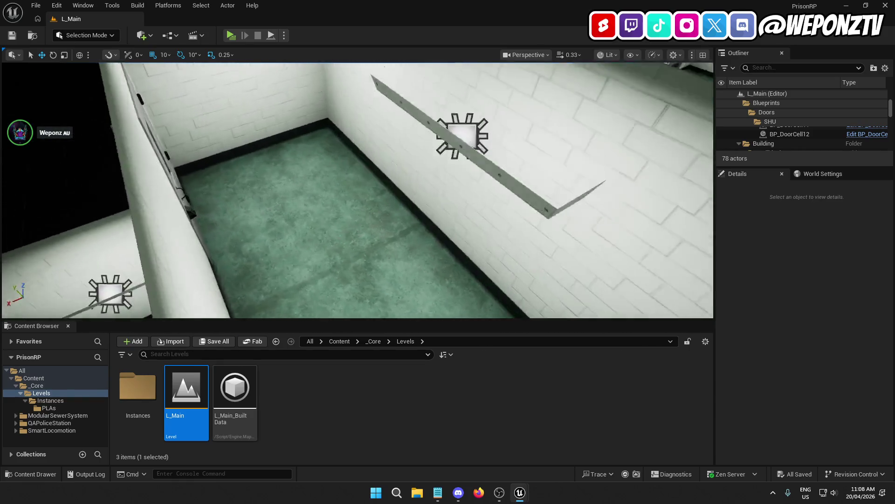
key("w")
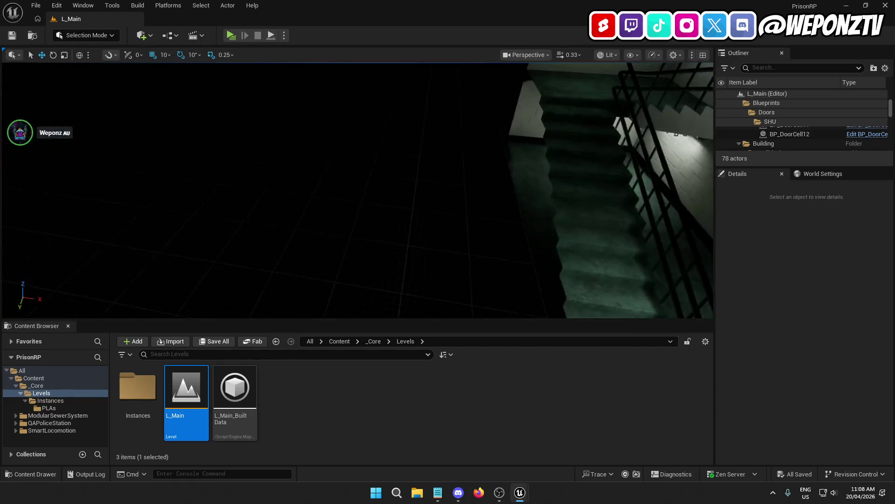
key("w")
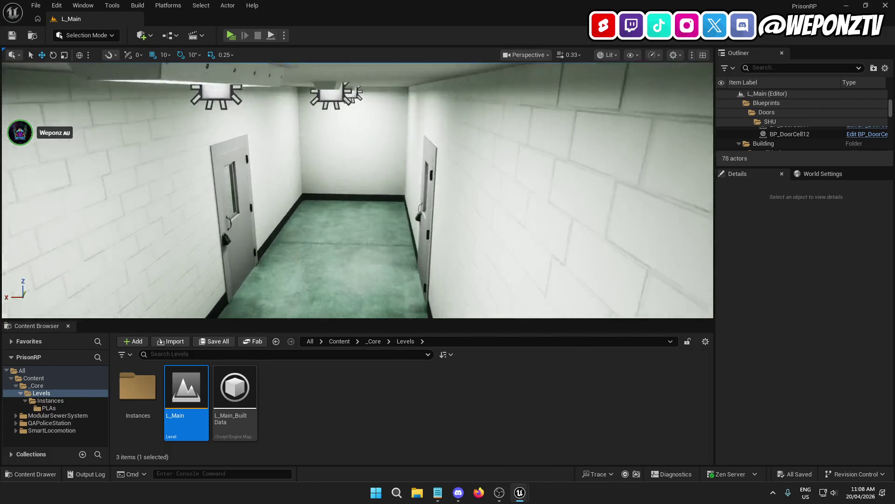
key("w")
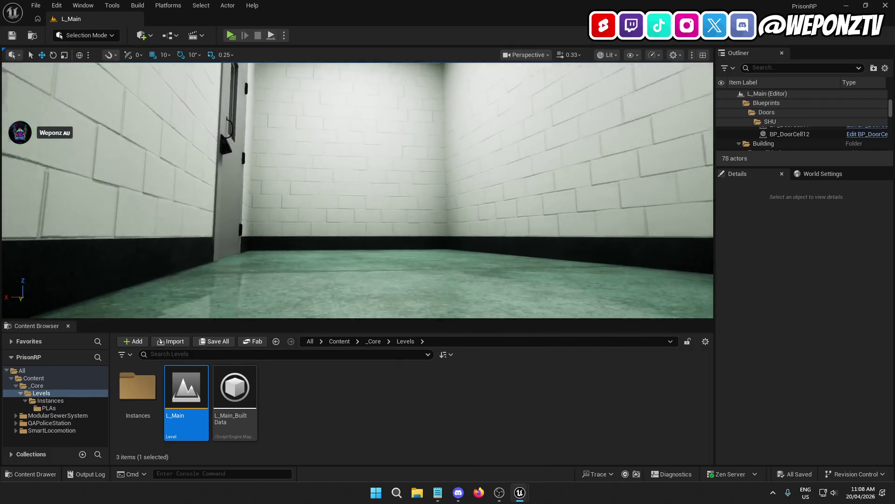
key("w")
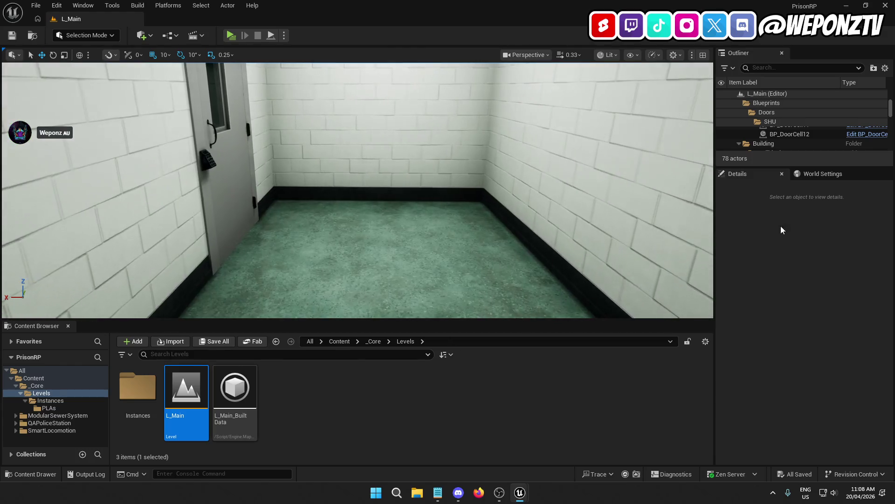
Collapse Blueprints, Building and Lighting in the Outliner and add a 'Spawns' folder under L_Main
left_click(739, 102)
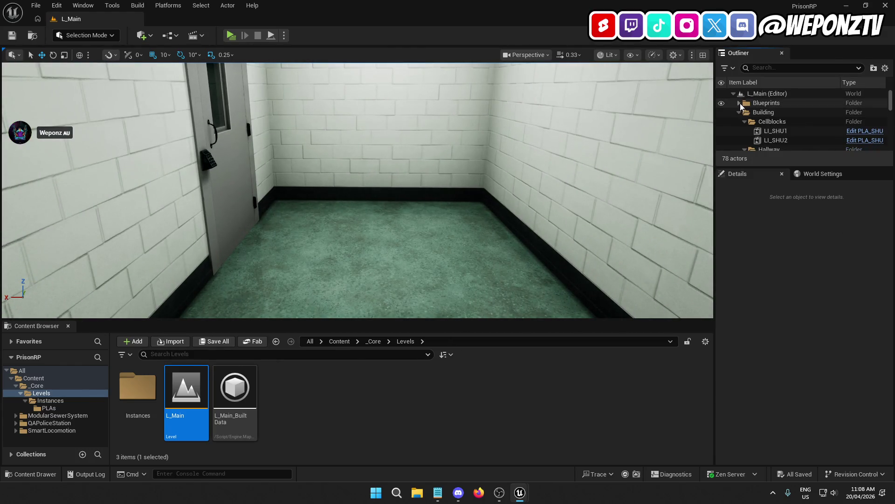
left_click(738, 111)
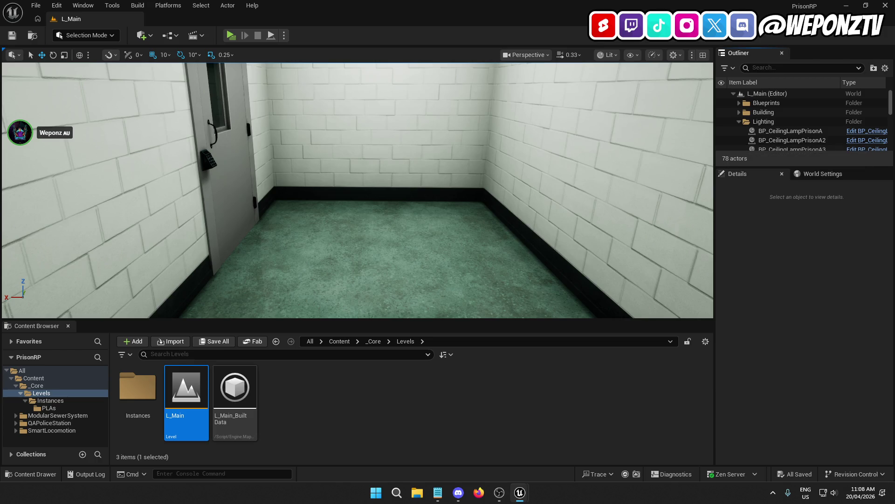
left_click(738, 121)
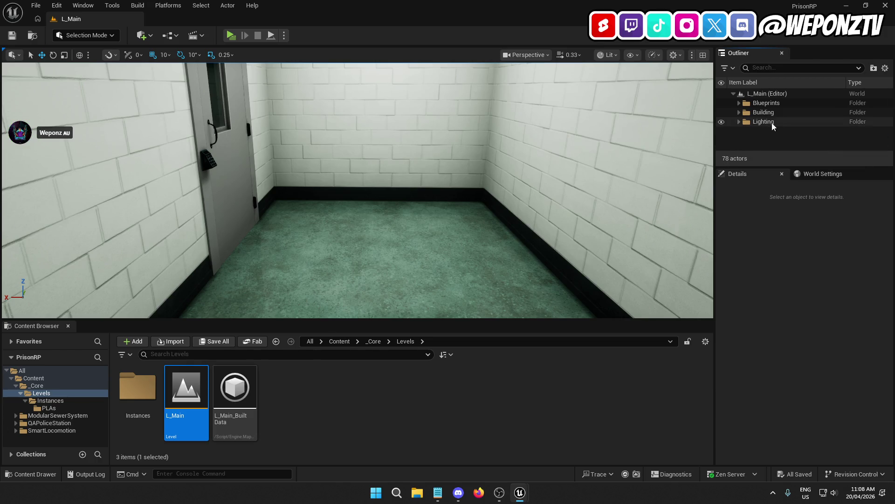
left_click(771, 95)
left_click(877, 70)
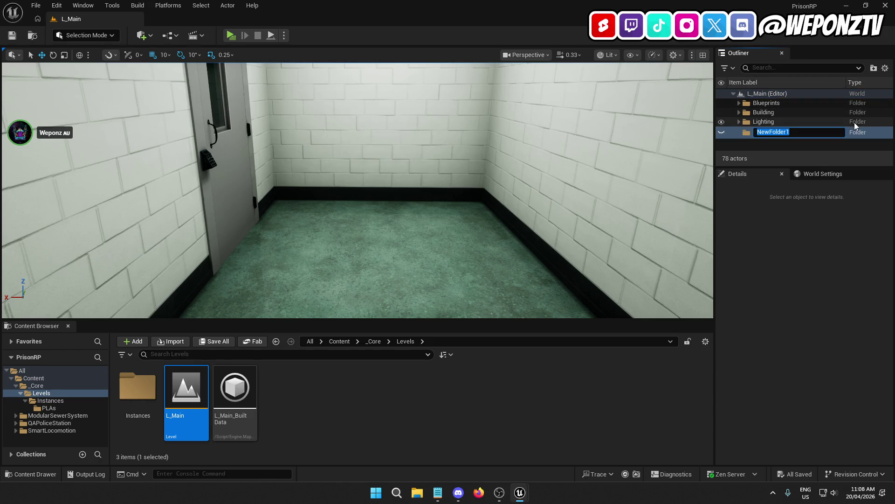
type("Spawns")
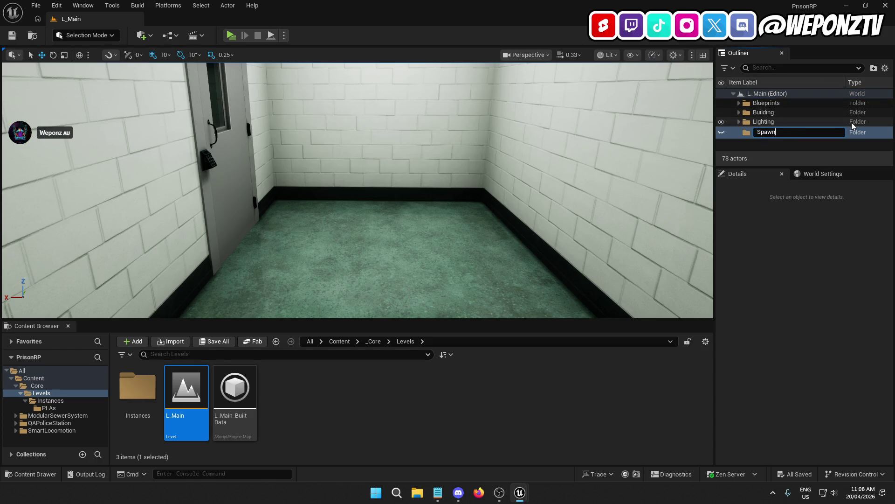
key("Return")
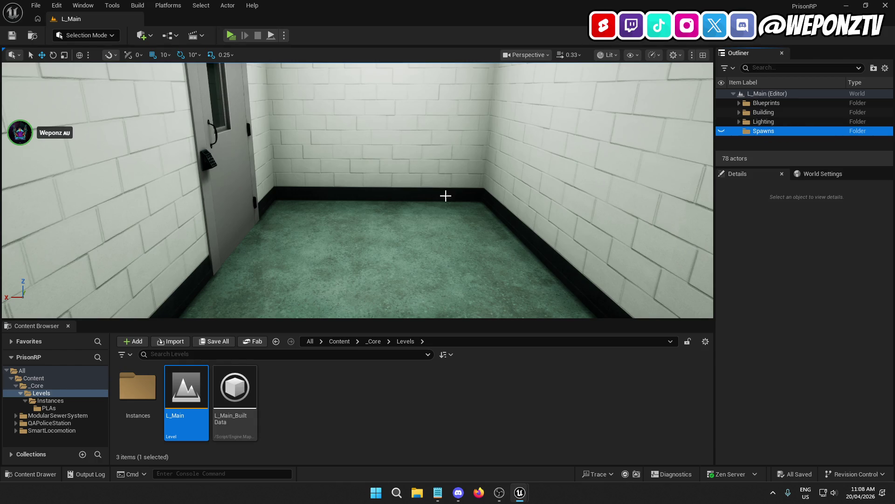
Place a PlayerStart in the level and move it into the Spawns folder
left_click(151, 35)
mouse_move(192, 124)
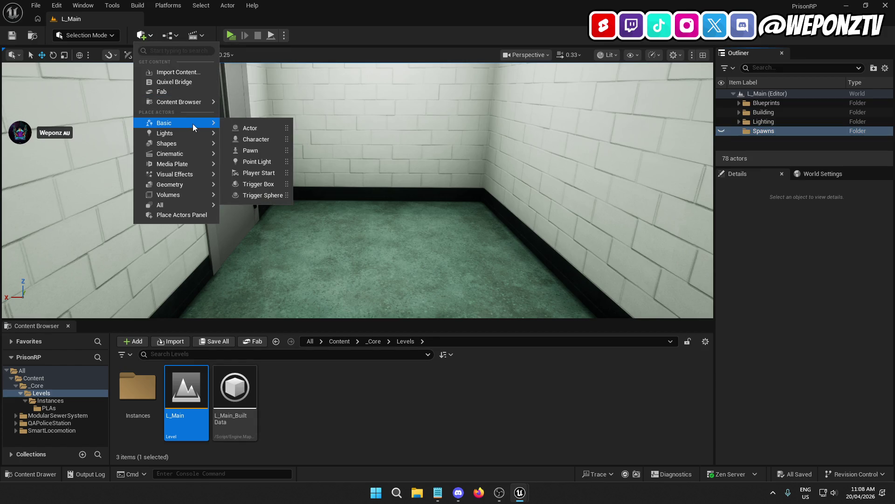
left_click(270, 173)
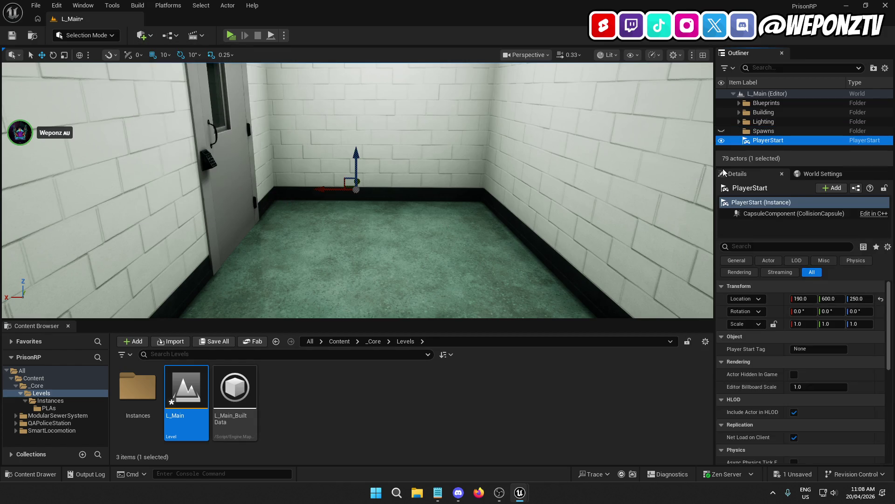
left_click_drag(768, 142, 764, 133)
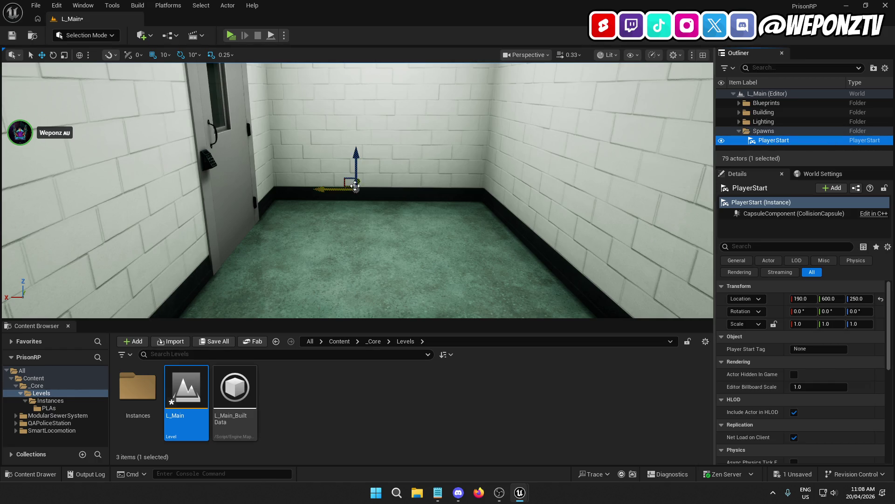
Roughly move the PlayerStart back toward the cell rooms and focus the view on it
mouse_move(357, 183)
left_mouse_down()
mouse_move(363, 153)
mouse_move(424, 144)
mouse_move(583, 166)
left_mouse_up()
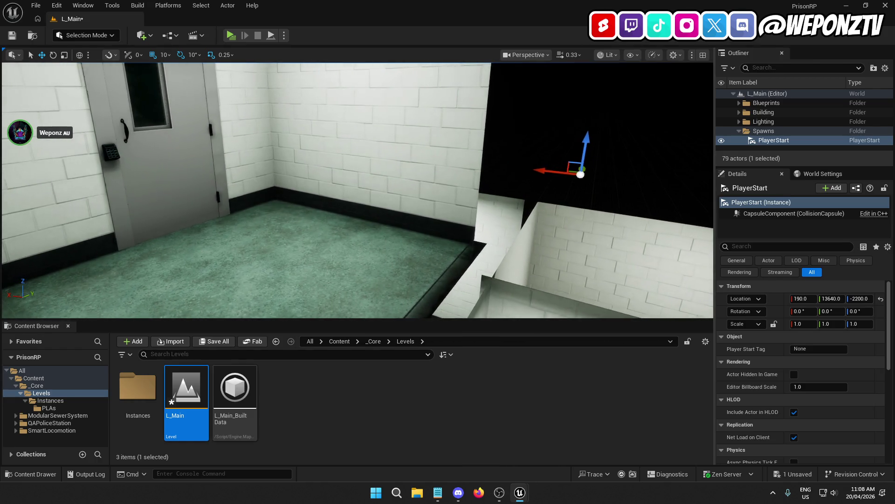
scroll(583, 166, "up", 5)
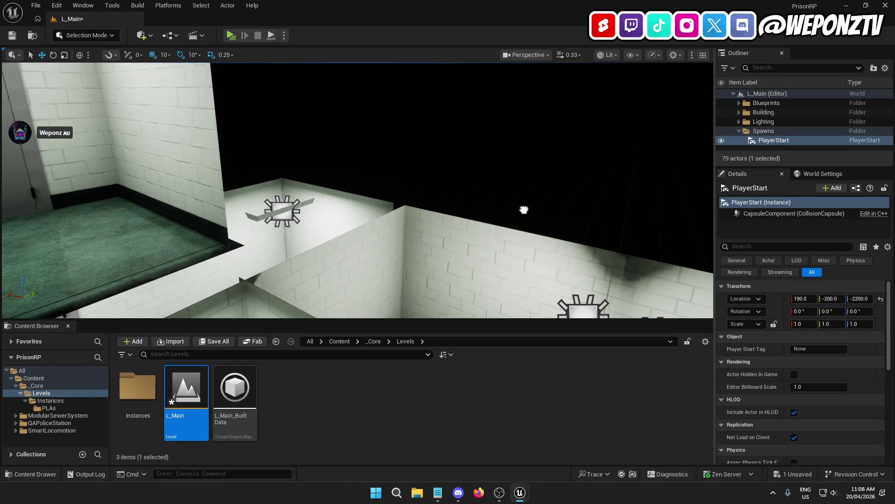
left_click_drag(600, 172, 612, 167)
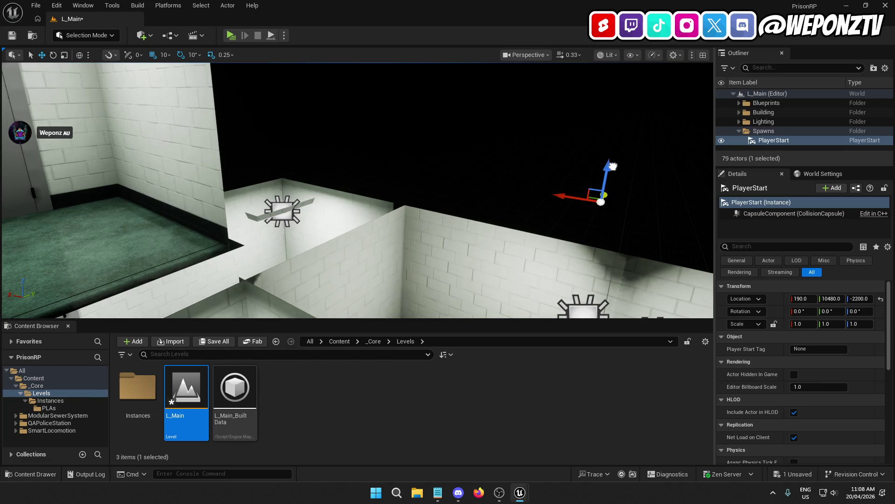
mouse_move(550, 201)
left_mouse_down()
mouse_move(335, 167)
mouse_move(285, 183)
left_mouse_up()
key("s")
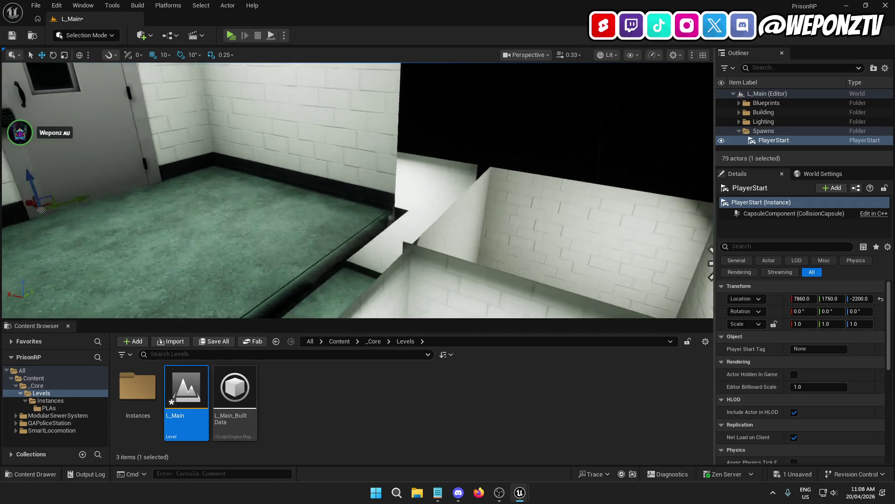
key("s")
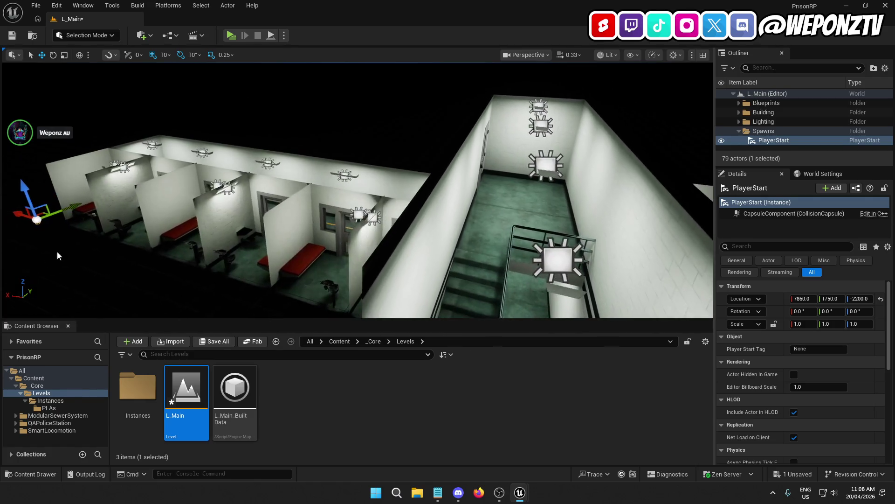
left_click_drag(19, 210, 303, 291)
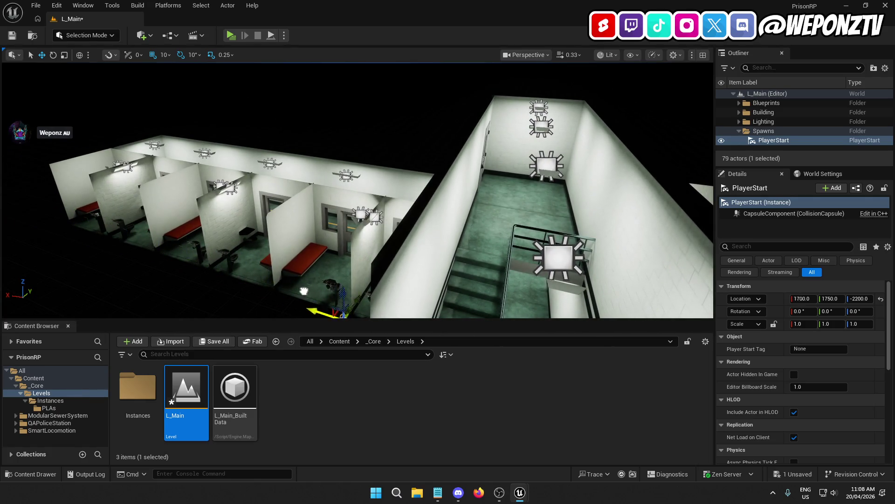
key("f")
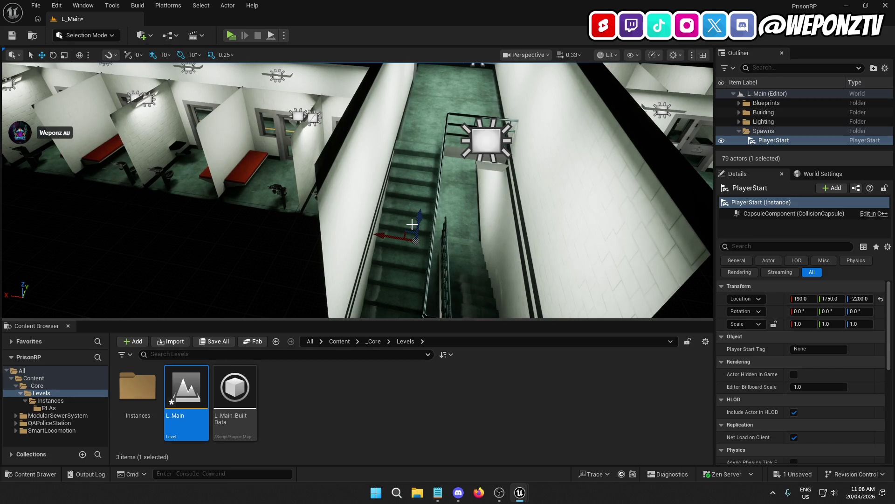
Position the PlayerStart at Y 170, X 60 and snap it onto the floor
mouse_move(465, 89)
left_mouse_down()
mouse_move(450, 147)
mouse_move(605, 179)
mouse_move(537, 199)
left_mouse_up()
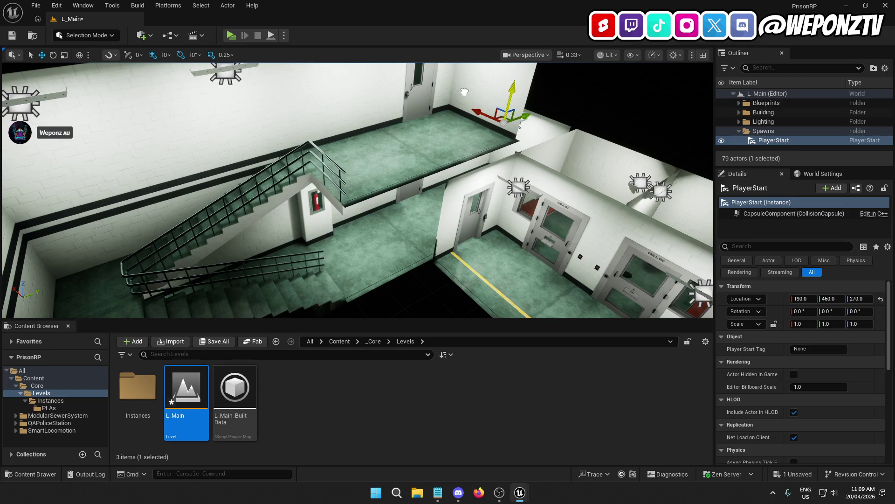
left_click_drag(514, 99, 475, 94)
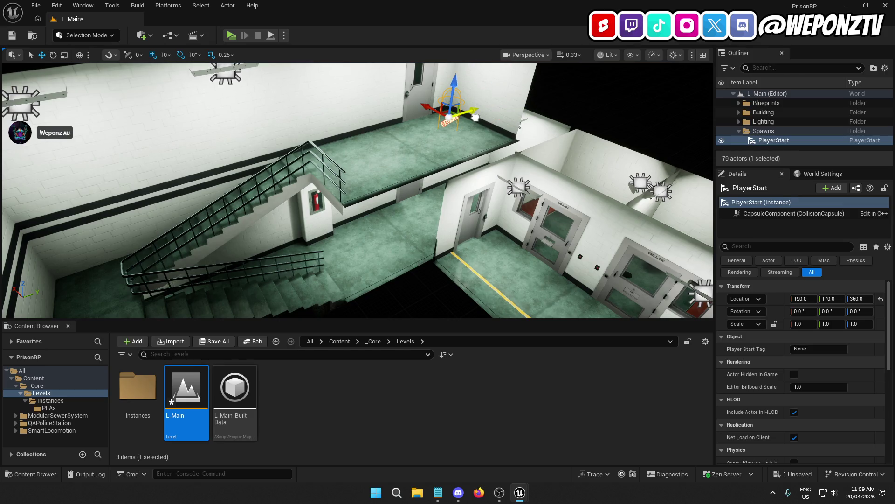
key("f")
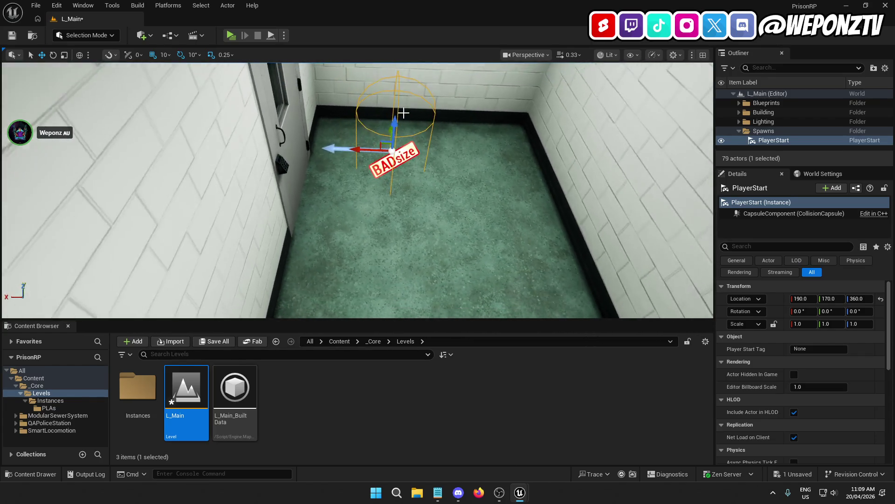
left_click_drag(366, 151, 479, 164)
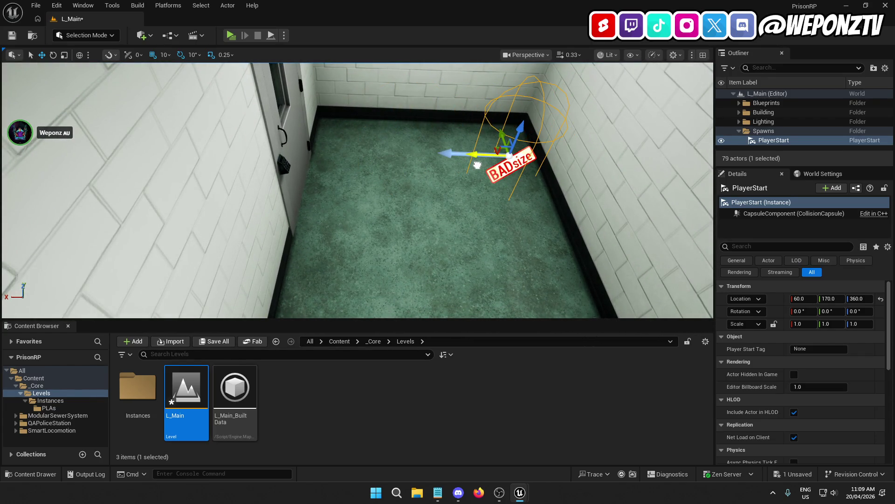
left_click_drag(519, 132, 546, 75)
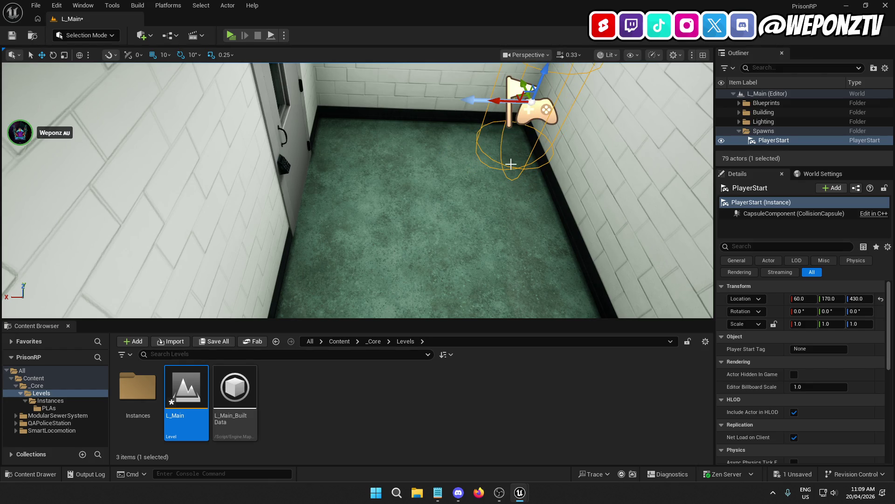
key("End")
mouse_move(512, 164)
left_mouse_down()
mouse_move(448, 177)
mouse_move(438, 166)
left_mouse_up()
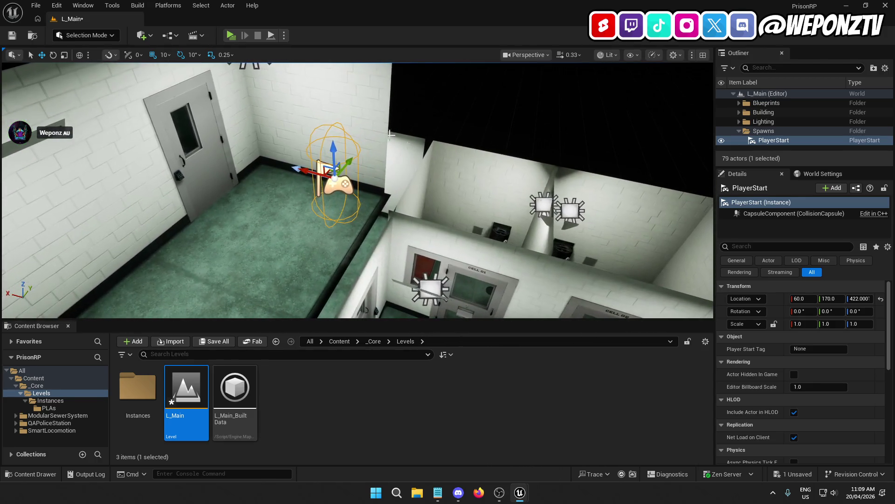
Save L_Main and set its World Settings GameMode Override to BP_Gamemode
left_click(12, 36)
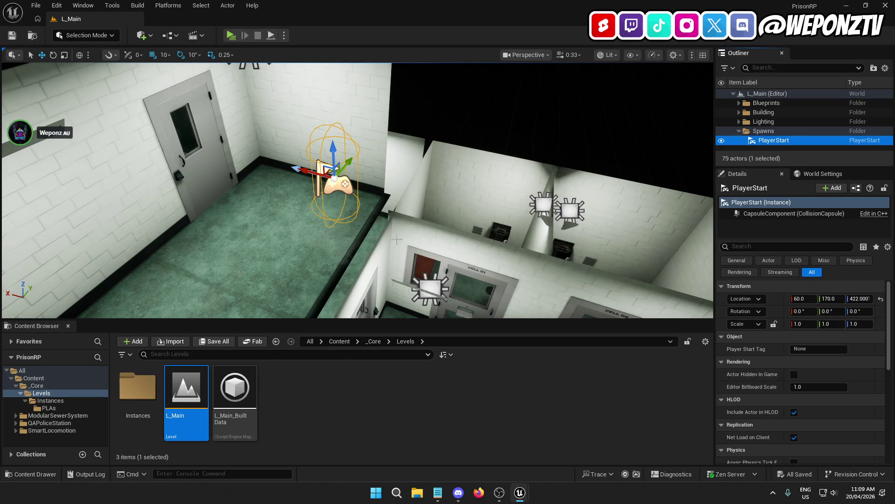
left_click(824, 175)
left_click(828, 218)
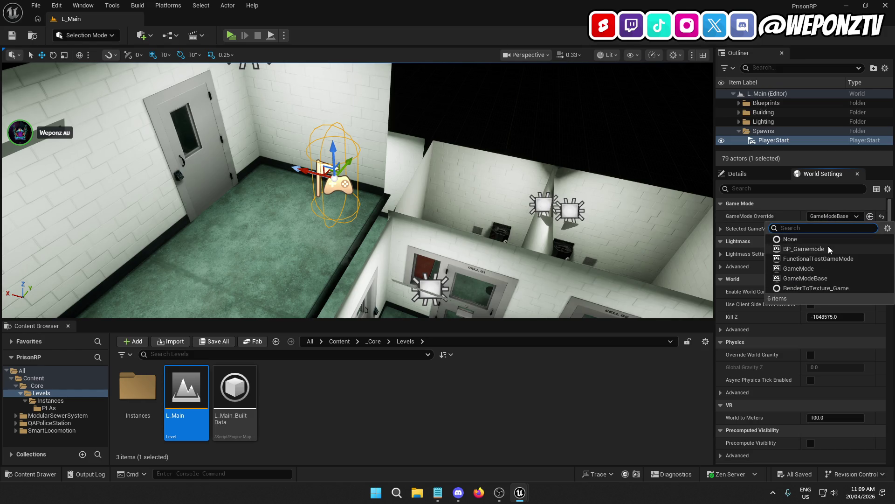
left_click(829, 245)
left_click(721, 229)
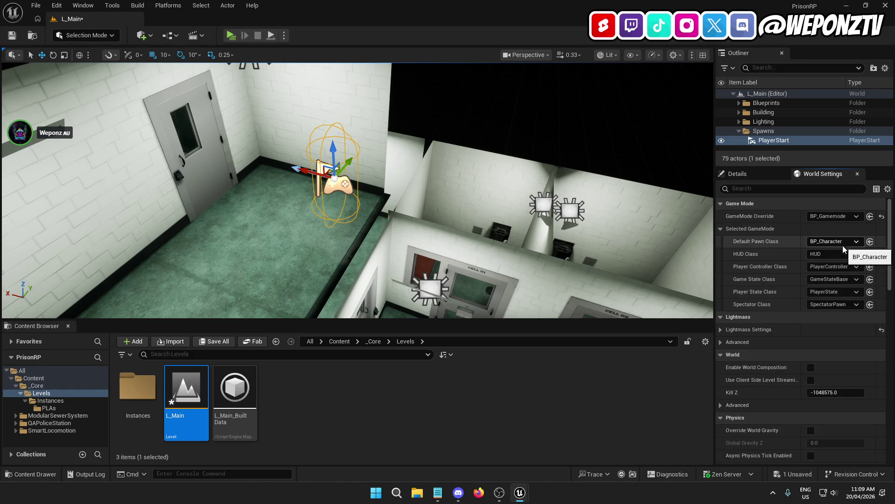
Keep PlayerController as the Player Controller Class, save the level, and start Play
left_click(847, 268)
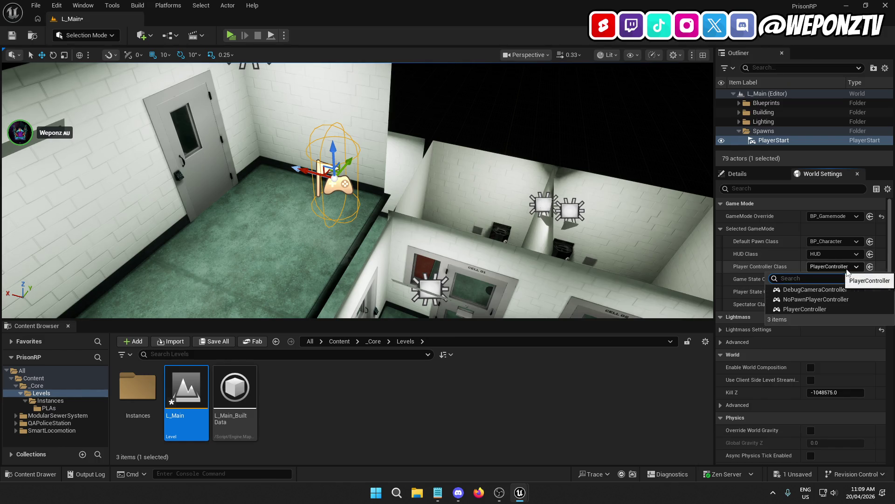
left_click(848, 271)
left_click(12, 36)
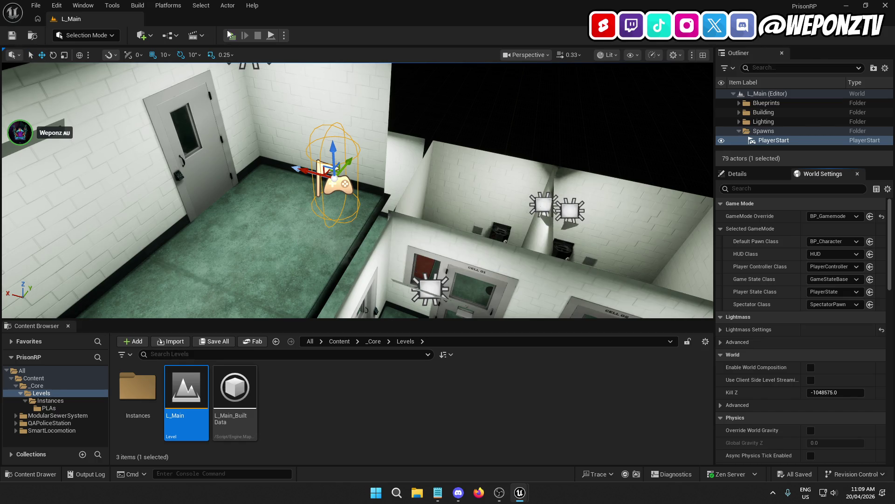
left_click(231, 35)
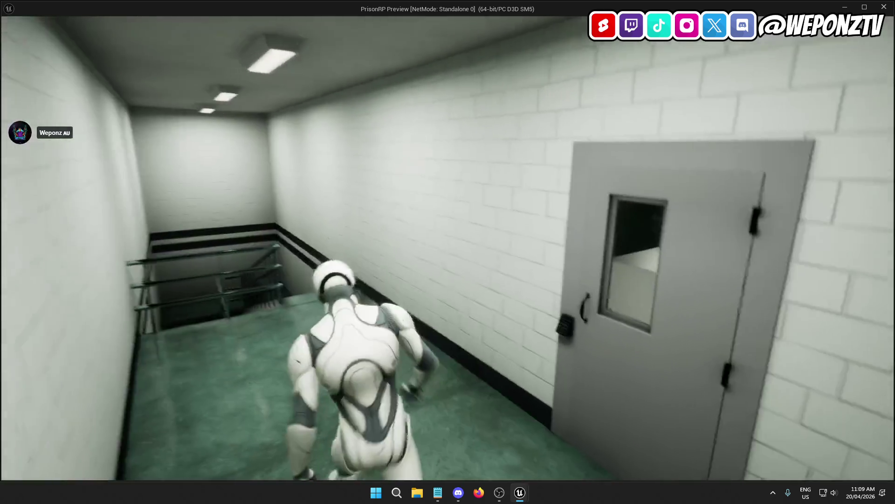
key("w")
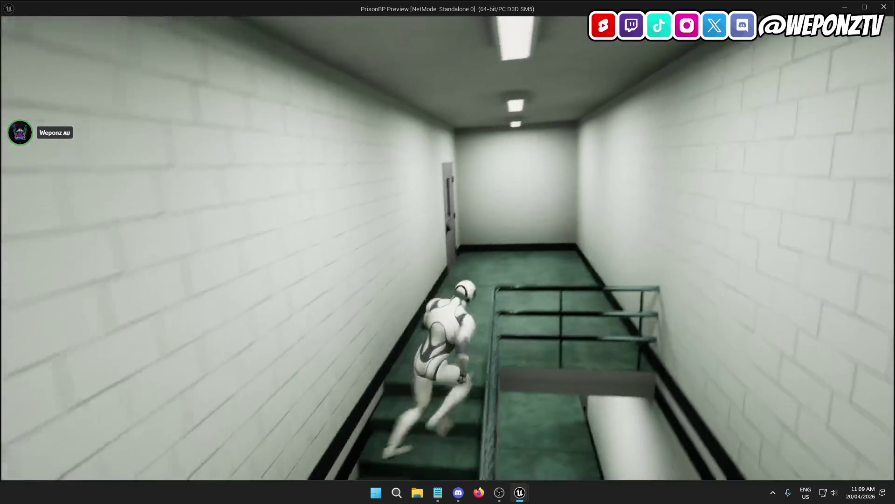
key("w")
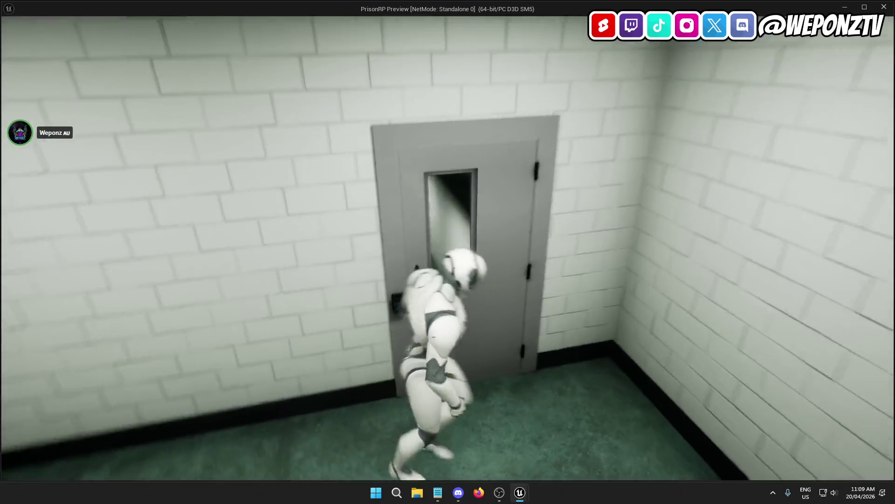
key("w")
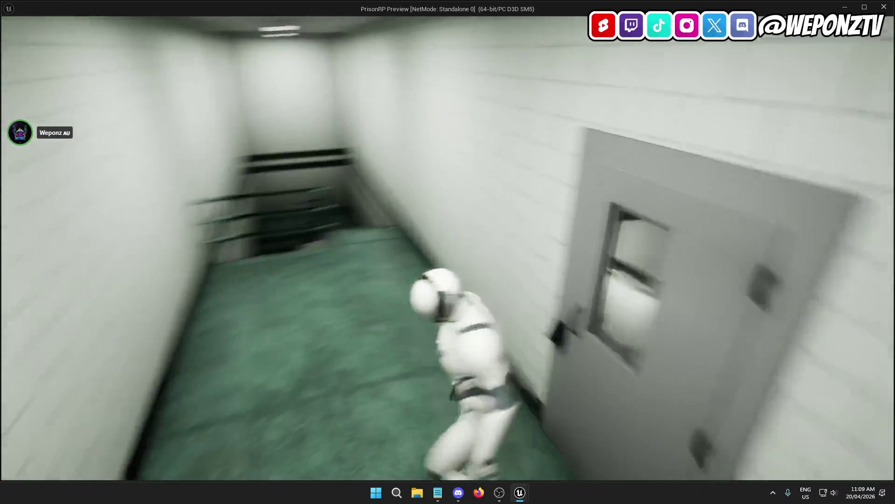
key("w")
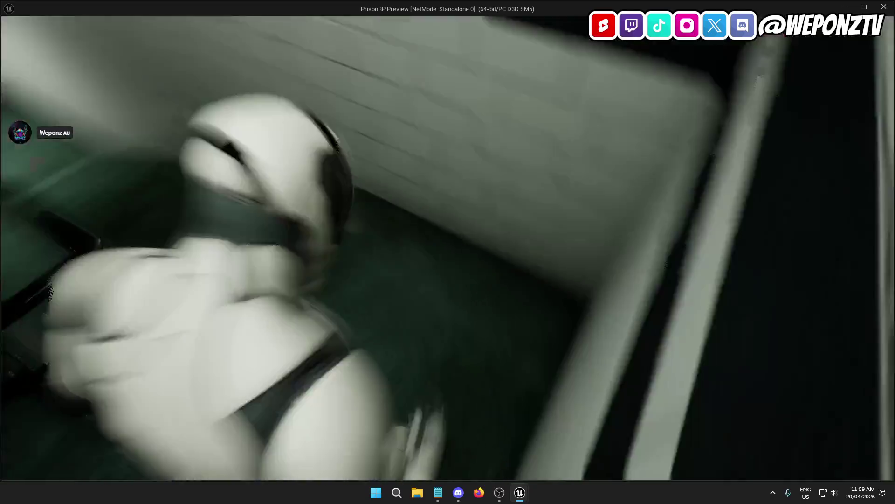
key("w")
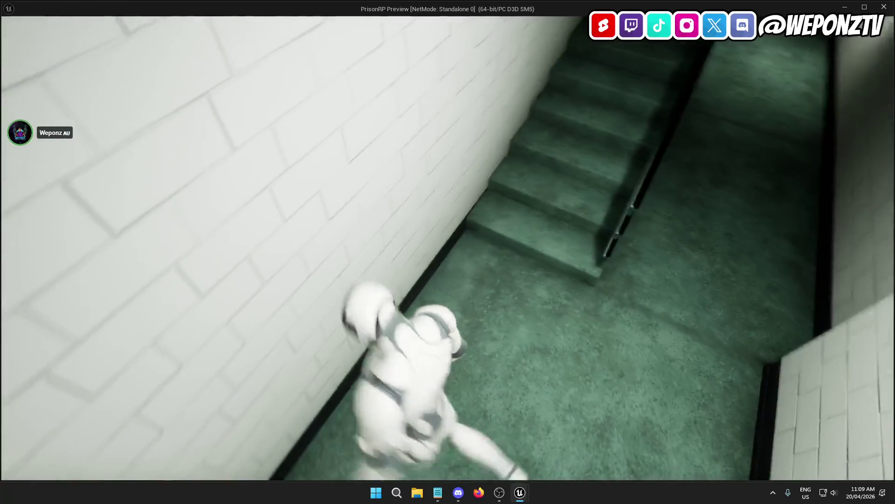
key("w")
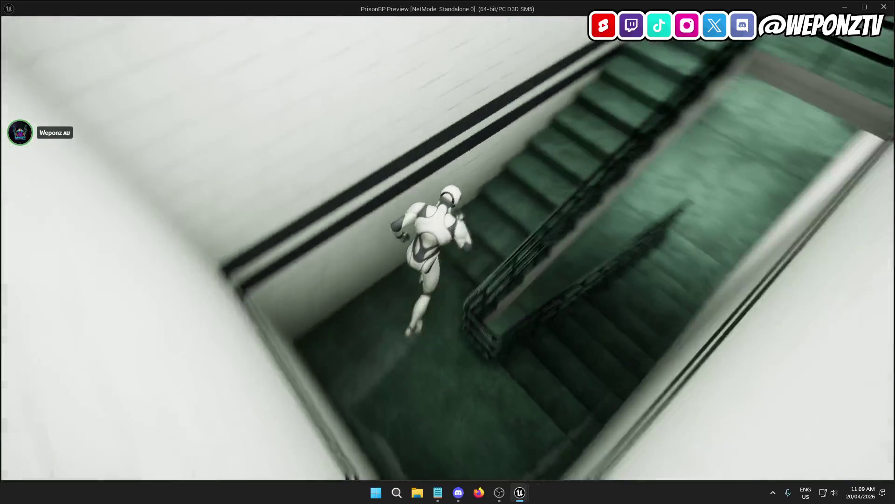
key("w")
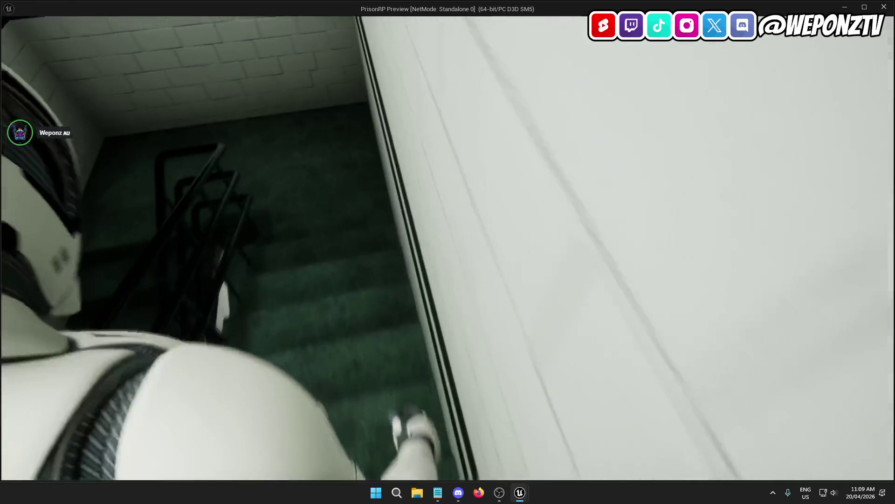
key("w")
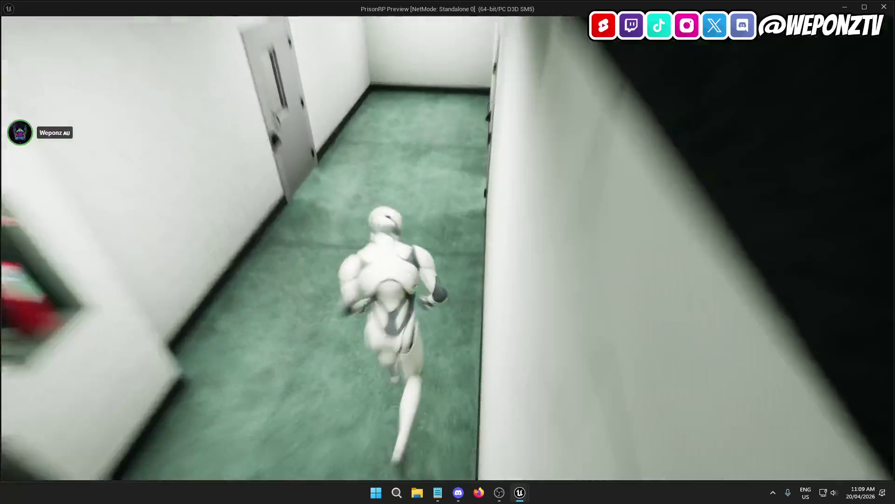
key("w")
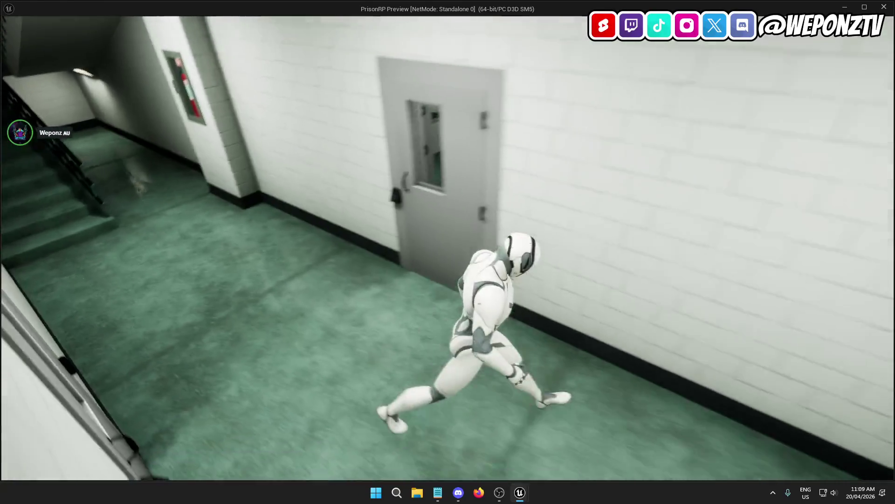
key("w")
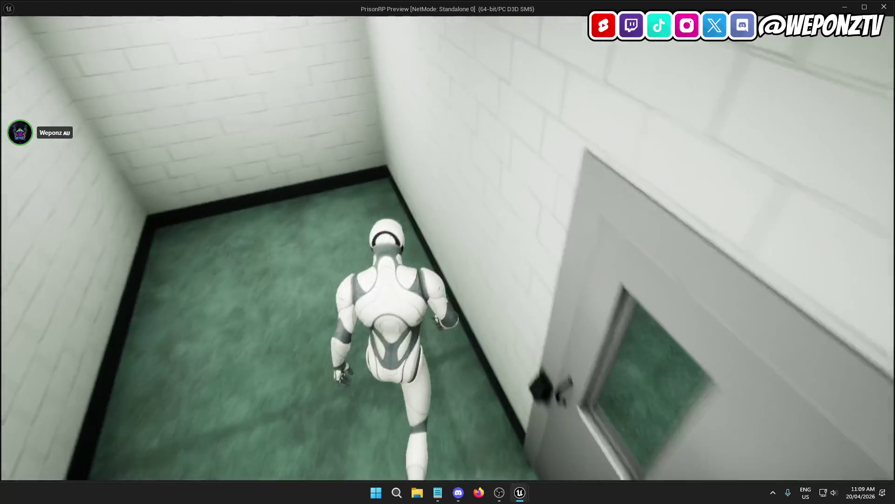
key("w")
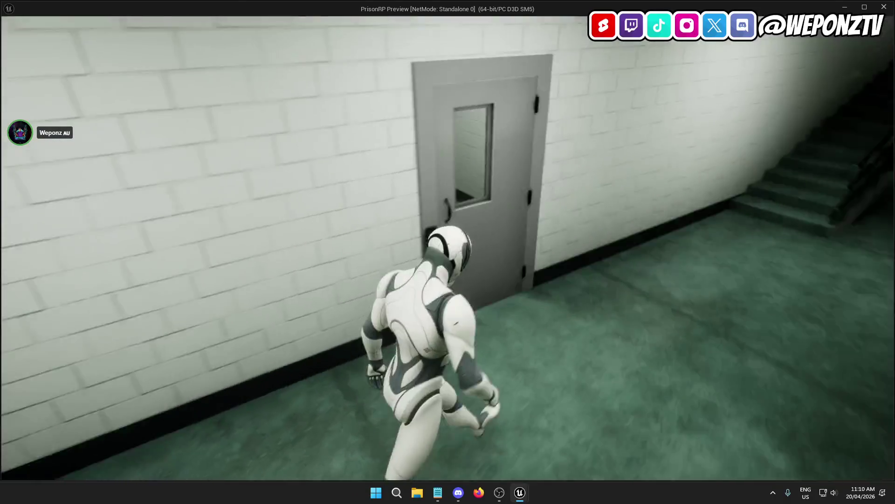
key("w")
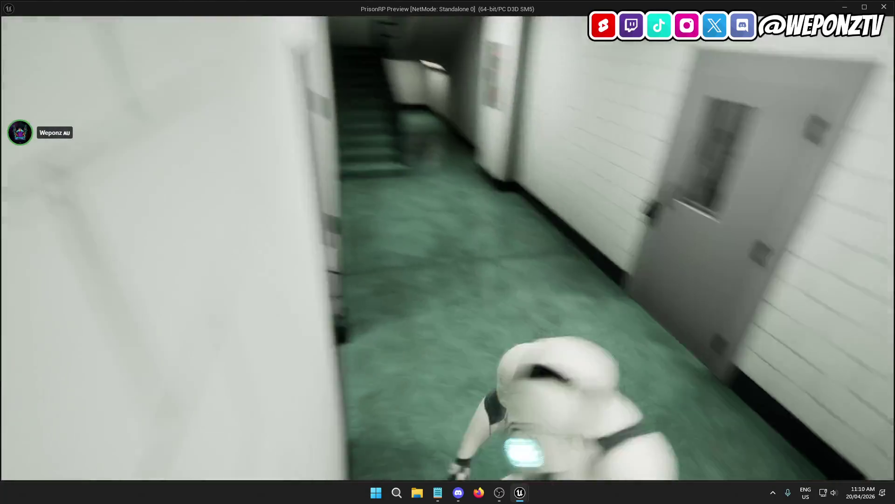
key("w")
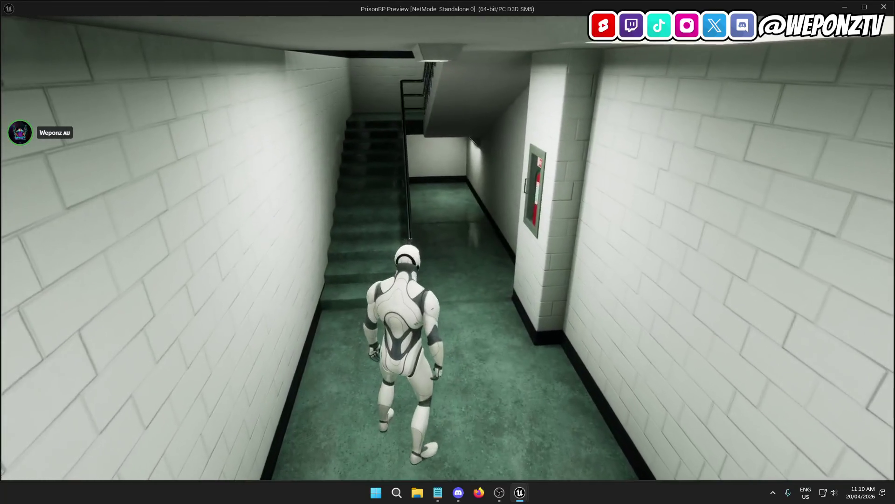
key("Escape")
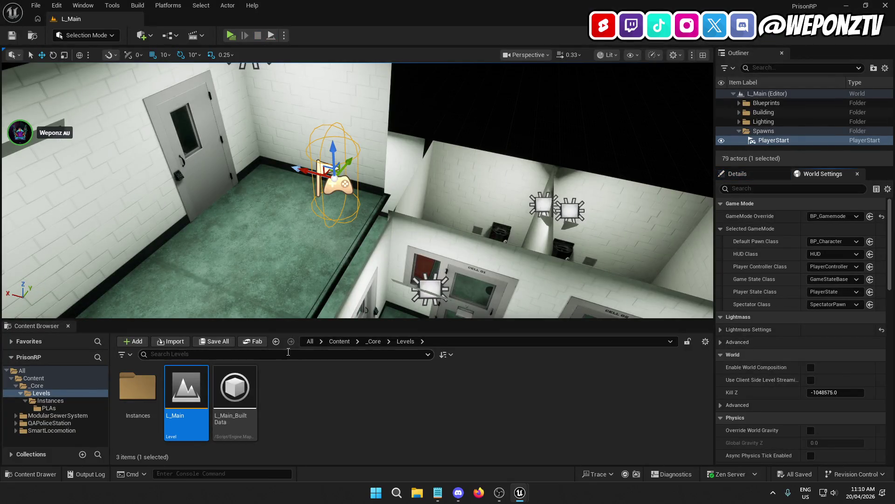
Open the _Core folder and create a Blueprints folder inside it
left_click(340, 341)
double_click(138, 386)
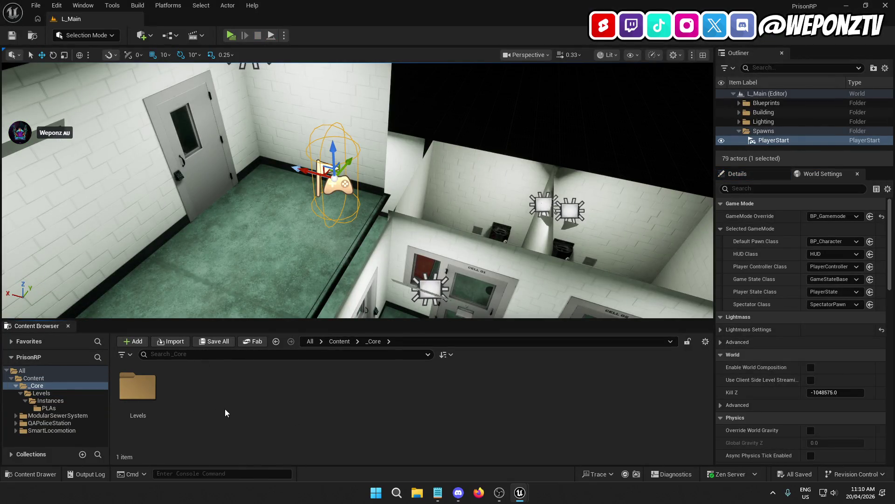
right_click(225, 410)
left_click(271, 107)
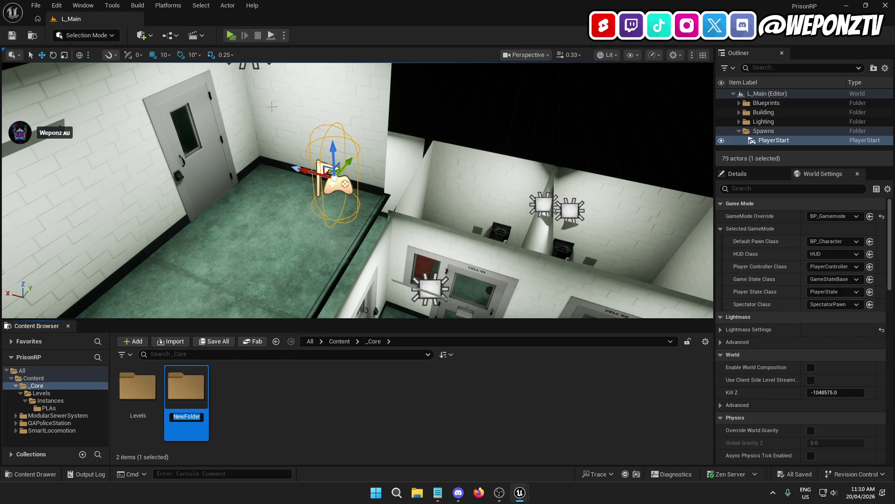
type("s")
key("Return")
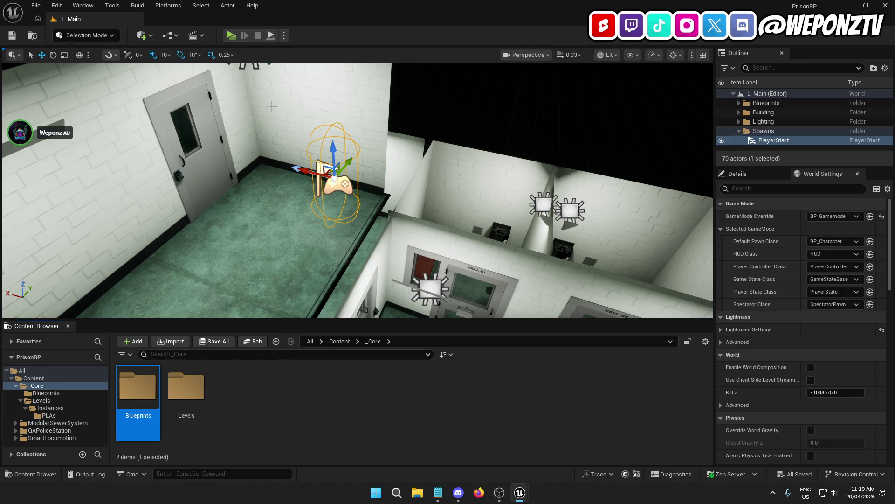
Create a Components folder inside _Core
right_click(257, 408)
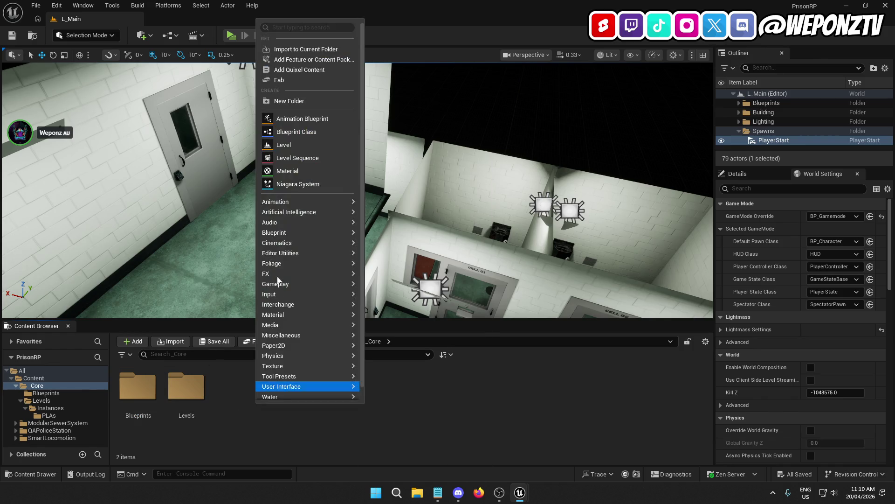
left_click(293, 101)
type("Component")
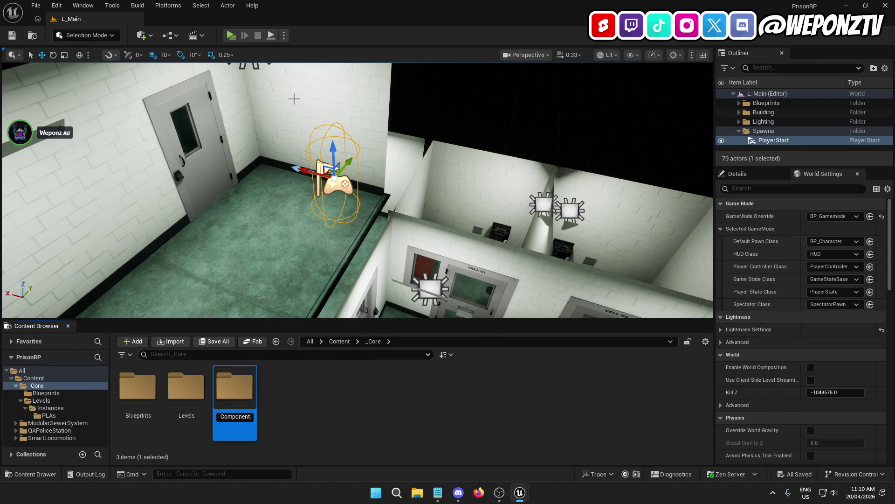
type("s")
key("Return")
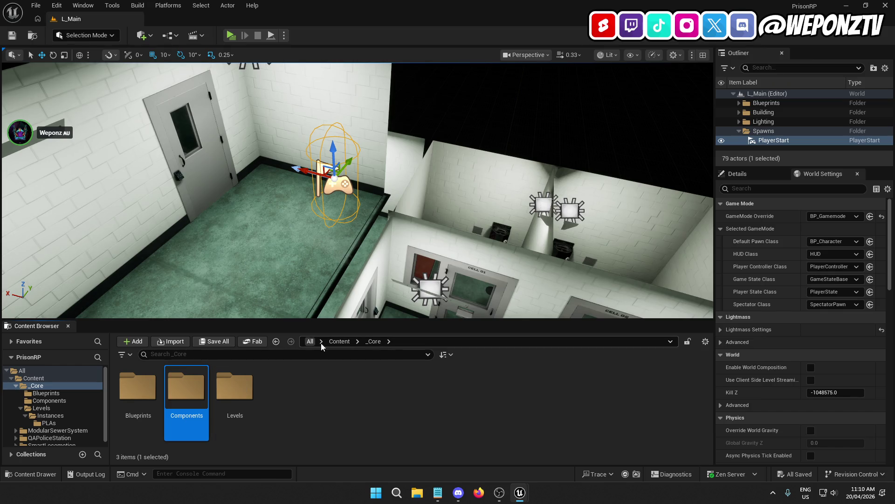
Find BP_Character in SmartLocomotion's Blueprints folder, then return to _Core
left_click(339, 342)
double_click(283, 387)
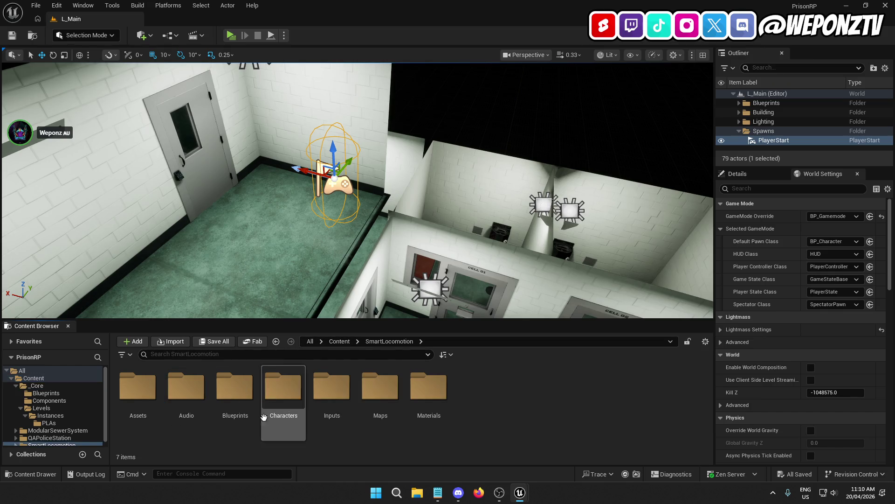
double_click(235, 387)
left_click(479, 423)
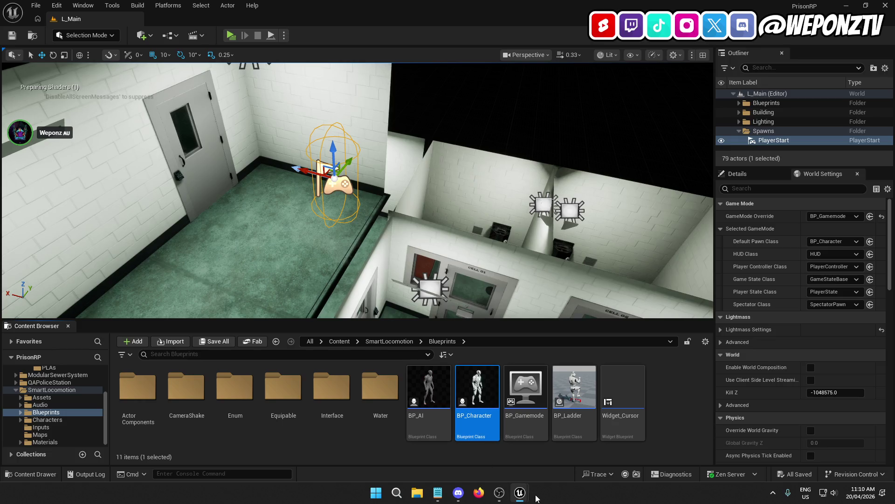
left_click(340, 342)
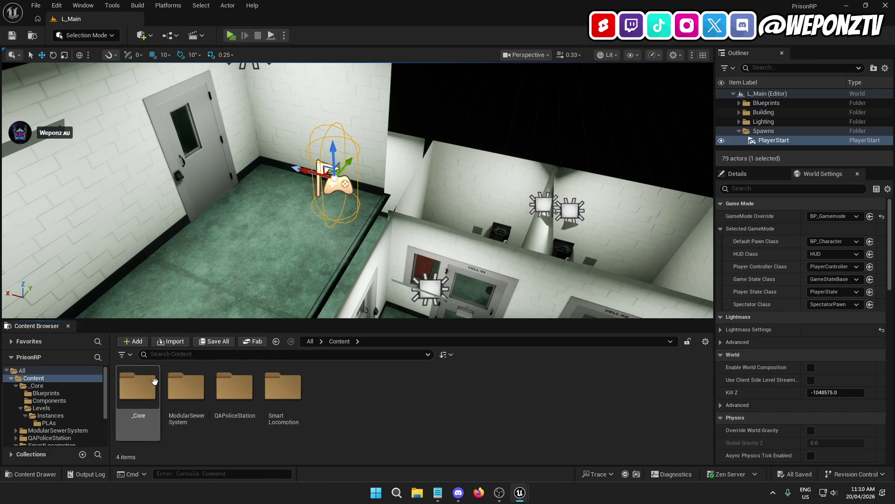
double_click(135, 388)
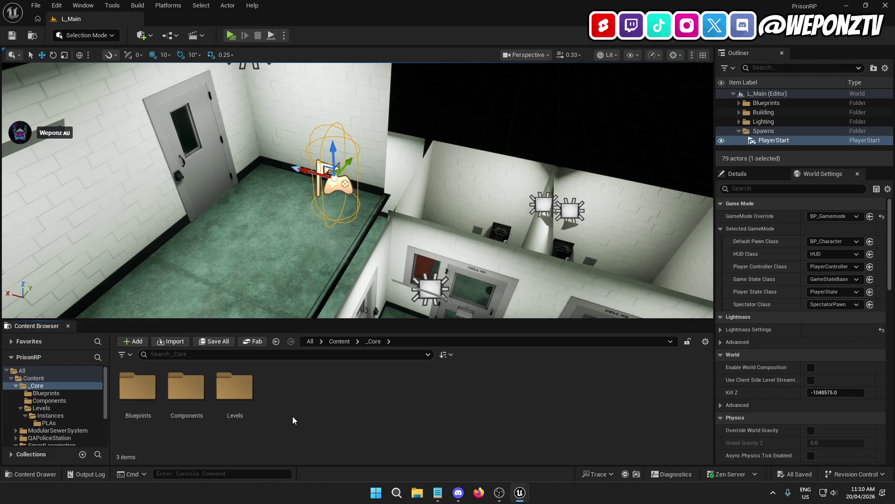
Create a Characters folder inside _Core's Blueprints folder
double_click(140, 386)
right_click(279, 411)
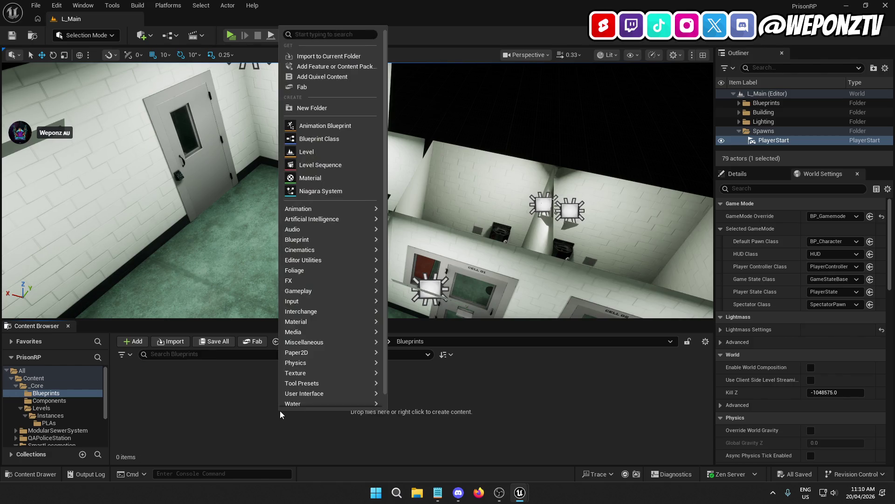
left_click(332, 109)
type("Characters")
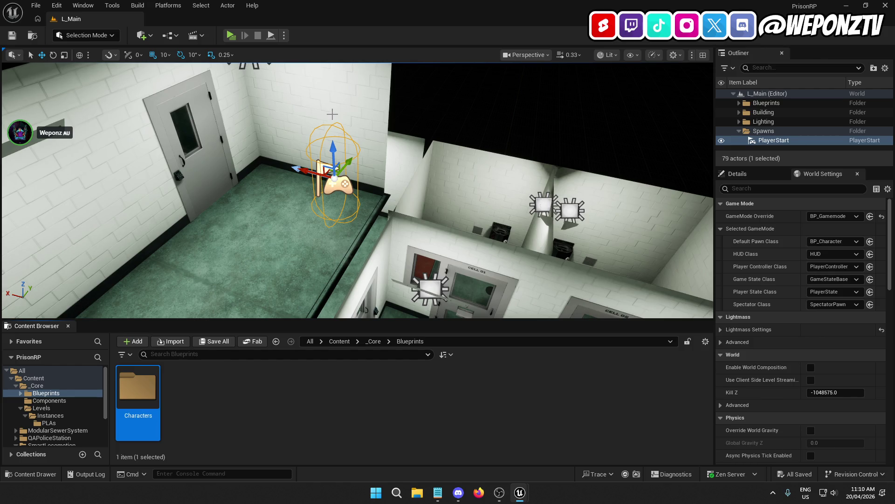
Create a Game folder beside Characters, then delete it
right_click(172, 430)
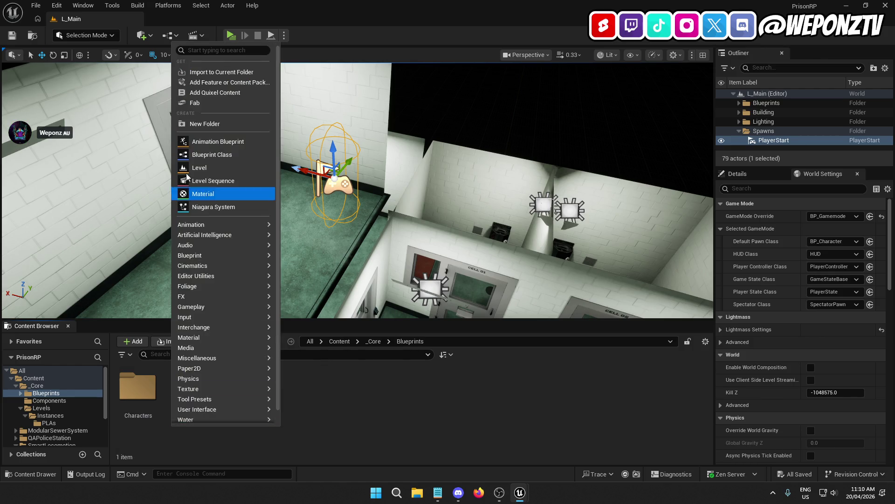
left_click(209, 124)
type("Game")
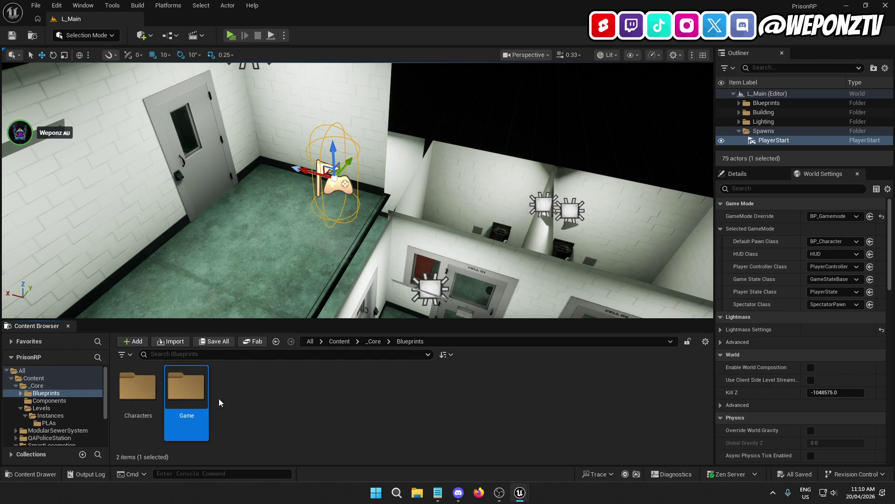
right_click(187, 396)
left_click(253, 301)
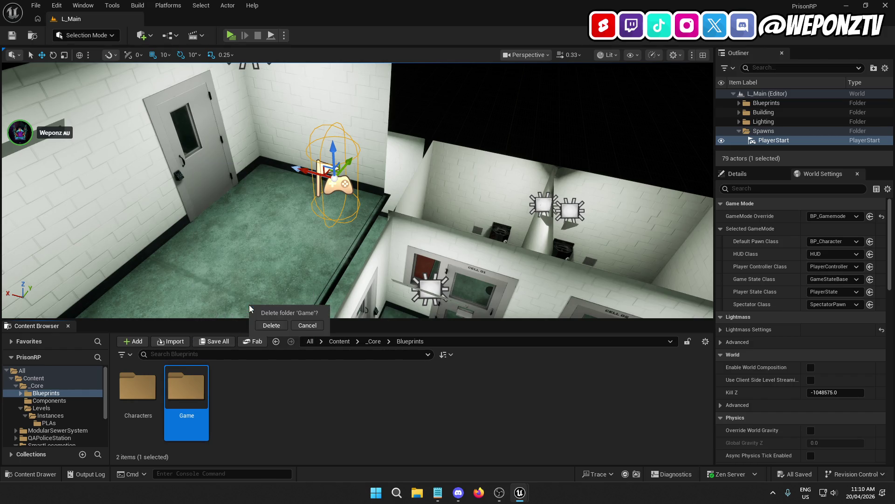
left_click(273, 327)
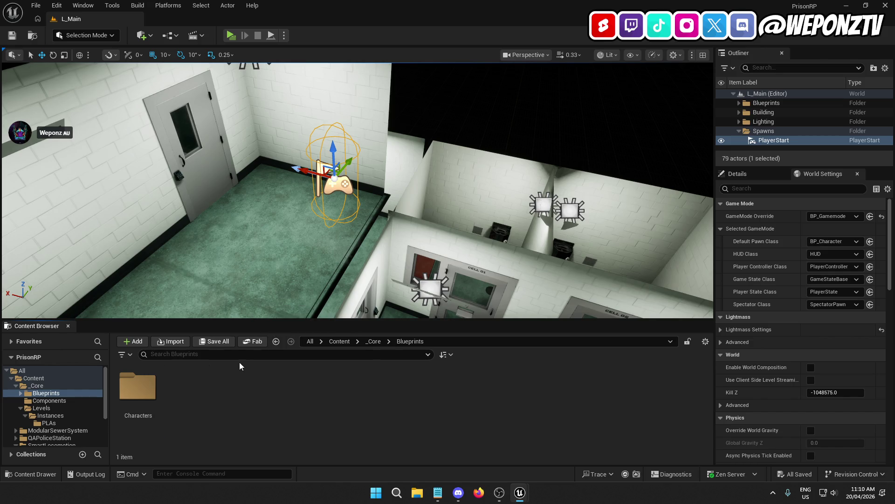
Open SmartLocomotion's Blueprints, select BP_Character, and expand _Core's Blueprints to show Characters
left_click(339, 341)
double_click(284, 390)
left_click(239, 394)
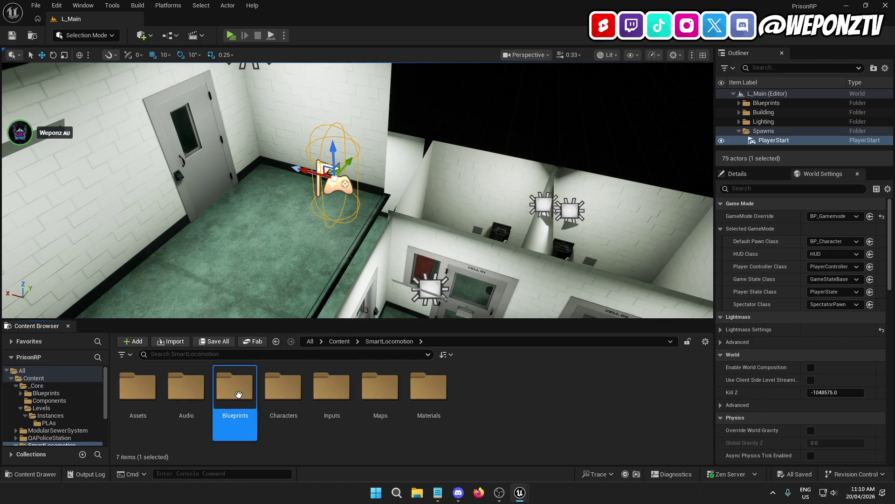
double_click(239, 394)
left_click(477, 391)
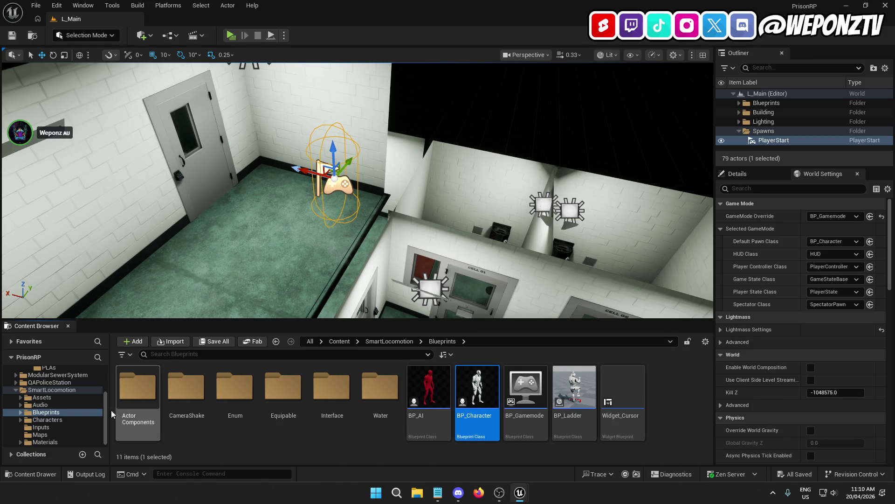
scroll(55, 407, "up", 3)
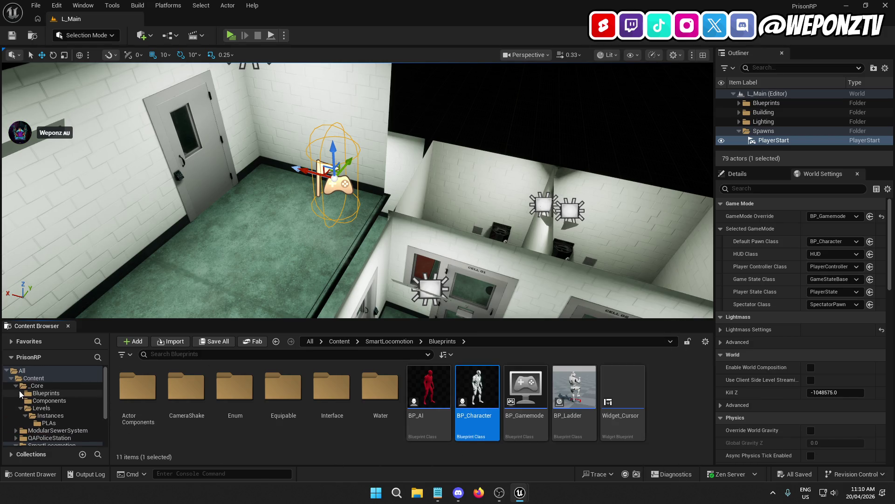
left_click(20, 393)
Move BP_Character into _Core/Blueprints/Characters and BP_Gamemode into _Core/Blueprints
left_click_drag(475, 387, 52, 401)
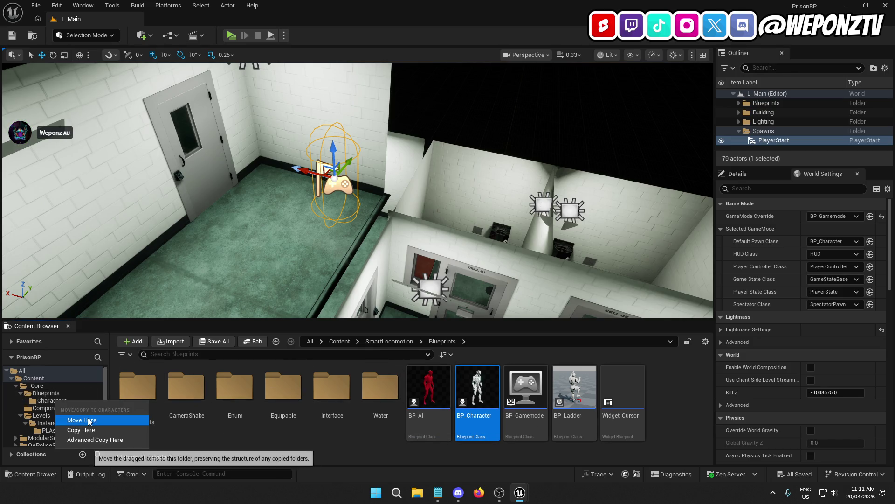
left_click(89, 420)
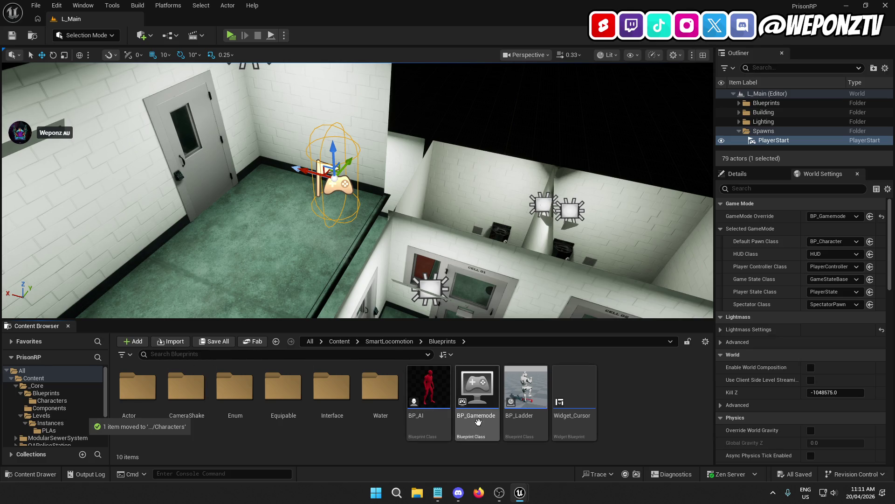
left_click(478, 421)
left_click_drag(91, 386, 56, 404)
left_click(93, 410)
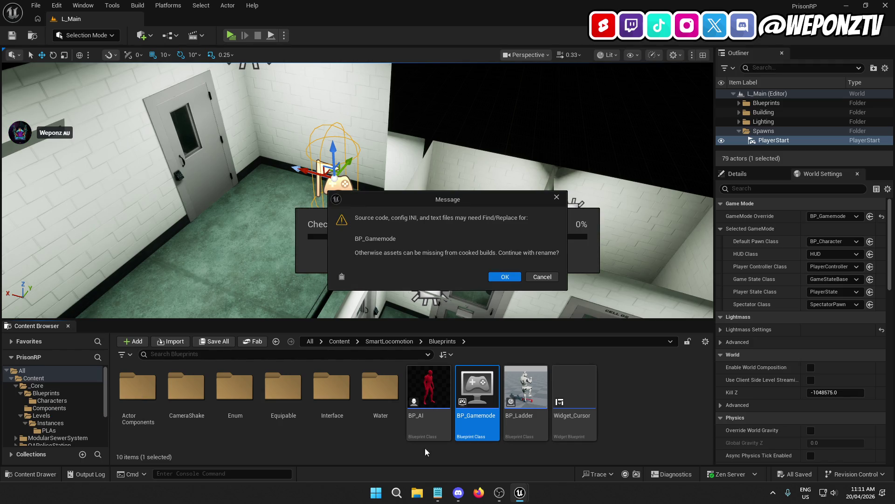
left_click(505, 276)
Check Project Settings Maps & Modes still lists BP_Gamemode as Default GameMode
left_click(57, 5)
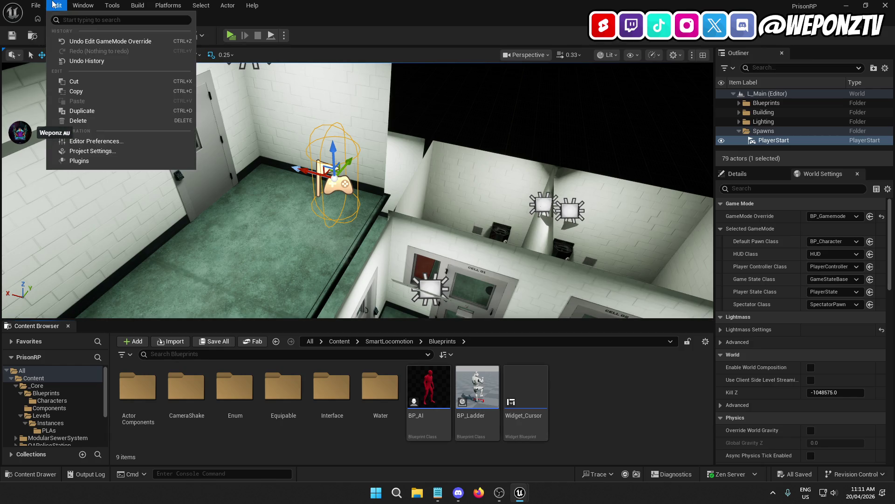
left_click(114, 151)
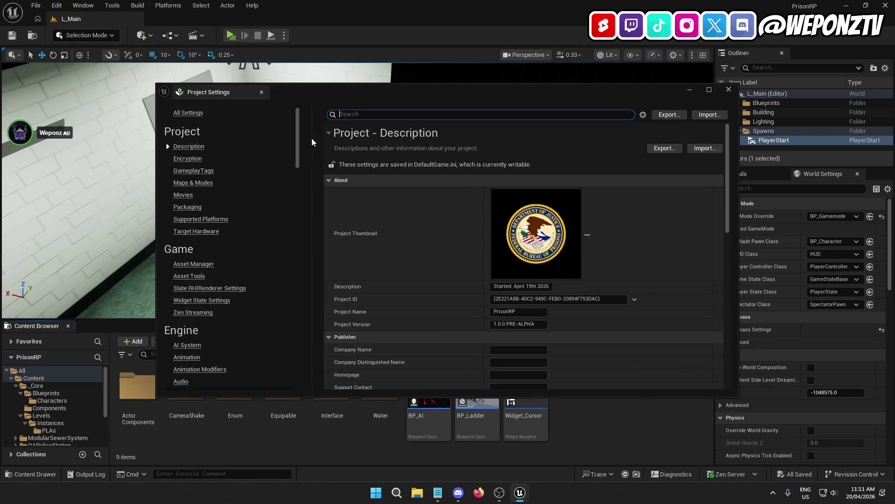
left_click(205, 182)
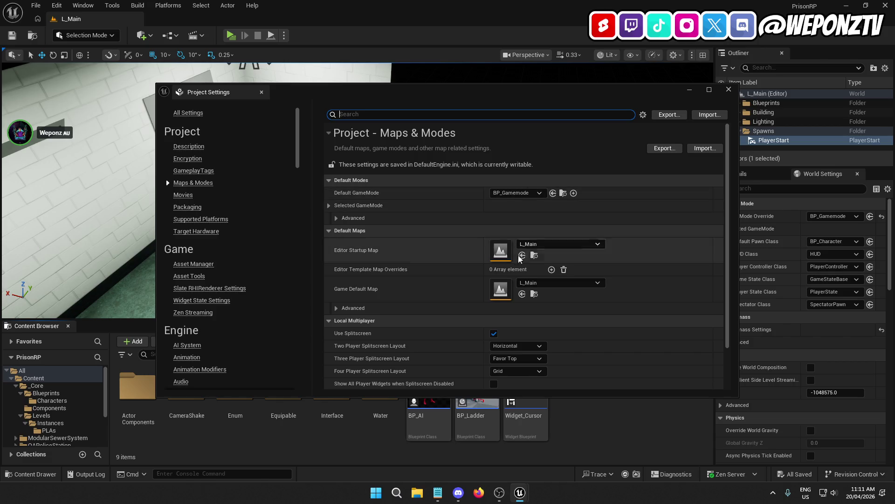
scroll(531, 287, "down", 2)
left_click(728, 89)
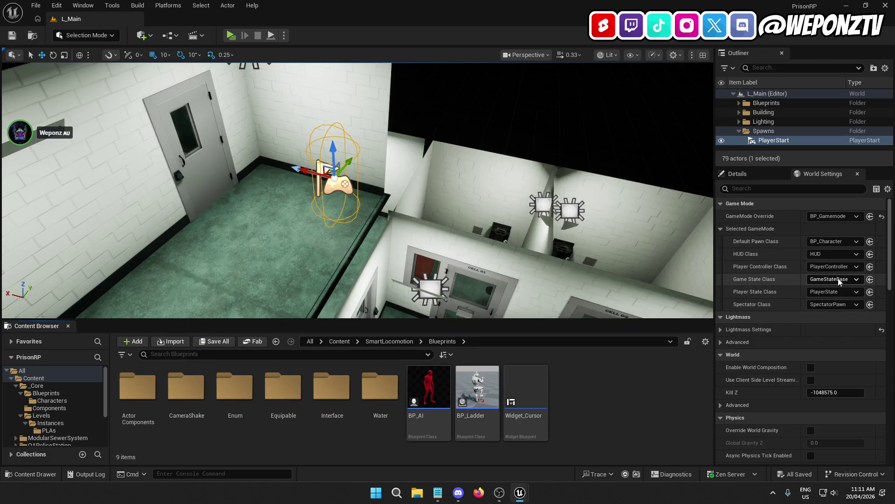
left_click(332, 419)
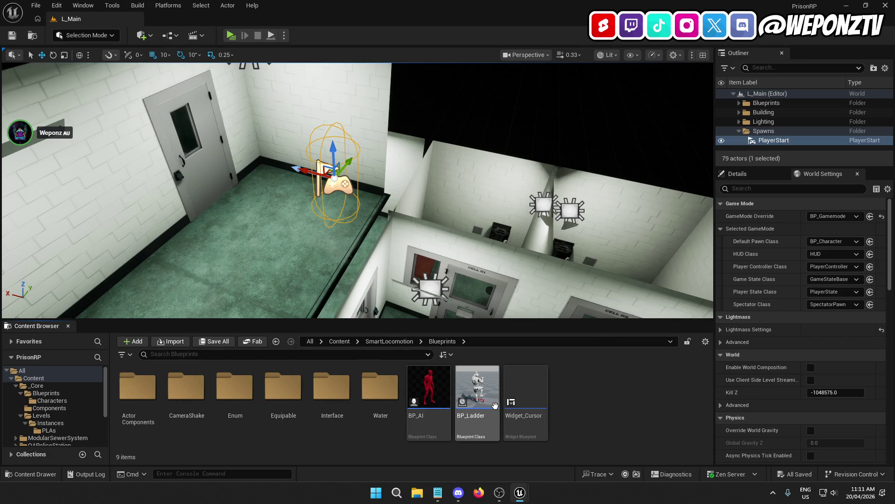
Move the seven AC_ blueprints from ActorComponents into _Core's Components folder
double_click(138, 401)
left_click(137, 401)
left_click(428, 402, "shift")
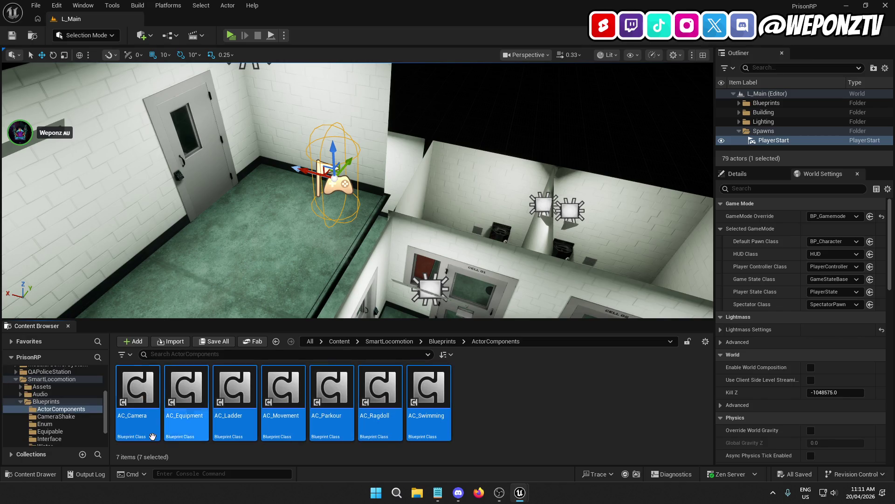
scroll(54, 408, "up", 5)
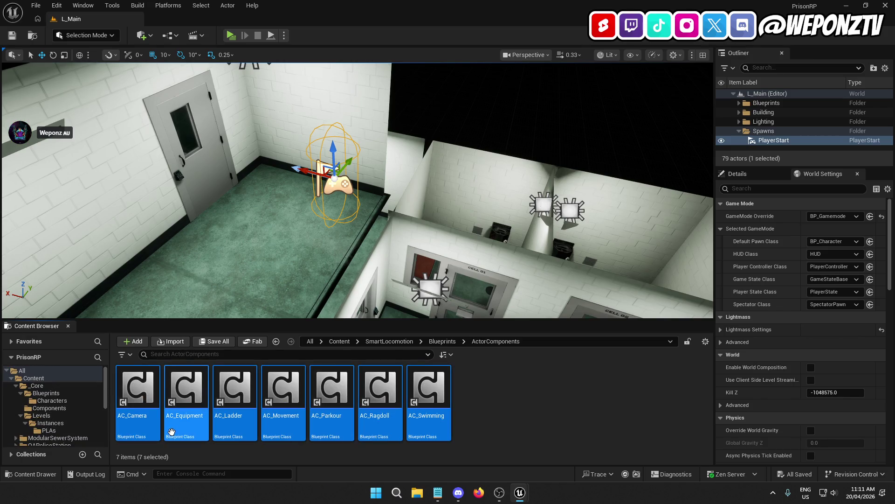
left_click_drag(187, 422, 61, 409)
left_click(91, 425)
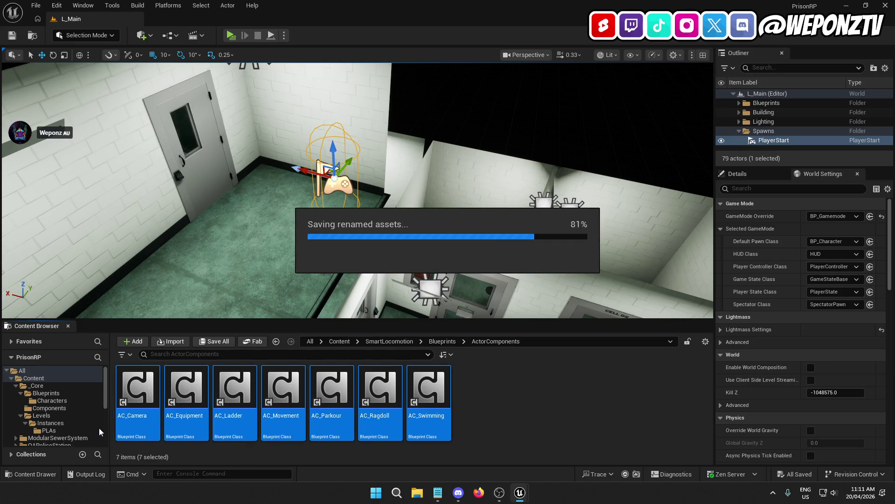
Navigate back up to Content and open the _Core folder
left_click(440, 341)
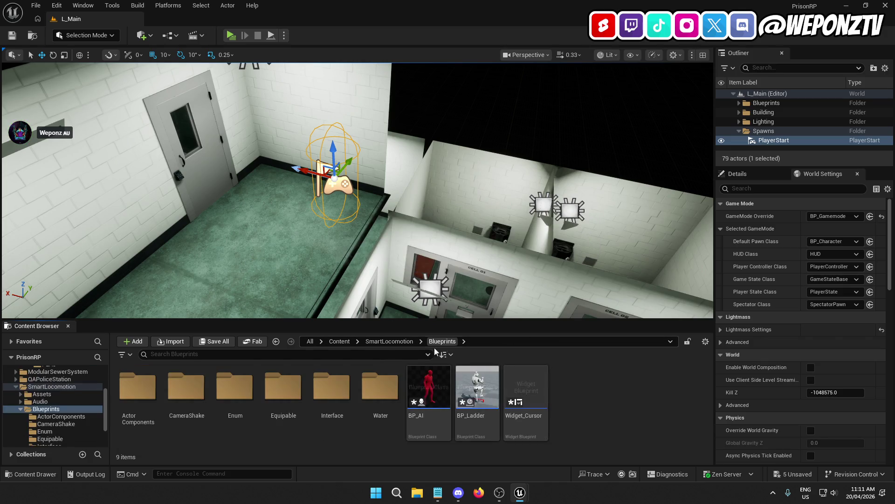
left_click(340, 341)
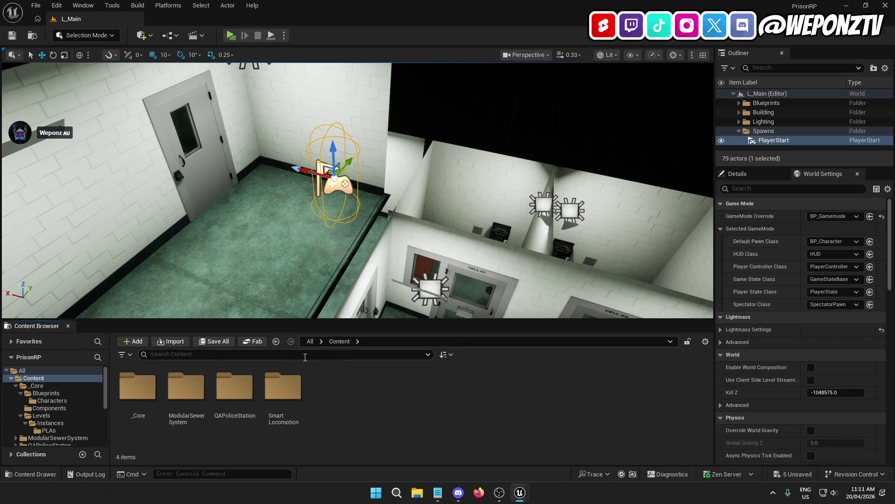
double_click(150, 391)
Open _Core/Blueprints/Characters and save all unsaved assets
double_click(150, 390)
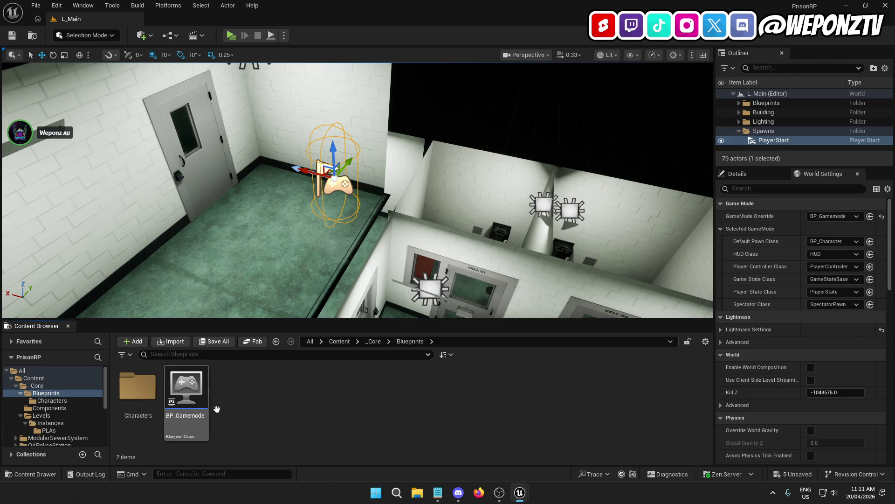
double_click(138, 388)
right_click(270, 398)
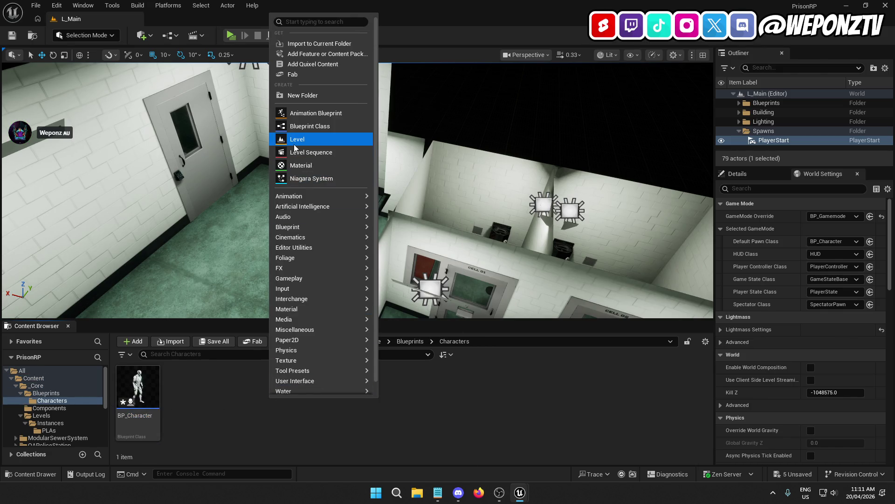
left_click(36, 9)
left_click(61, 117)
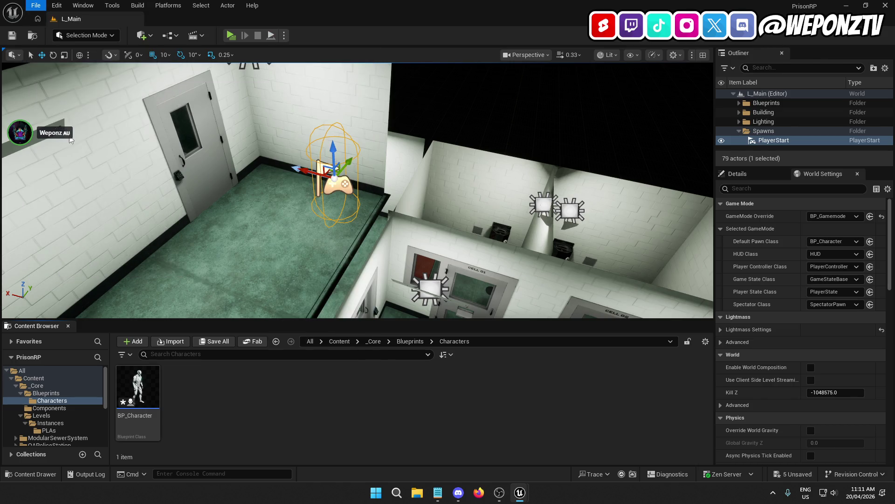
Create a Player folder in Characters and move BP_Character into it
right_click(245, 398)
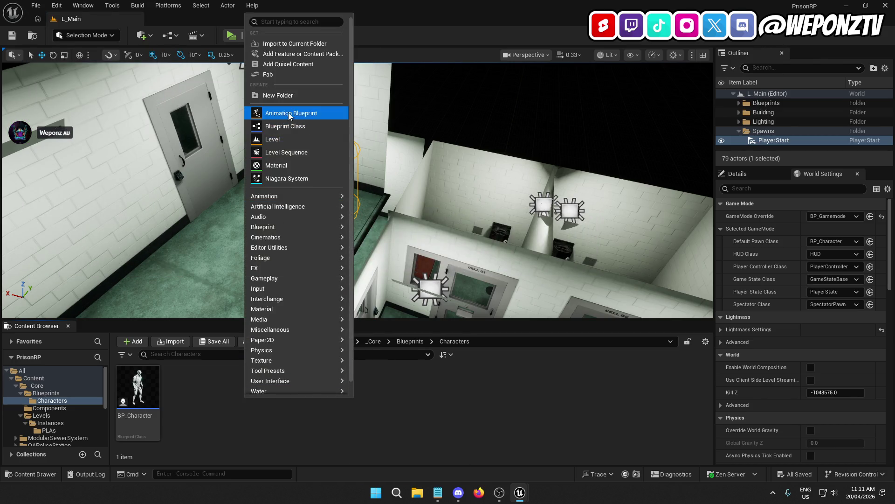
left_click(292, 94)
type("Player")
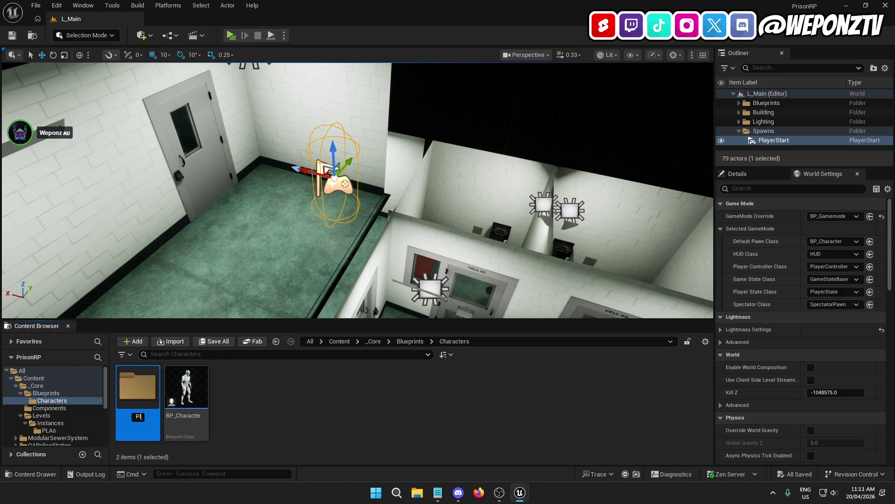
key("Return")
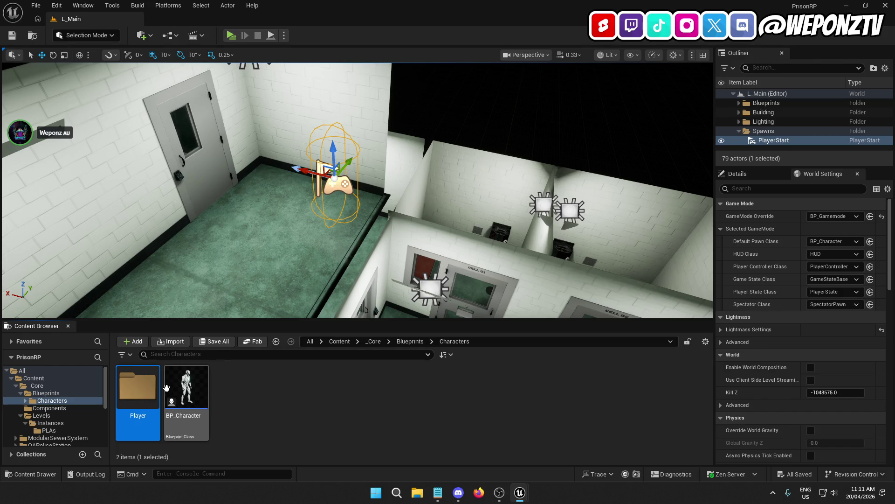
left_click(197, 426)
left_click_drag(197, 426, 140, 423)
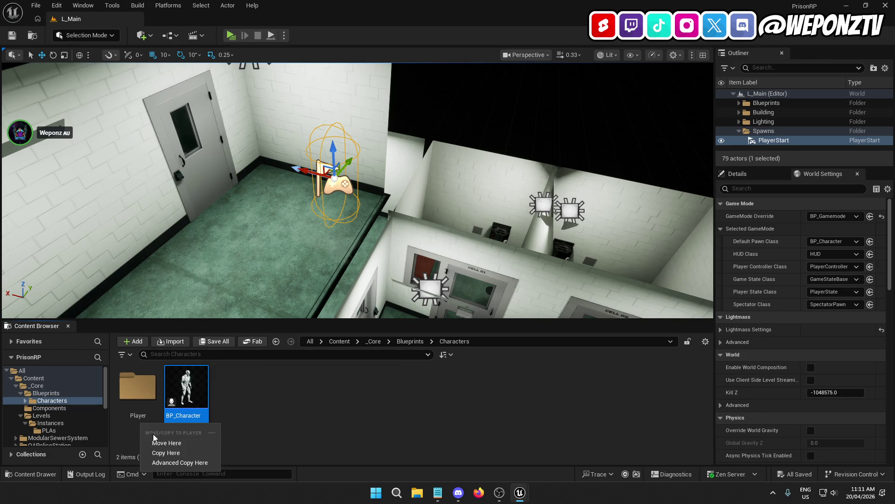
left_click(172, 442)
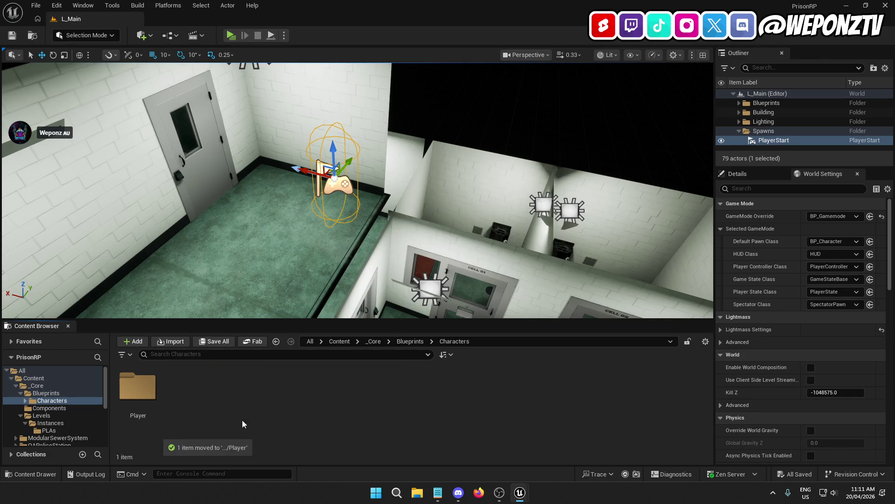
left_click(410, 341)
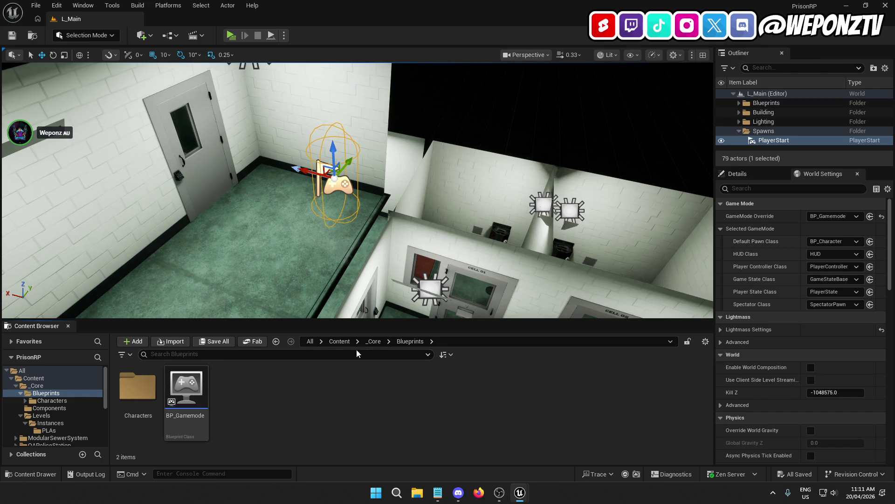
Create a Player folder inside _Core's Components folder
left_click(374, 341)
double_click(194, 393)
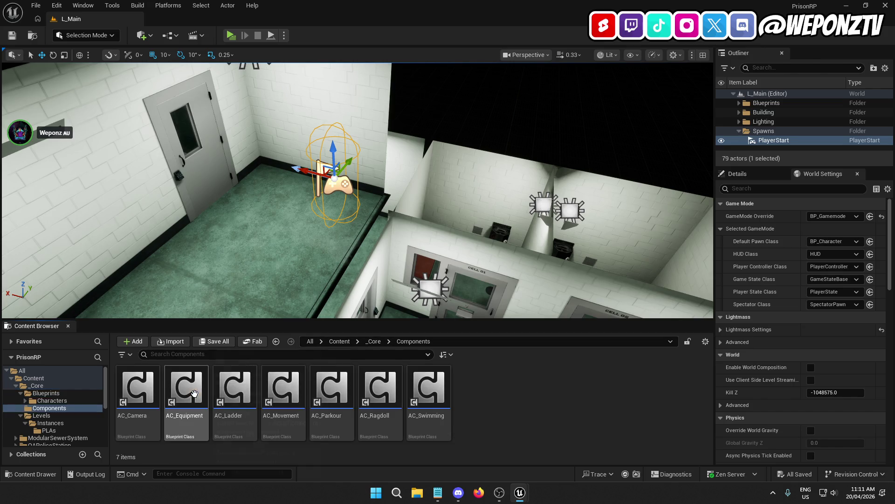
right_click(499, 417)
left_click(548, 108)
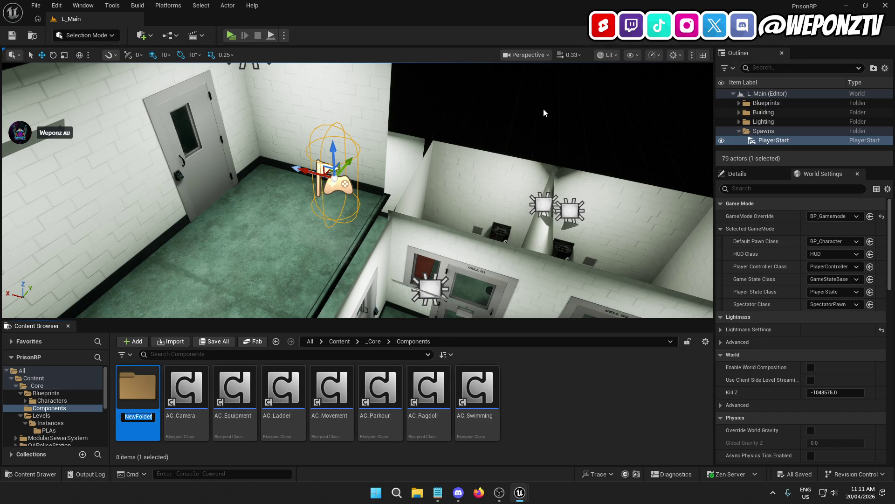
type("Player")
key("Return")
Move all seven AC_ blueprints into the Player folder and open it
left_click(185, 413)
left_click(476, 406, "shift")
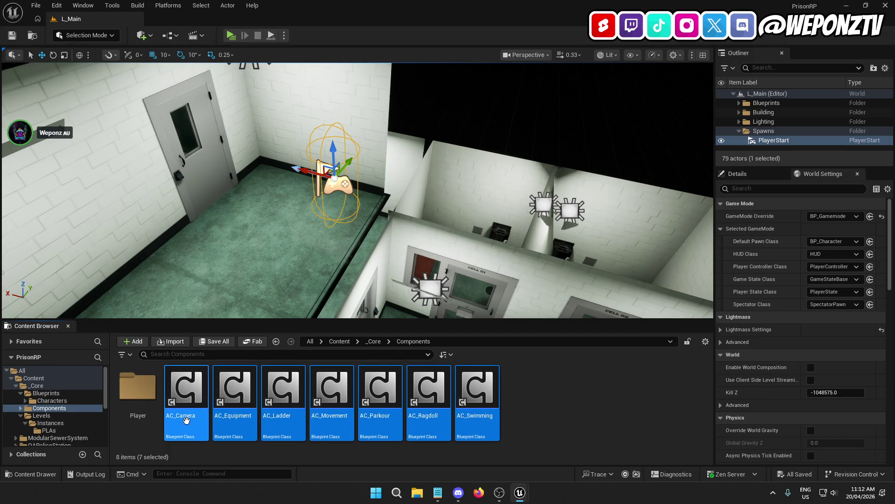
mouse_move(186, 419)
left_mouse_down()
mouse_move(148, 413)
mouse_move(155, 423)
left_mouse_up()
left_click(171, 430)
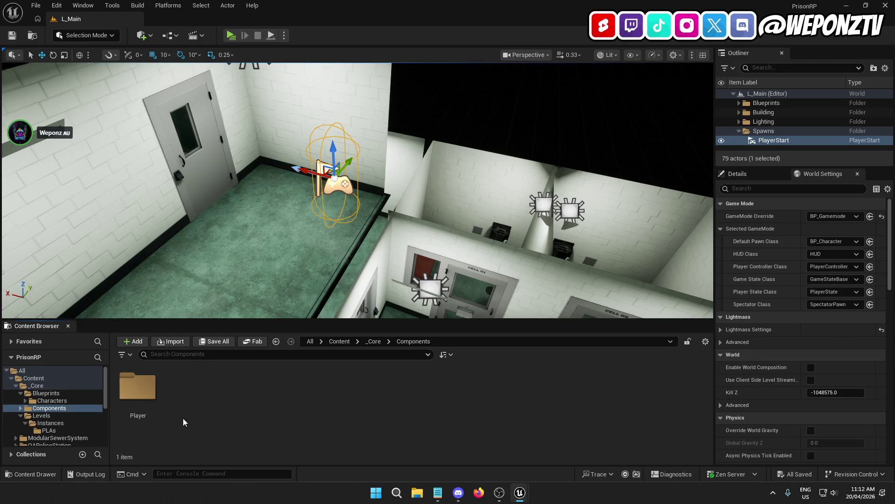
double_click(138, 387)
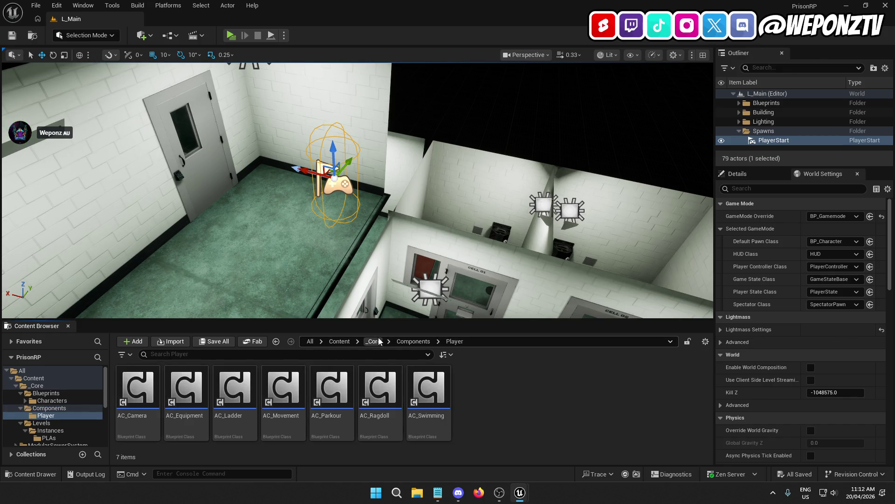
Browse into _Core's Blueprints and Characters folders, ending back in Blueprints
left_click(373, 341)
left_click(133, 391)
double_click(133, 391)
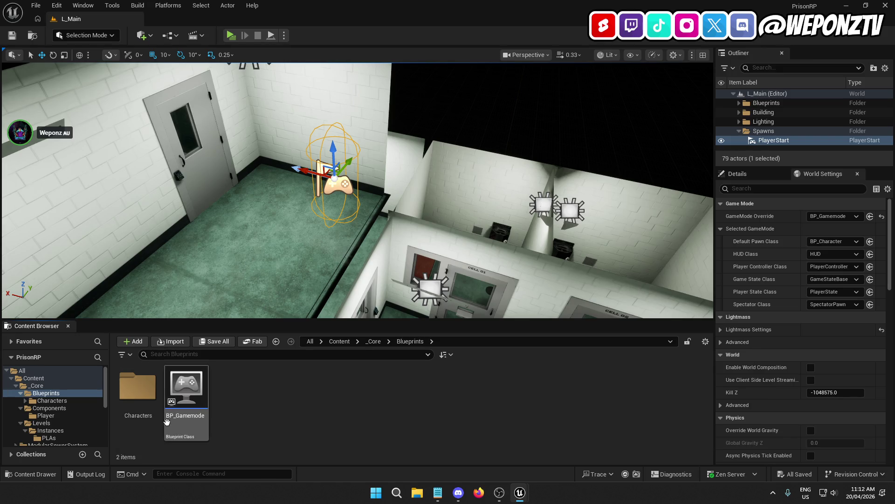
double_click(138, 387)
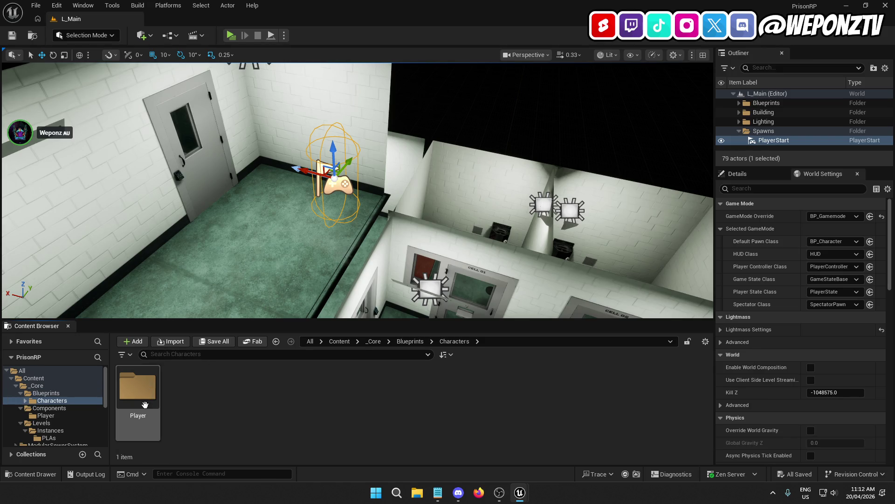
left_click(410, 342)
Create a GameInstance-based Blueprint Class named BP_GameInstance
right_click(259, 394)
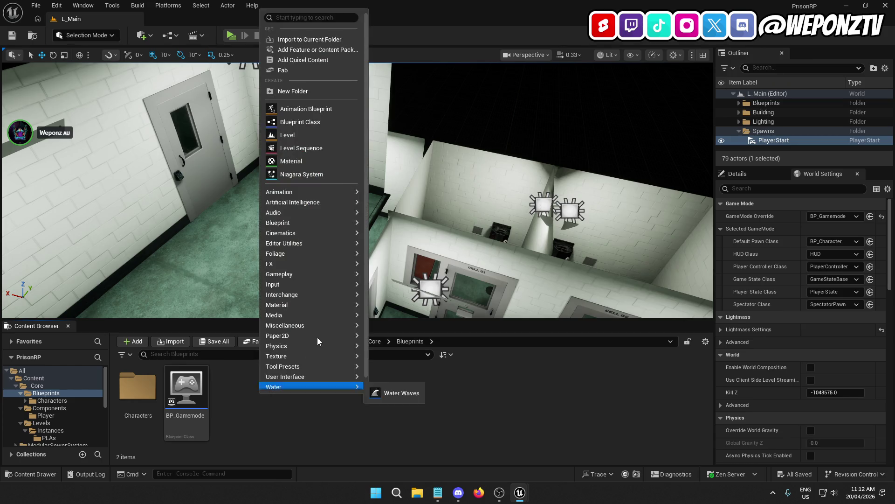
left_click(312, 123)
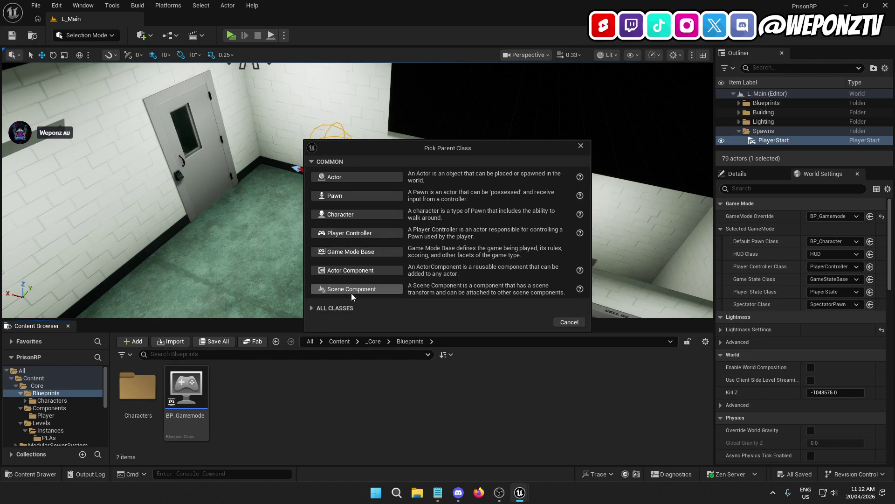
left_click(310, 308)
type("game")
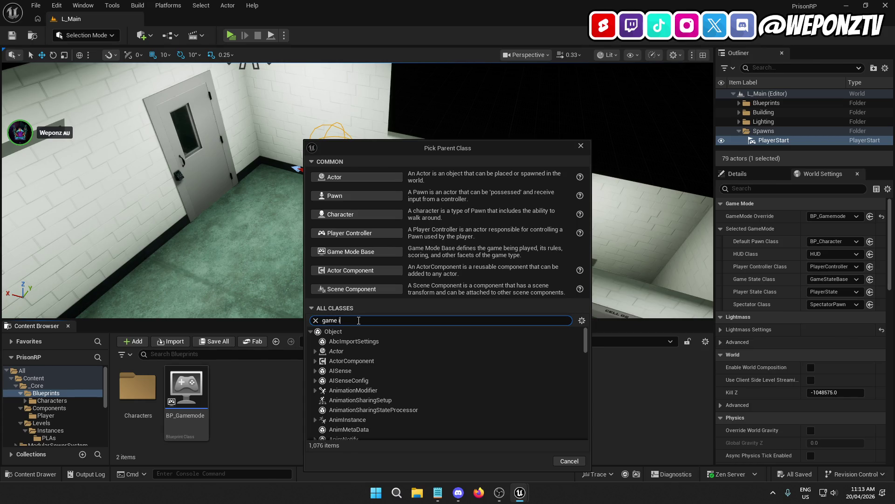
type("ns")
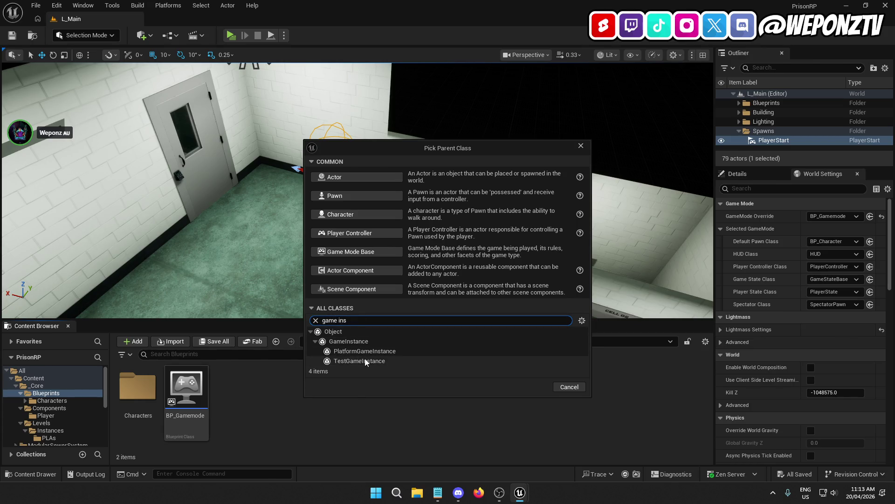
left_click(354, 341)
left_click(539, 386)
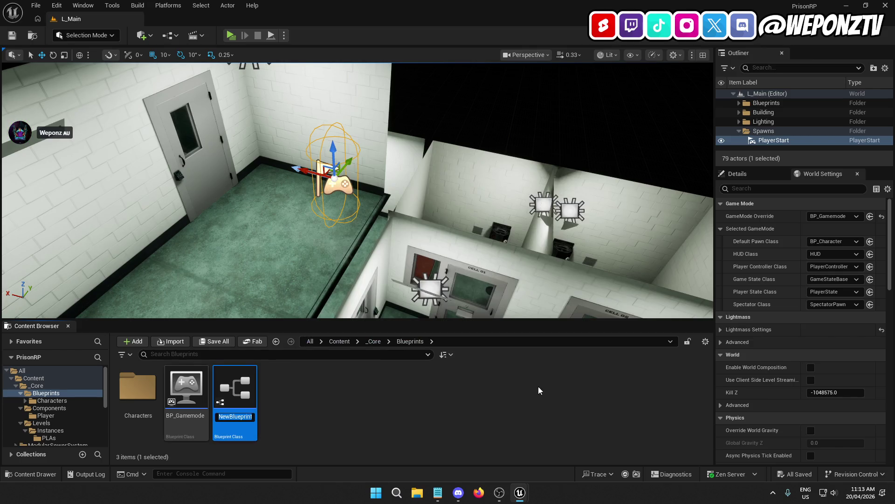
type("BP_Game")
type("Instance")
key("Return")
Rename BP_Gamemode to BP_GameMode and confirm the rename
left_click(241, 415)
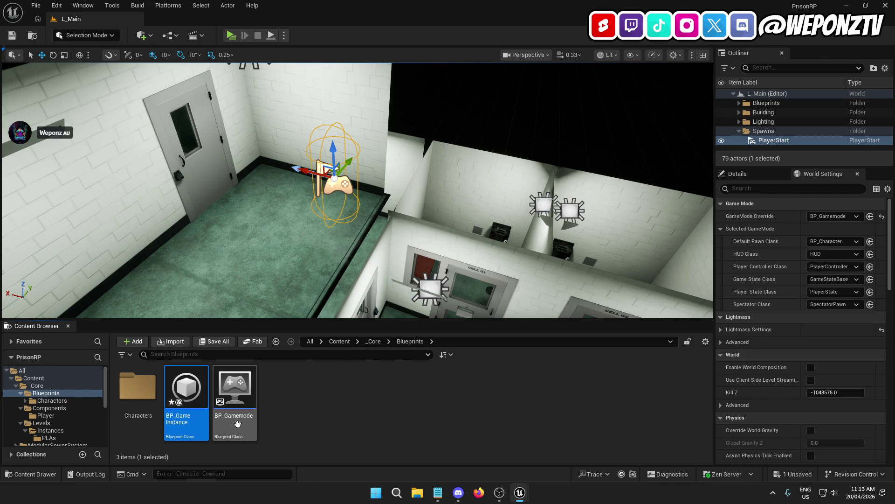
left_click(242, 415)
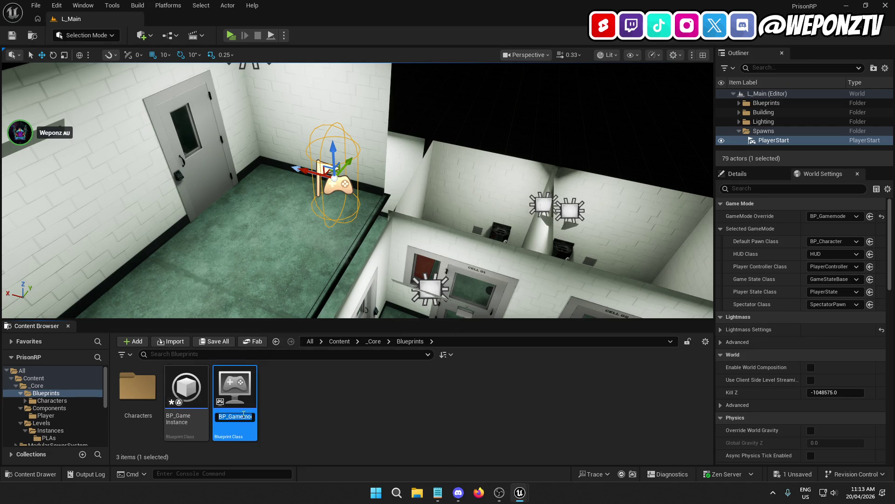
left_click(249, 415)
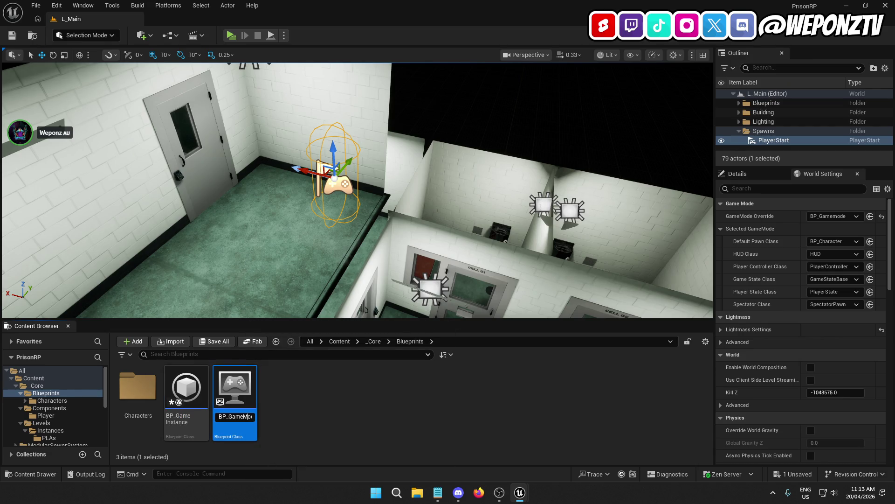
key("Return")
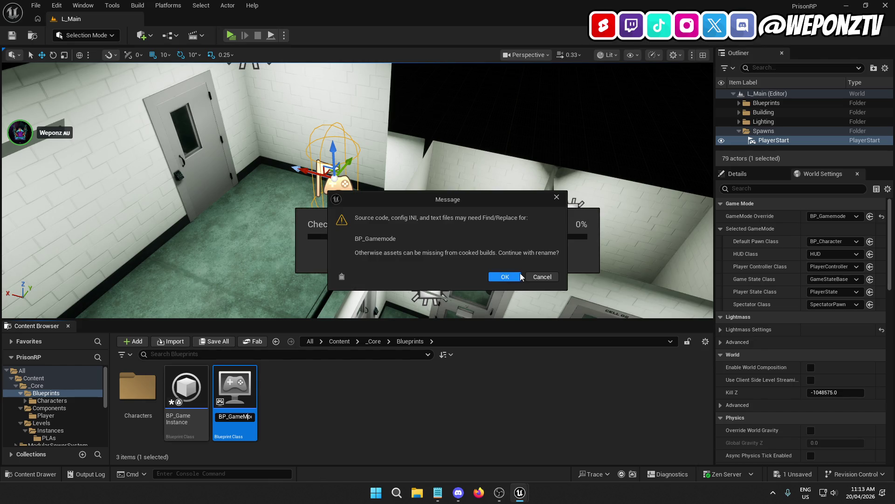
left_click(512, 276)
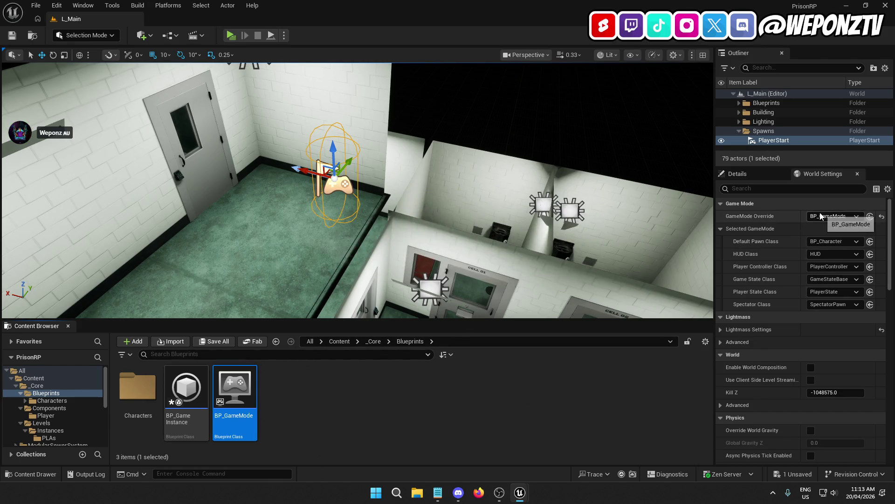
Set Game Instance Class to BP_GameInstance in Project Settings Maps & Modes
left_click(57, 6)
left_click(92, 151)
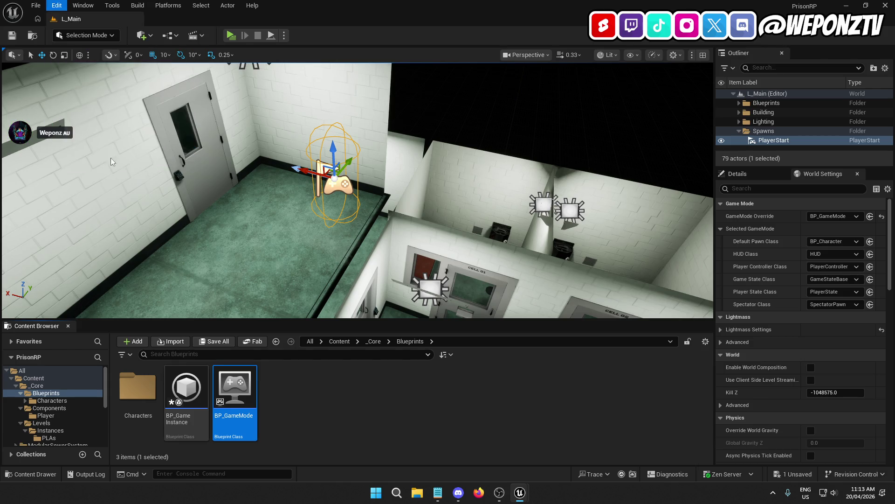
left_click(205, 183)
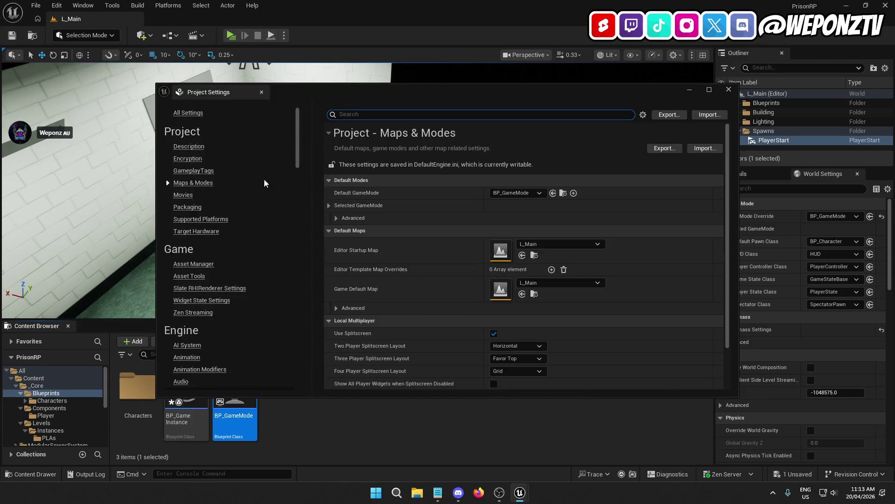
scroll(698, 146, "down", 2)
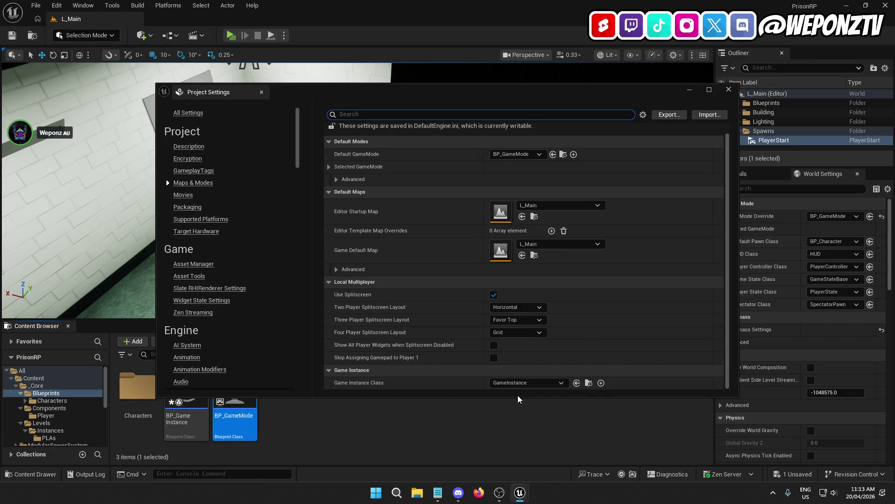
left_click(516, 383)
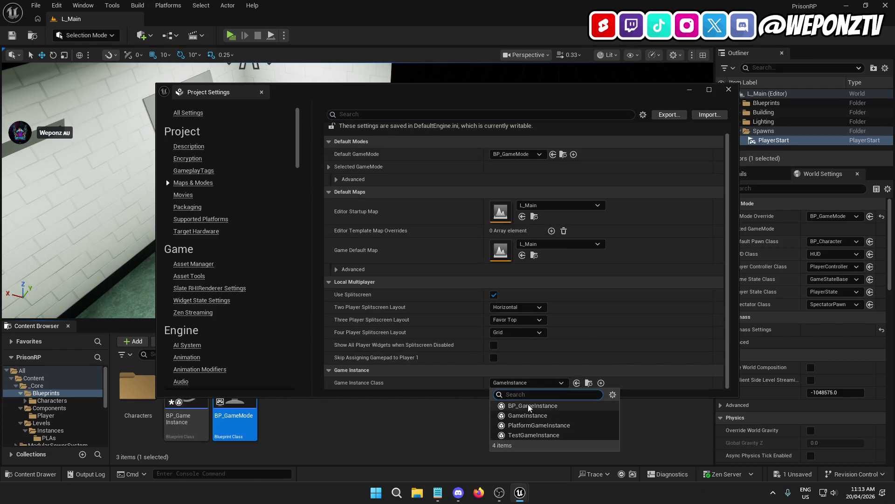
left_click(523, 404)
left_click(729, 89)
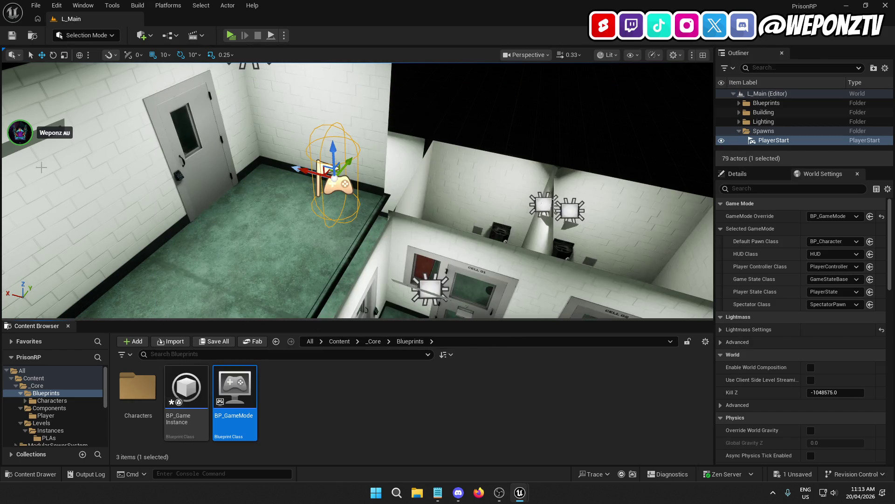
Save all changes and return to the _Core folder
left_click(36, 5)
left_click(69, 137)
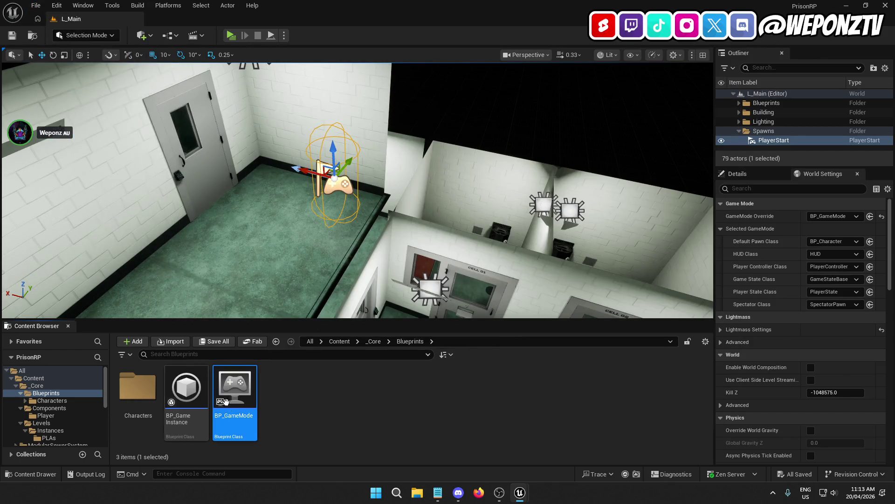
left_click(371, 341)
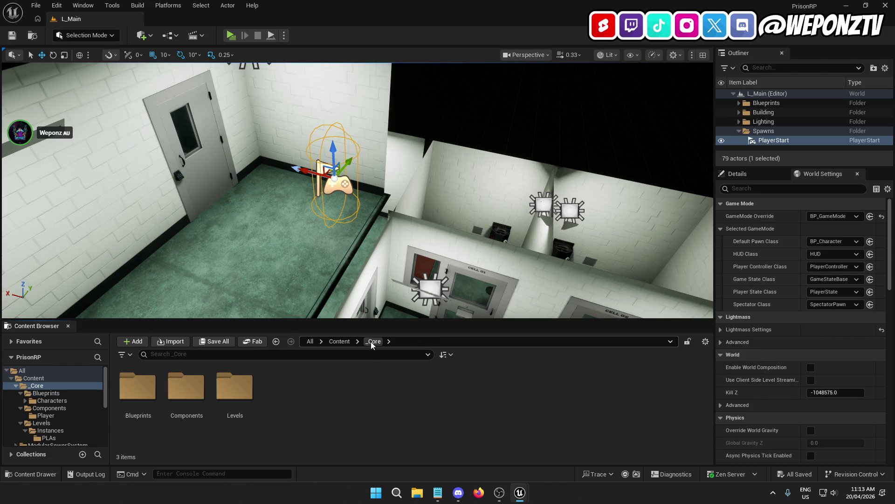
Create a Player Controller blueprint named BP_PlayerController in Characters/Player
double_click(145, 391)
double_click(145, 392)
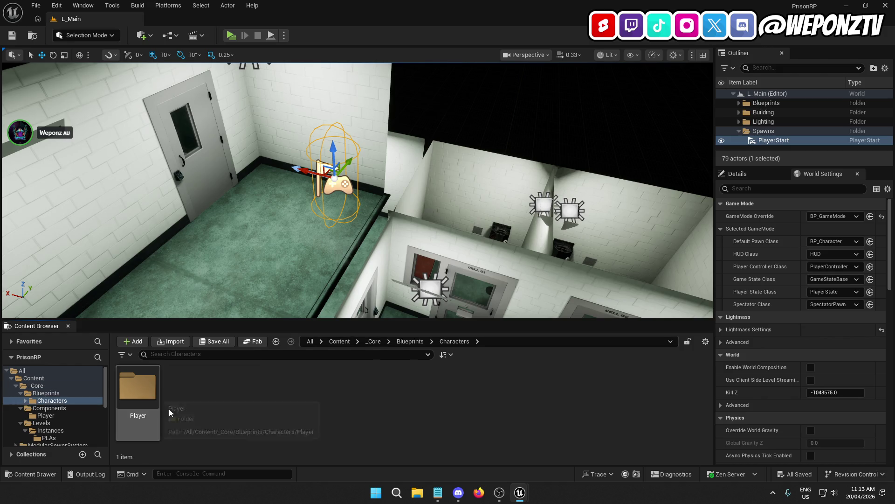
double_click(146, 393)
right_click(199, 413)
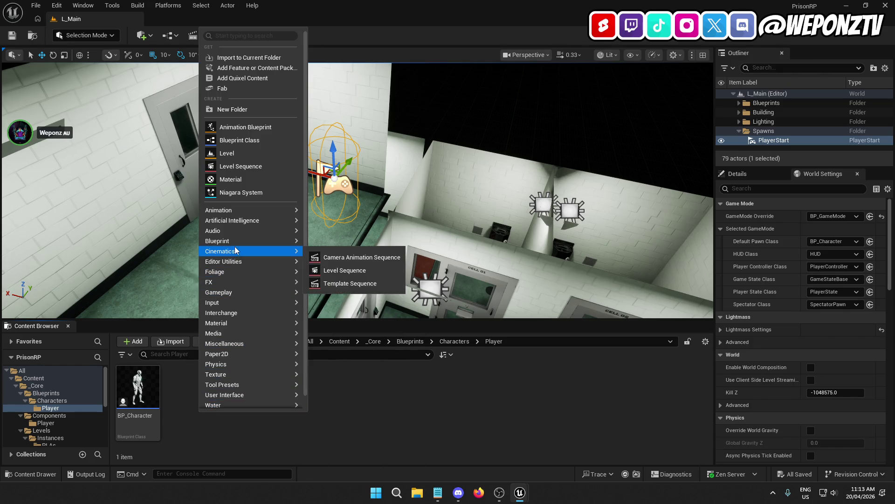
left_click(237, 140)
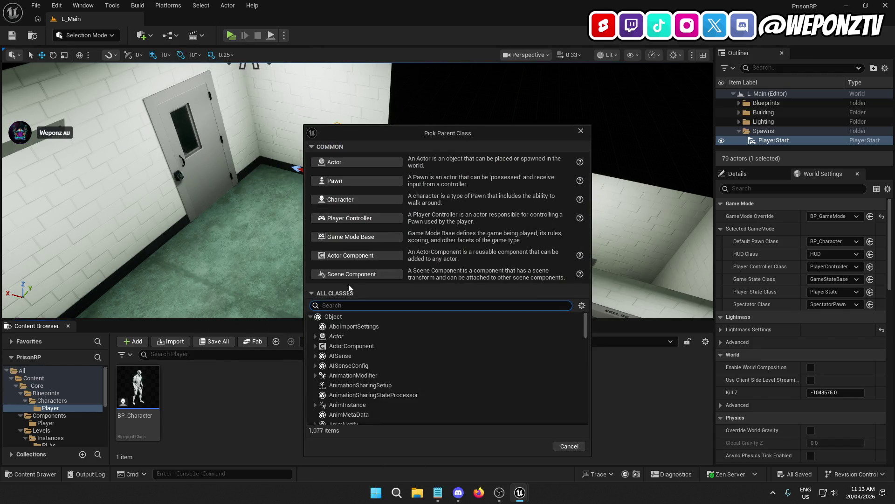
left_click(352, 218)
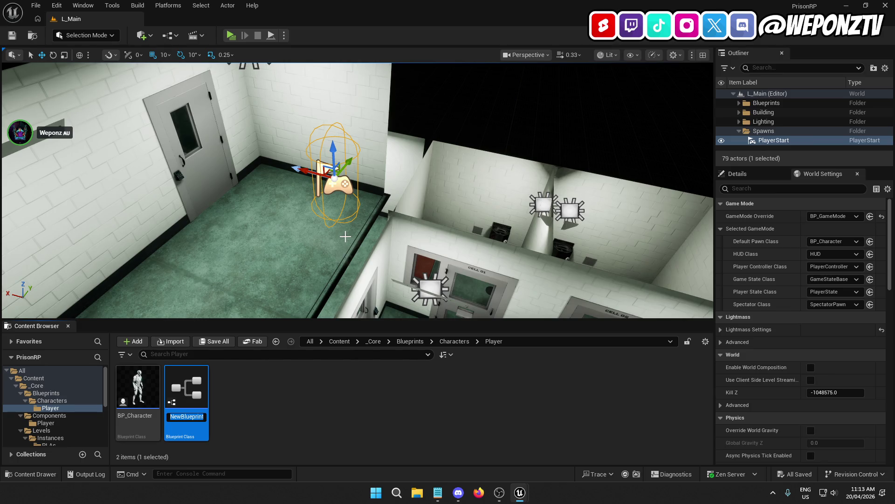
type("B")
type("layerCon")
key("Return")
Rename BP_Character to BP_PlayerCharacter and open it for editing
left_click(140, 416)
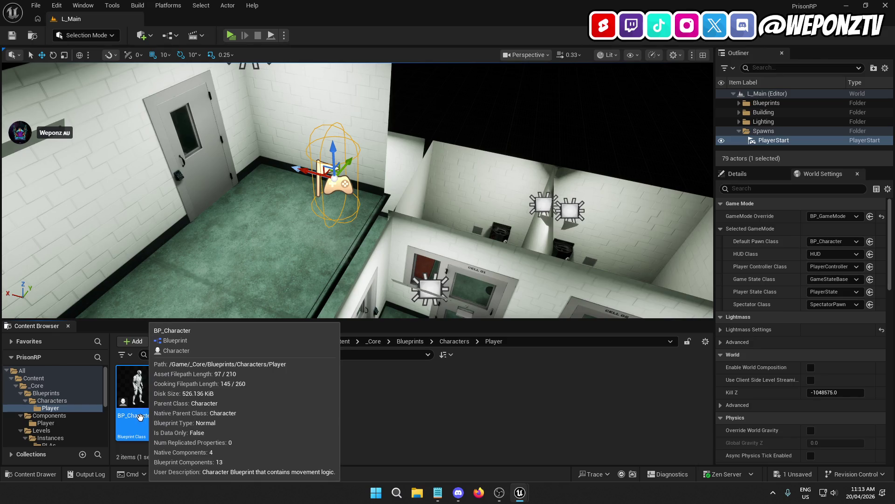
left_click(140, 417)
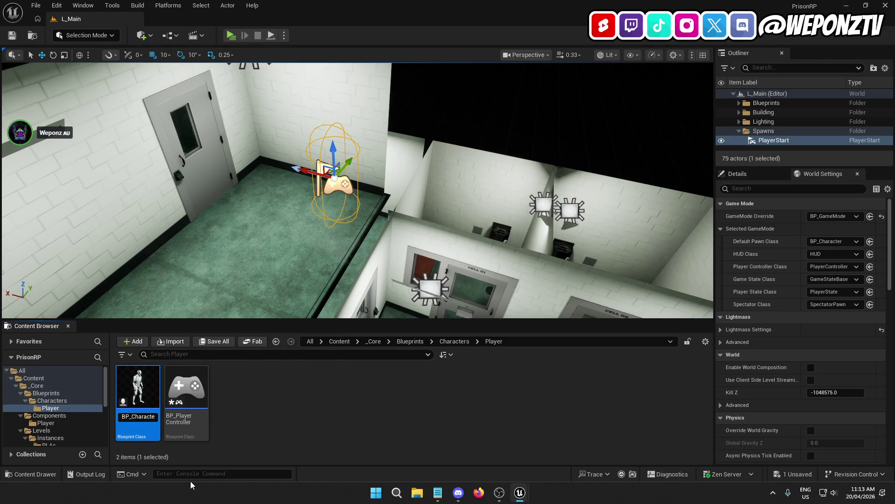
type("PlayerCh")
key("Return")
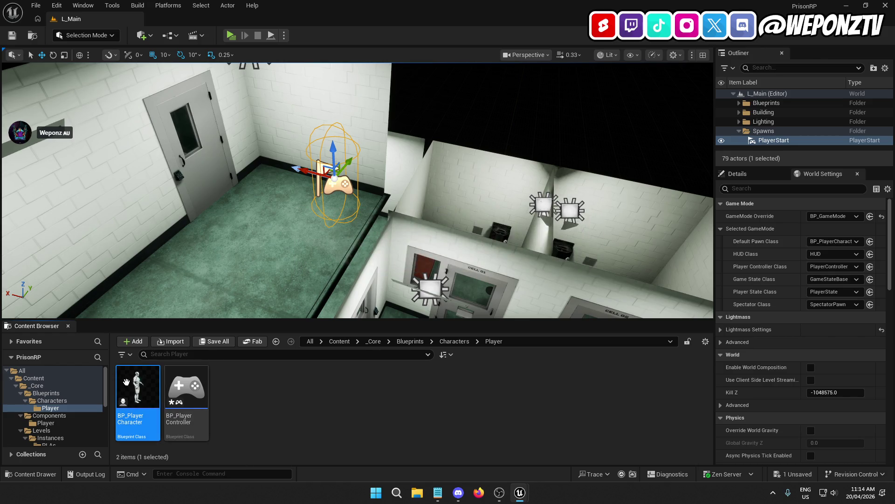
double_click(145, 391)
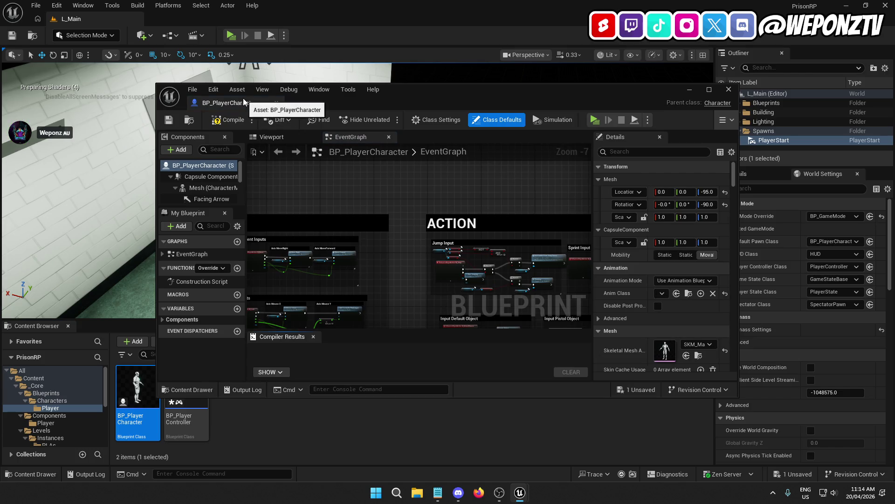
In Editor Preferences, set Asset Editor Open Location to Main Window
left_click(193, 13)
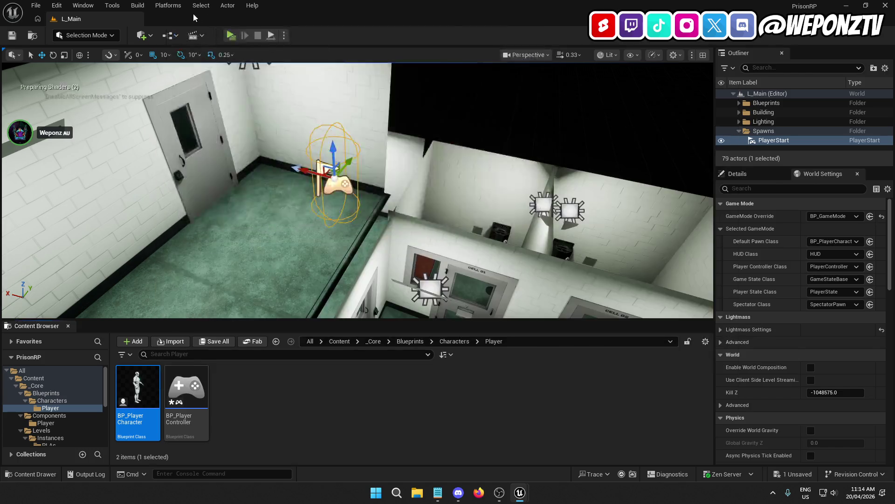
left_click(56, 5)
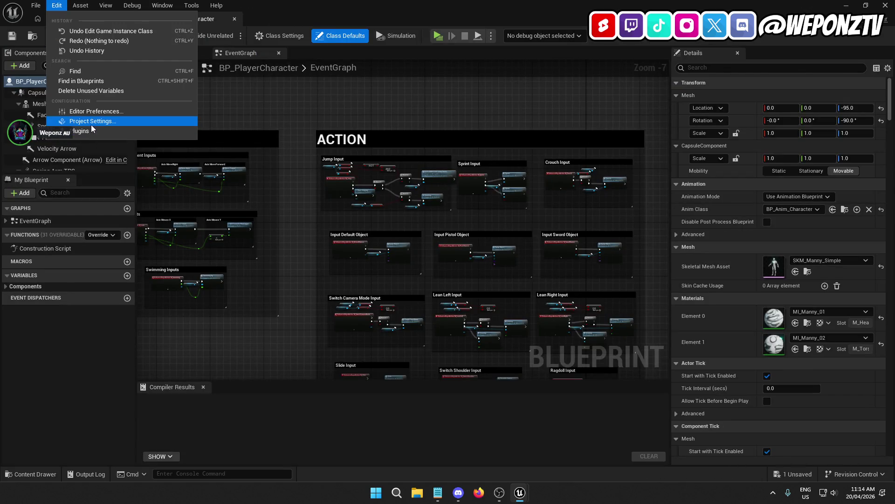
left_click(91, 111)
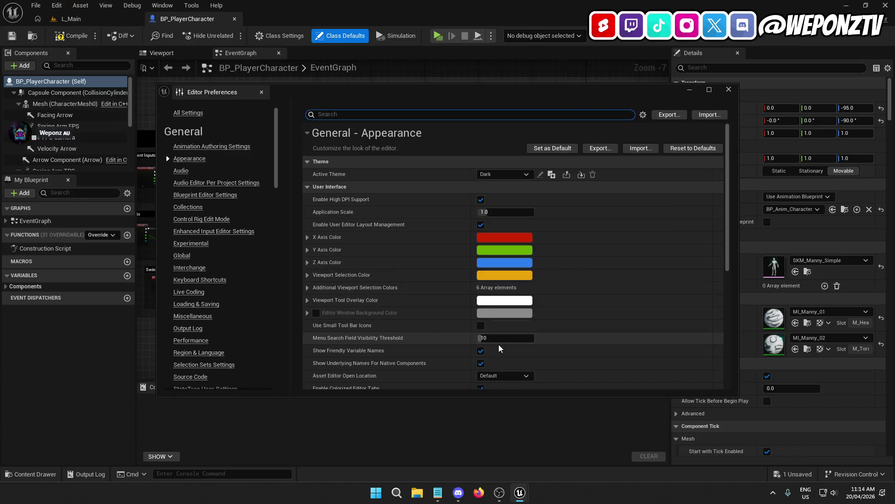
left_click(504, 376)
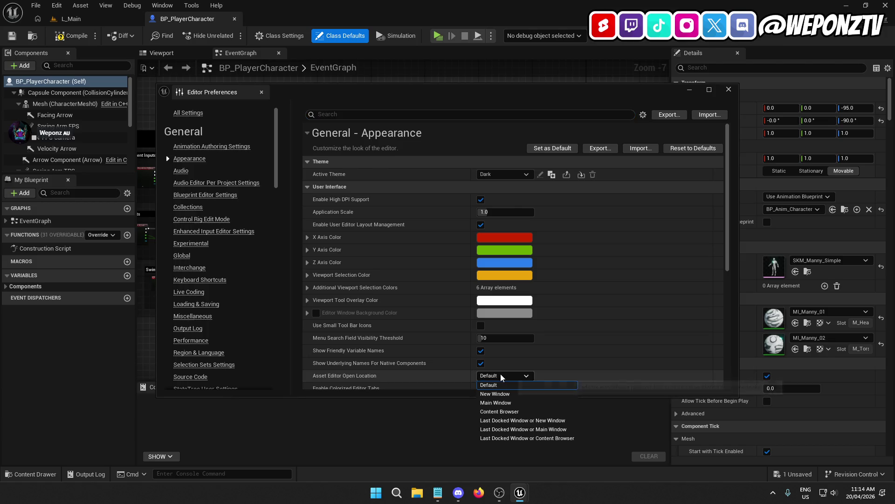
left_click(510, 403)
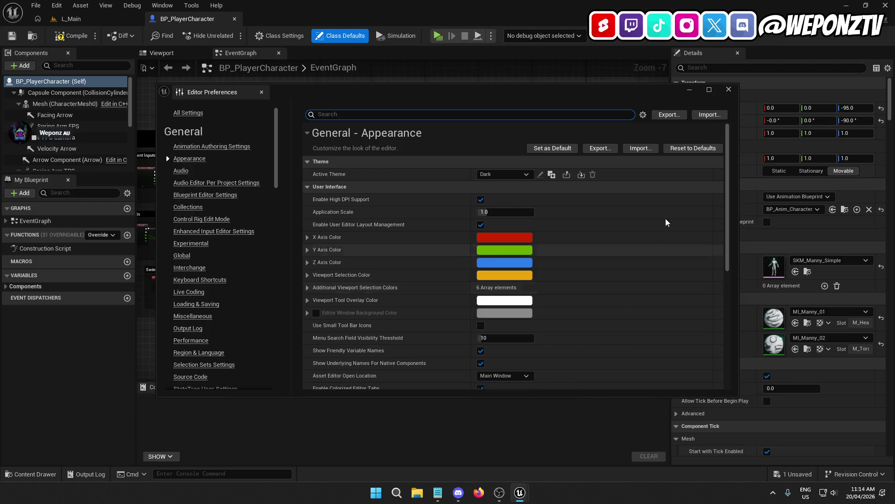
Close the preferences and recompile BP_PlayerCharacter with its viewport preview showing
left_click(729, 90)
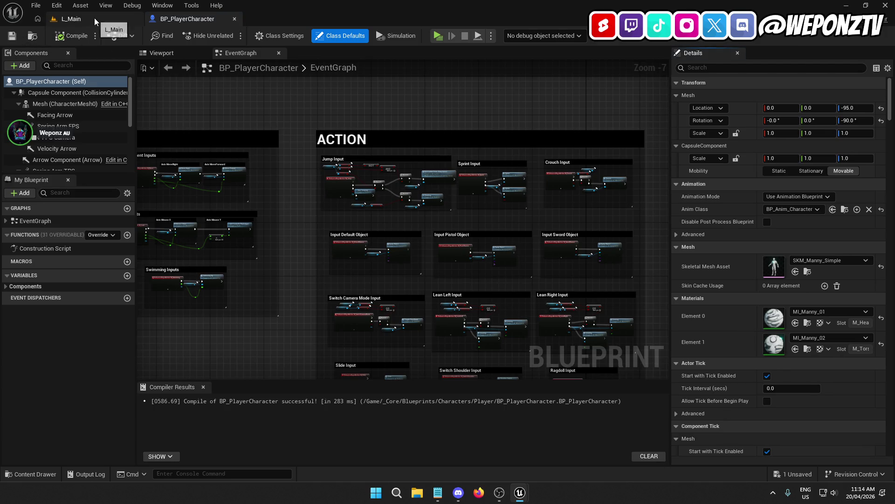
left_click(178, 54)
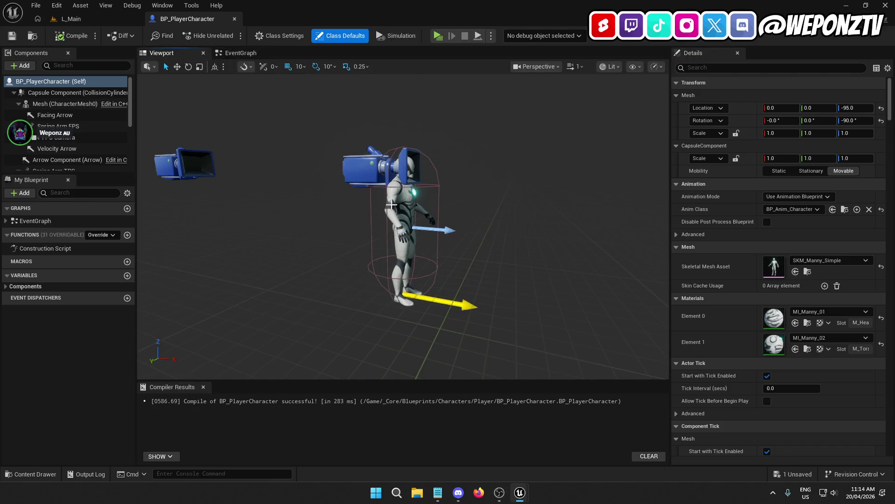
left_click(73, 35)
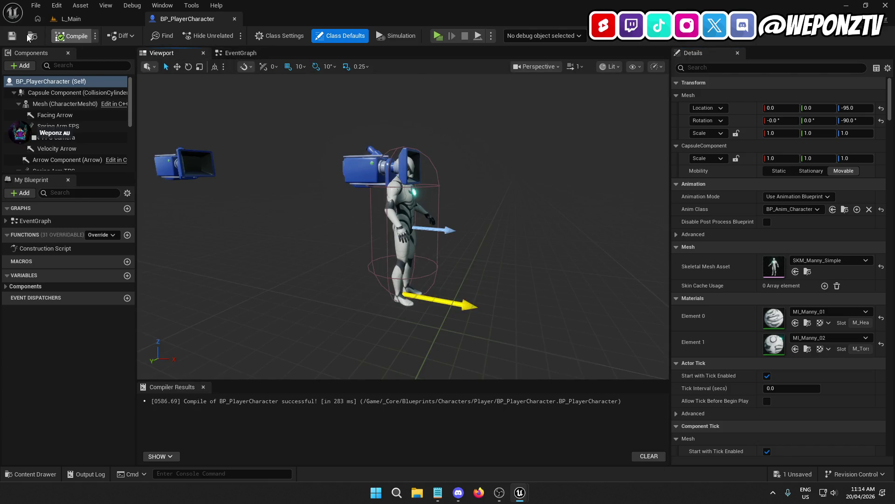
Stop the L_Main play preview and open BP_PlayerController from the Content Browser
left_click(74, 19)
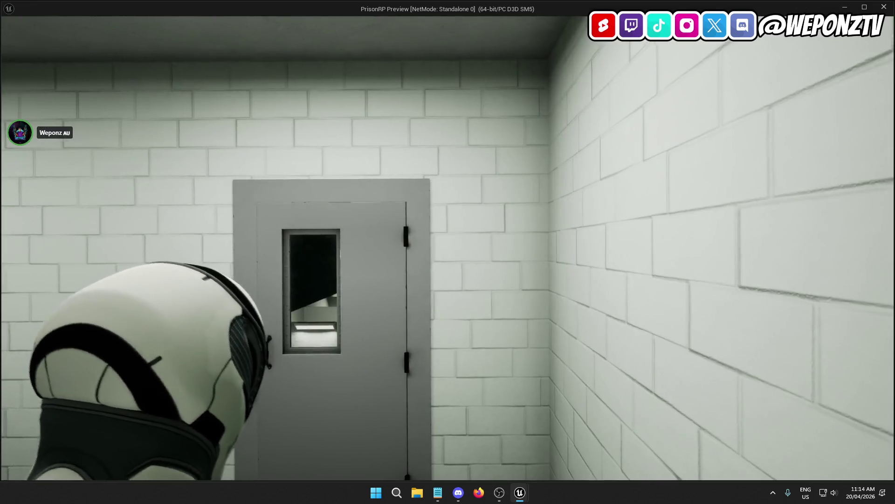
key("Escape")
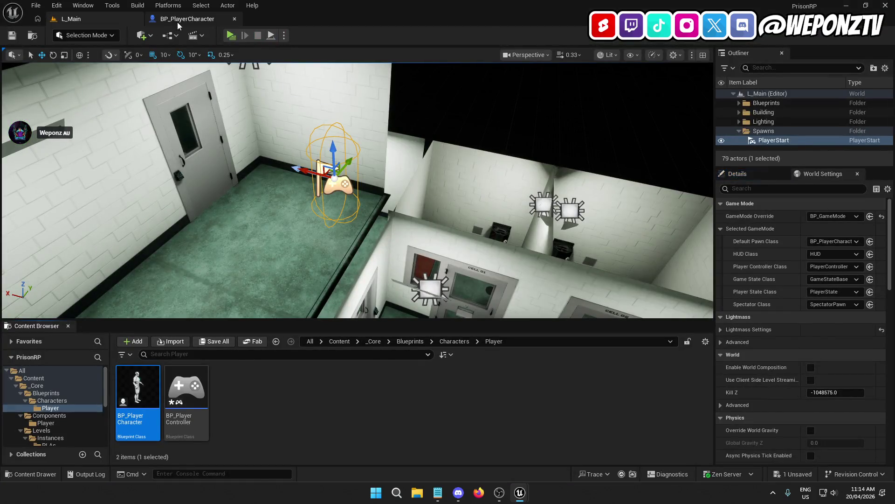
left_click(186, 18)
left_click(78, 20)
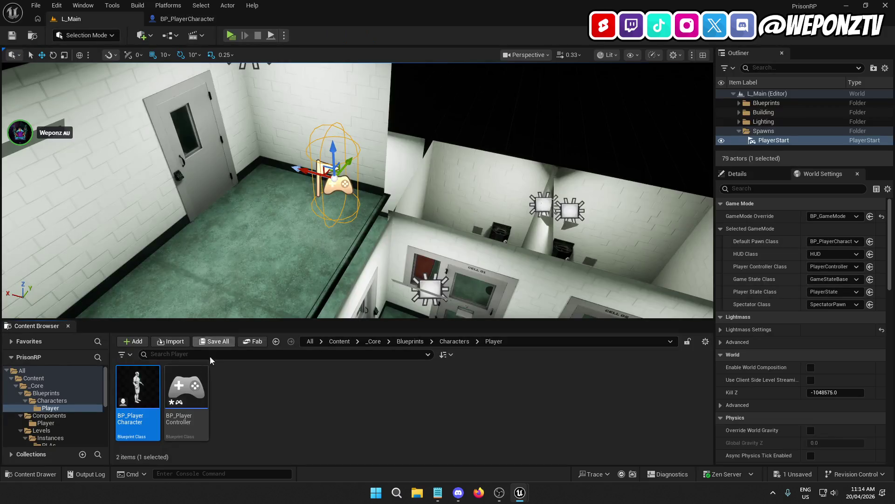
double_click(196, 392)
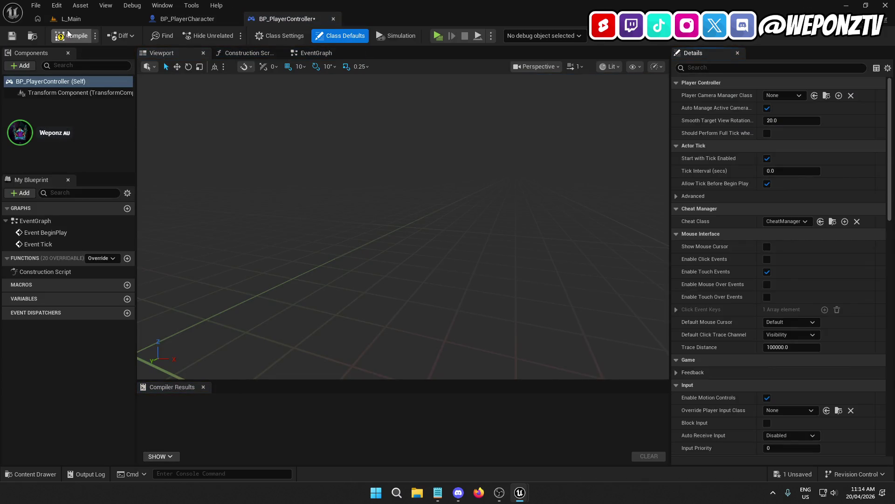
Compile and save BP_PlayerController and show its EventGraph
left_click(73, 35)
left_click(12, 35)
left_click(316, 53)
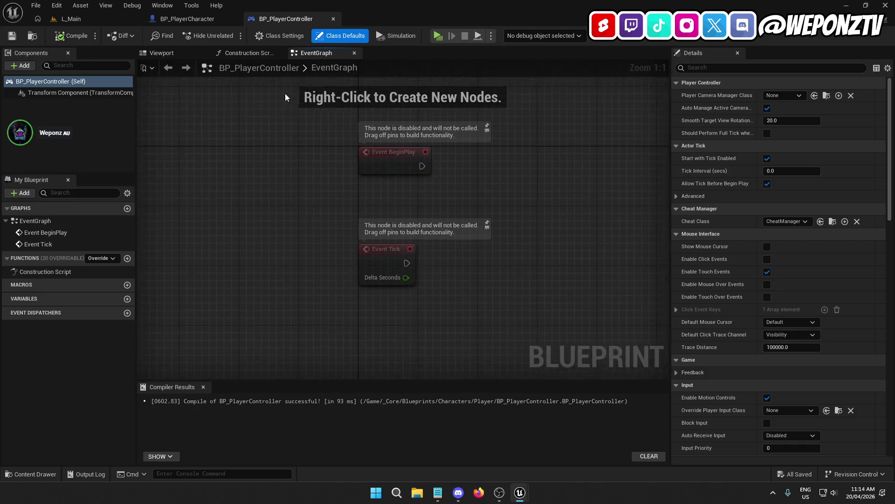
Play-test L_Main twice, then return to the BP_PlayerController tab
left_click(98, 19)
left_click(231, 35)
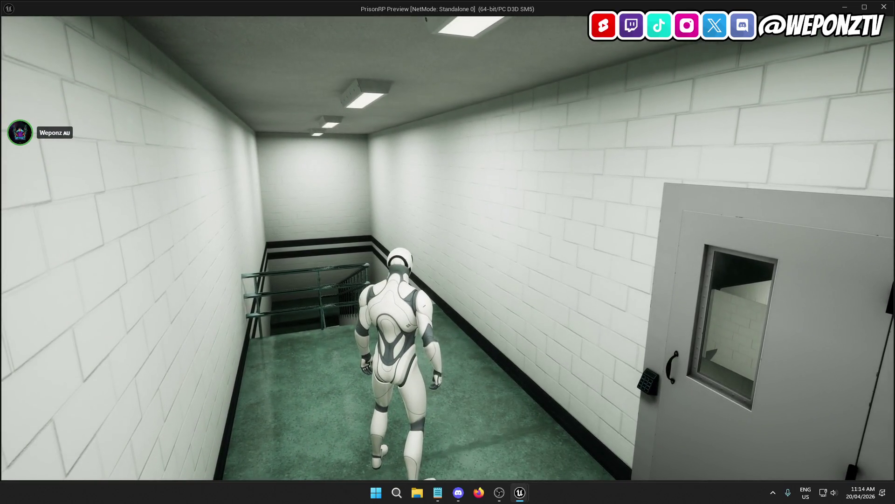
key("Escape")
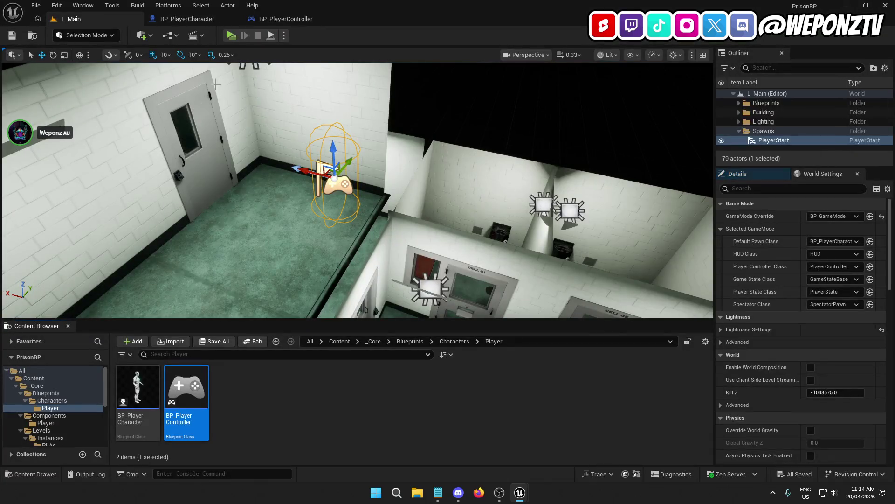
left_click(234, 40)
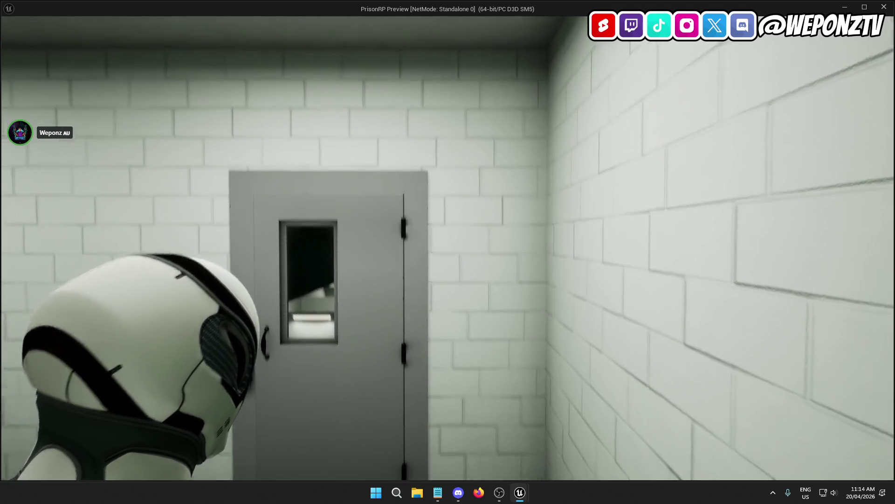
key("Escape")
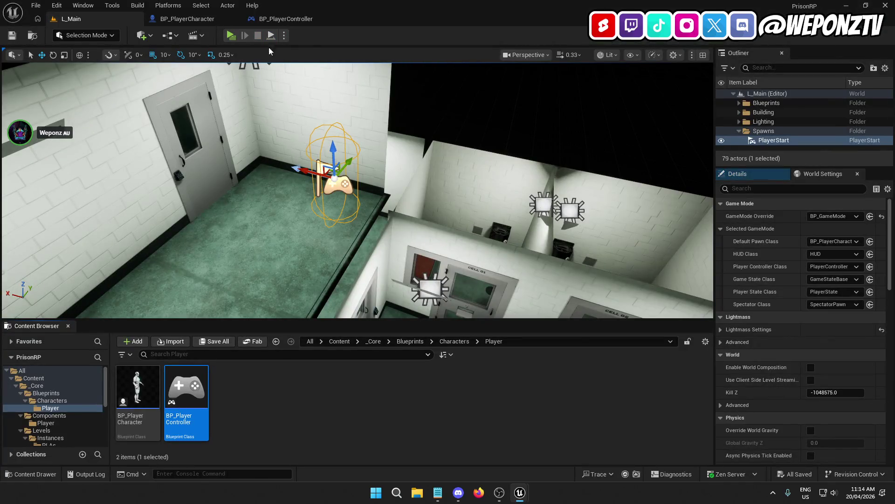
left_click(295, 20)
Delete Event Tick and wire Set Input Mode Game Only after Event BeginPlay
left_click(418, 253)
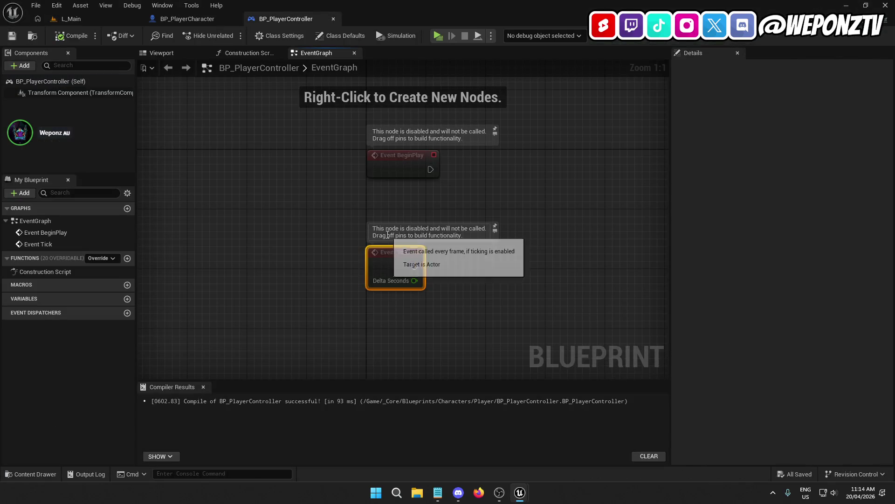
key("Delete")
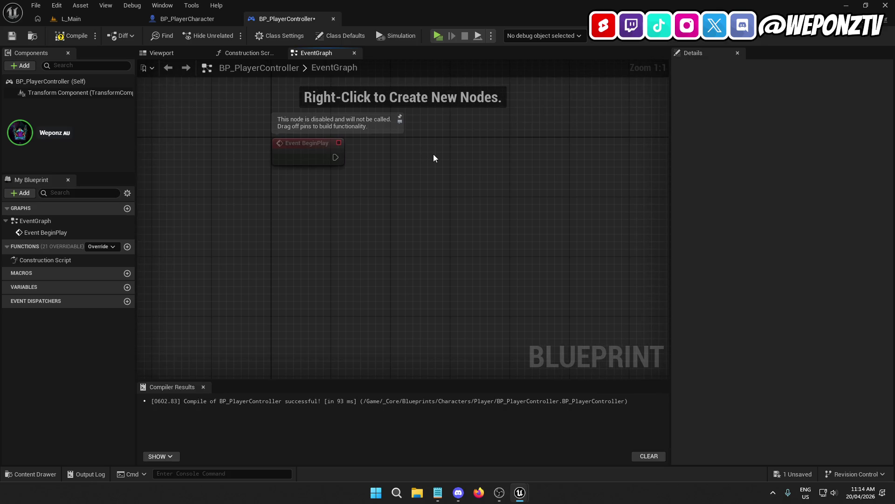
right_click(440, 158)
type("set")
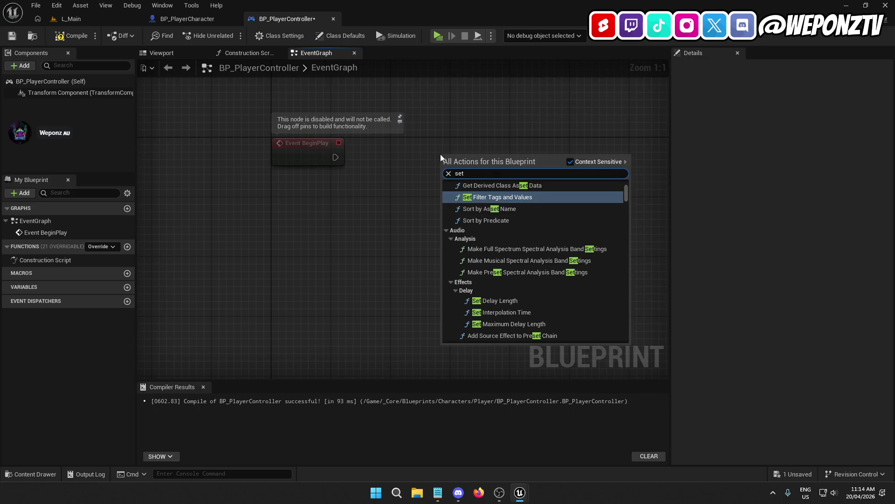
type("input")
left_click(548, 204)
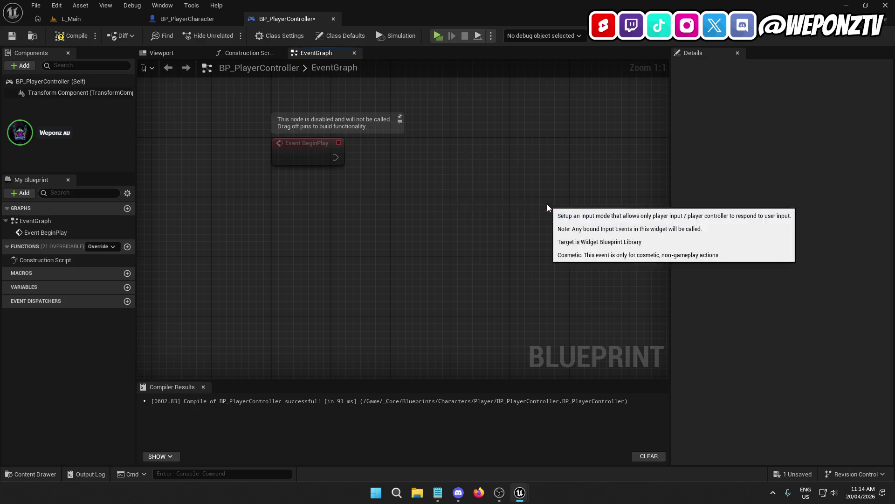
mouse_move(445, 171)
left_mouse_down()
mouse_move(335, 157)
mouse_move(458, 149)
mouse_move(402, 158)
left_mouse_up()
left_click(318, 154, "ctrl")
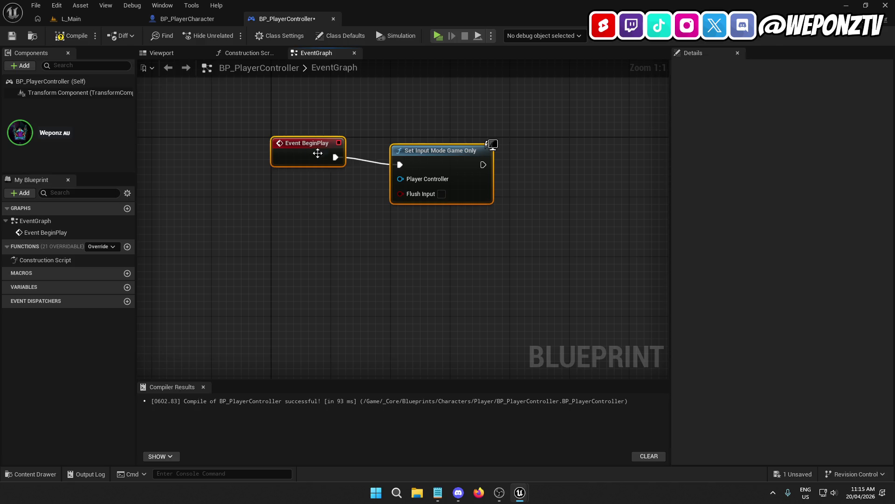
left_click(408, 267)
Feed a Self node into the Player Controller pin, then compile and save
mouse_move(337, 196)
left_mouse_down()
mouse_move(380, 139)
mouse_move(363, 146)
left_mouse_up()
type("self")
left_click(424, 184)
left_click(70, 36)
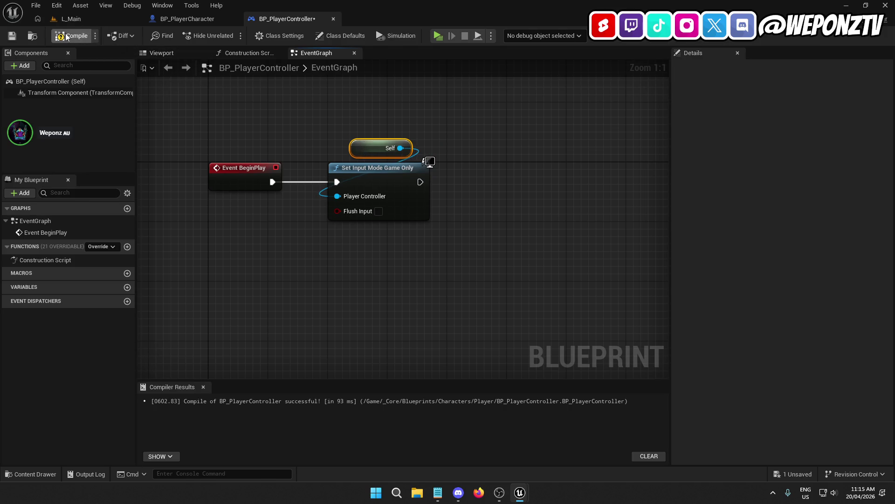
left_click(11, 36)
In L_Main's World Settings, set Player Controller Class to BP_PlayerController
left_click(101, 23)
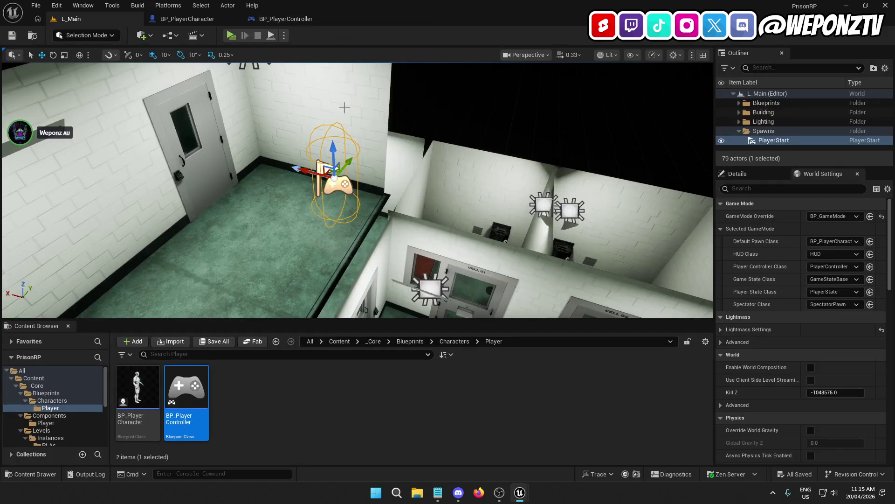
left_click(833, 266)
left_click(810, 289)
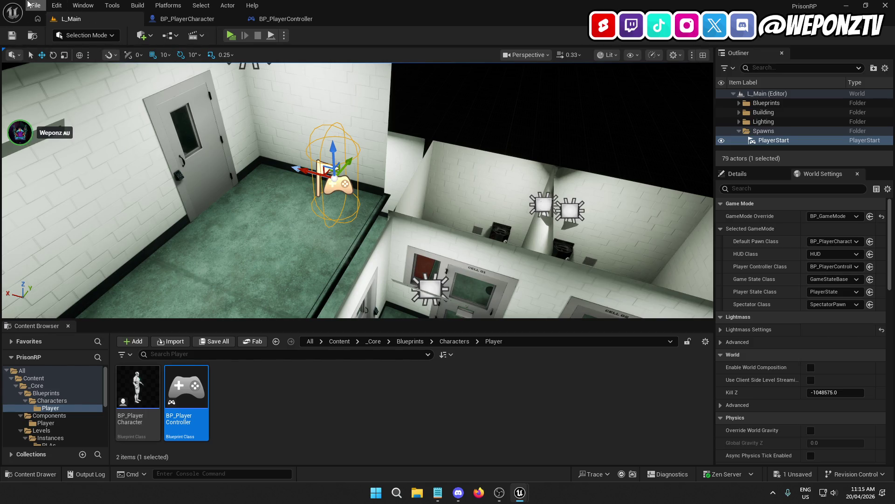
Save all, play-test the level, then go to the _Core folder
left_click(36, 5)
left_click(47, 138)
left_click(230, 35)
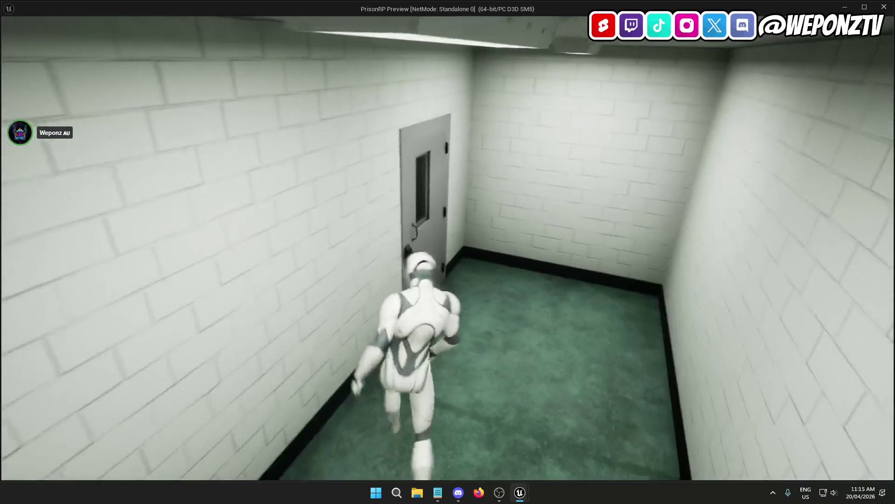
key("Escape")
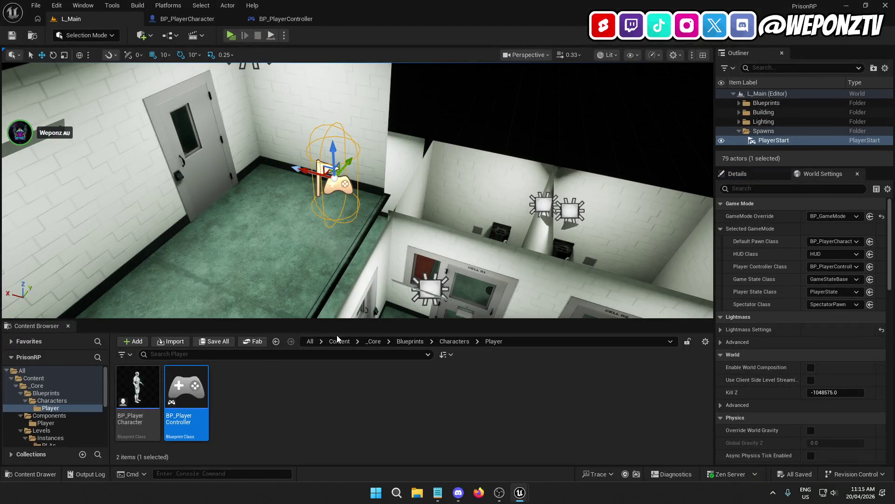
left_click(373, 341)
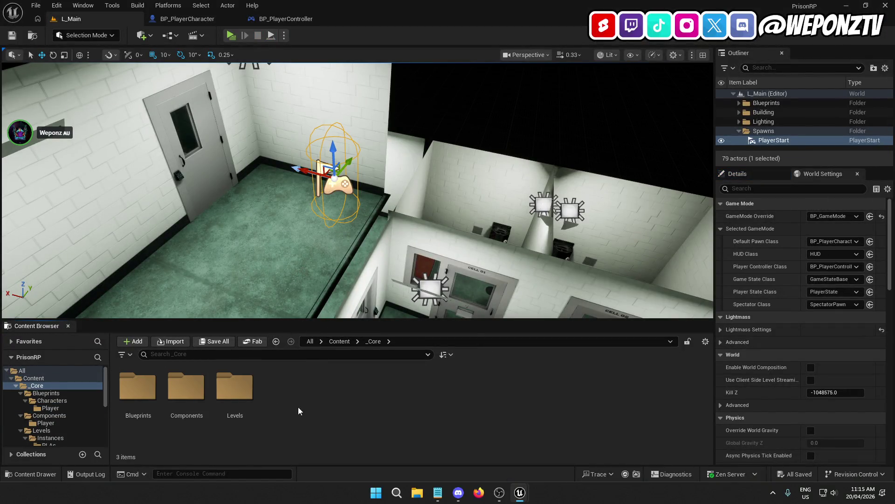
Add a new folder called UI in _Core and open it
right_click(298, 406)
left_click(354, 97)
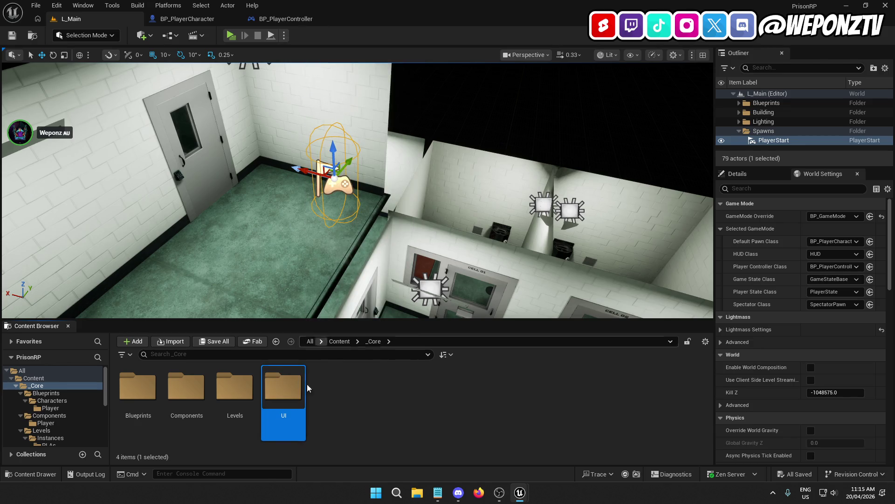
double_click(293, 390)
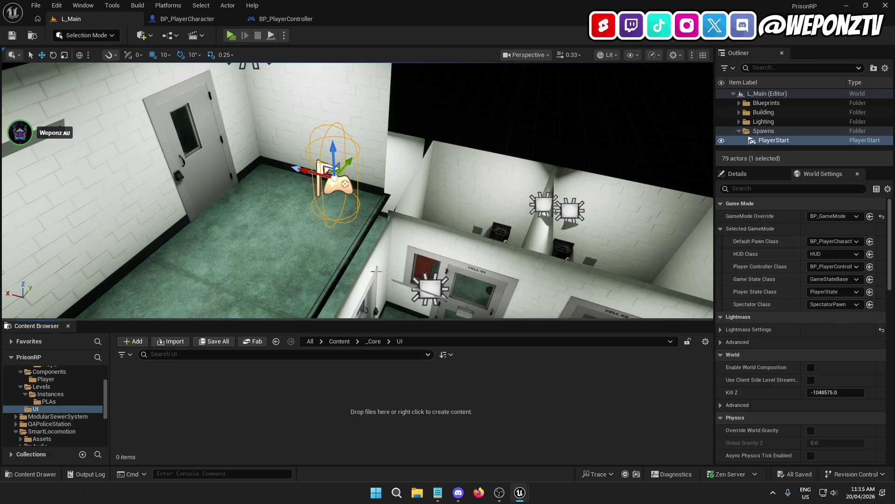
Rotate the PlayerStart to Z -90° and move it along X to 140
mouse_move(355, 186)
left_mouse_down()
mouse_move(254, 172)
mouse_move(371, 167)
mouse_move(358, 170)
left_mouse_up()
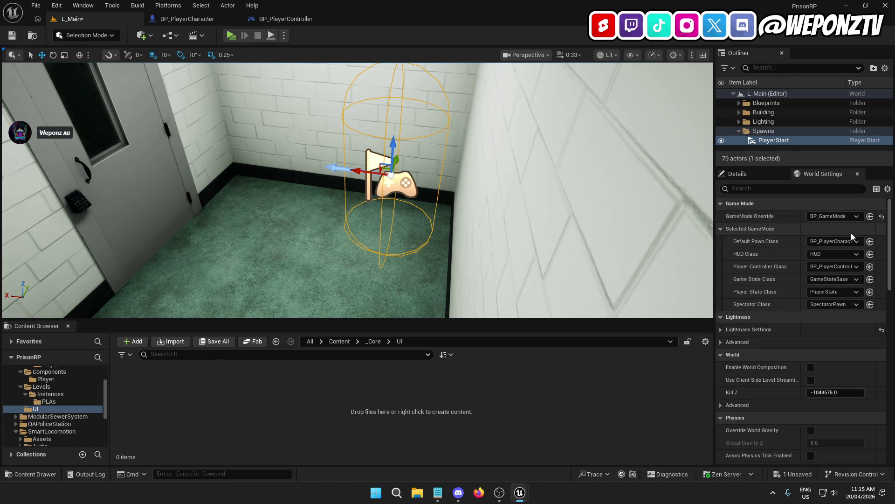
left_click(769, 174)
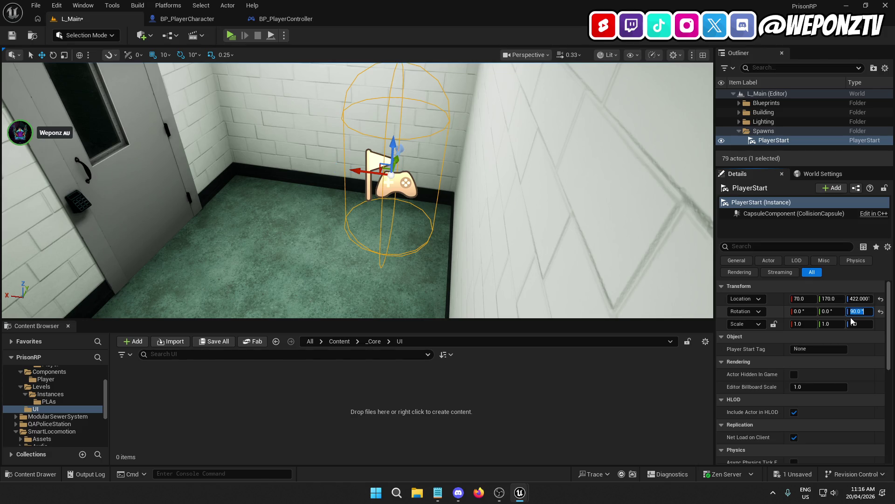
type("0")
key("Return")
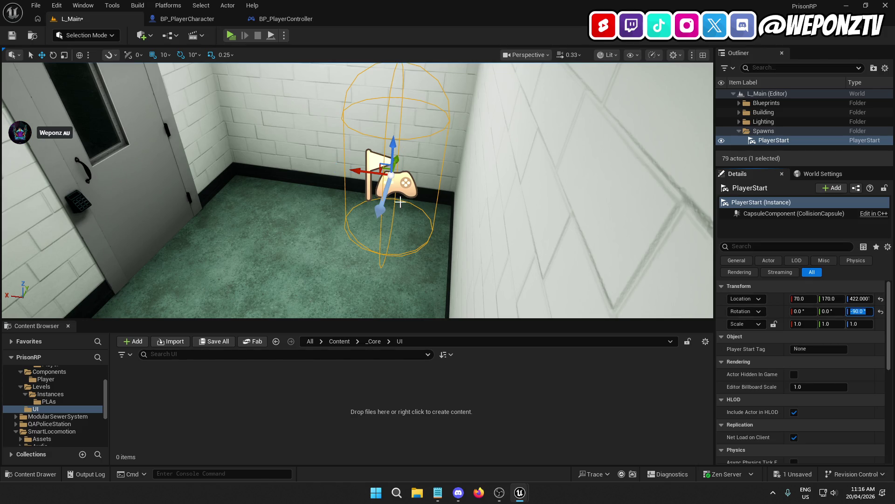
left_click_drag(430, 255, 430, 255)
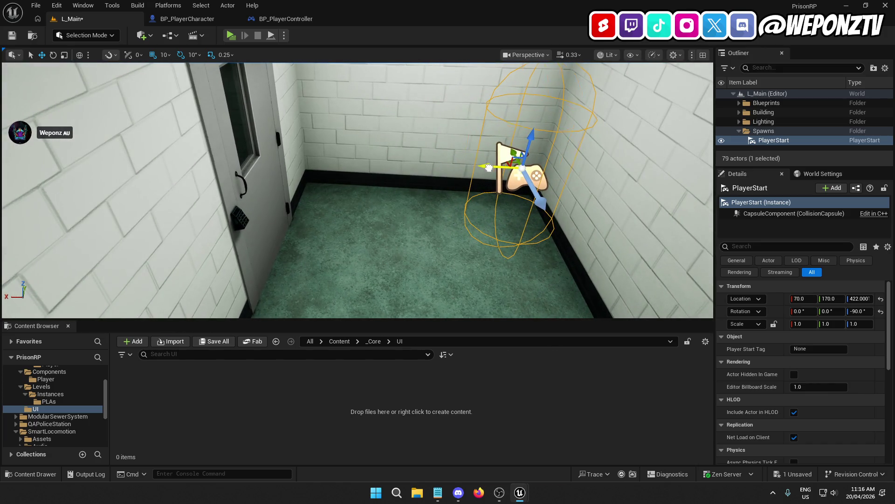
mouse_move(488, 167)
left_mouse_down()
mouse_move(412, 178)
mouse_move(457, 208)
mouse_move(326, 168)
mouse_move(296, 143)
left_mouse_up()
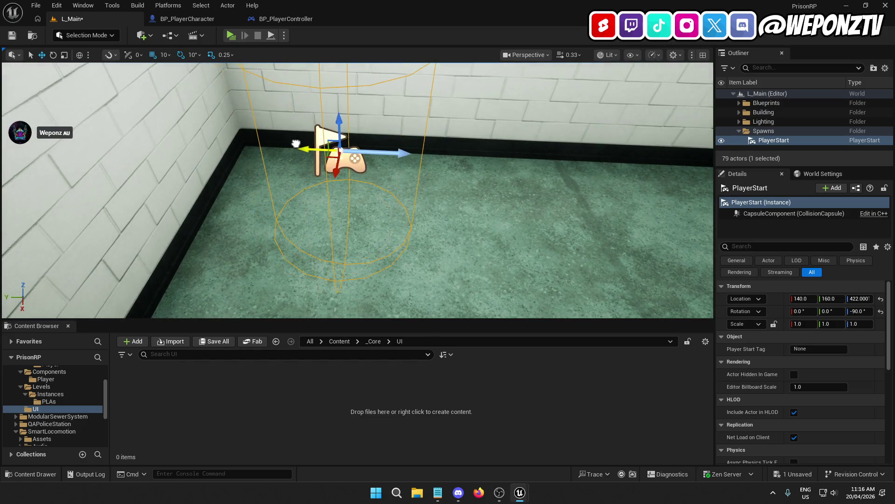
Save the level and walk through a standalone play-test
left_click(12, 35)
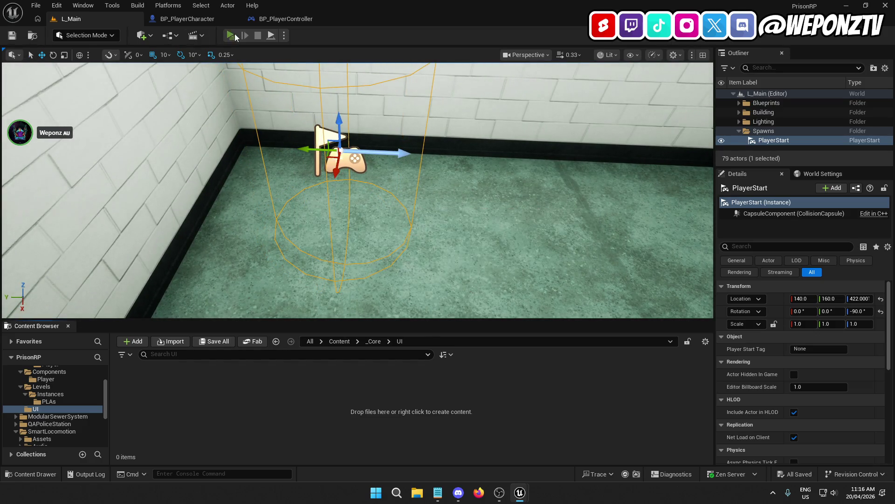
left_click(231, 35)
key("w")
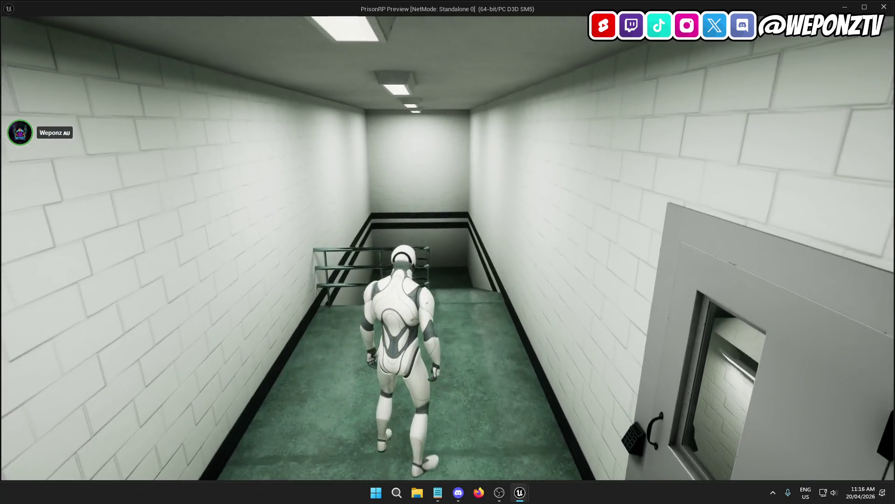
key("Escape")
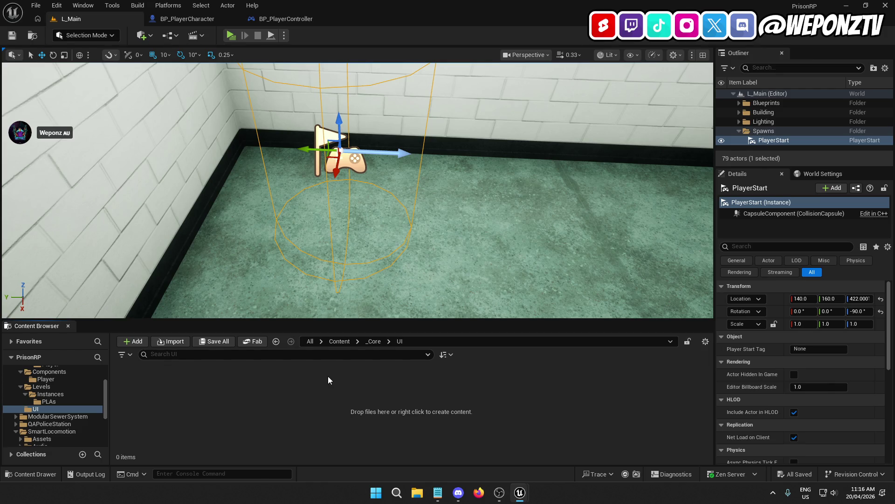
Create a Widget Blueprint with UserWidget parent named WBP_MainUI in the UI folder
right_click(221, 373)
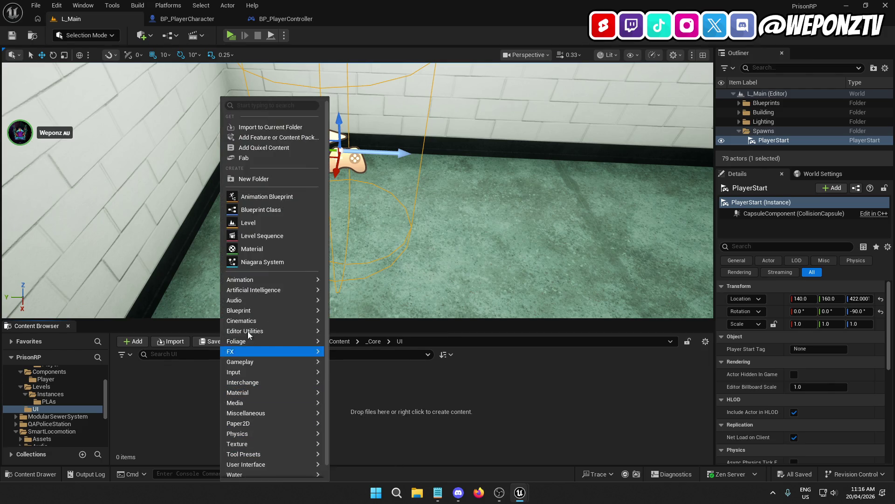
mouse_move(273, 280)
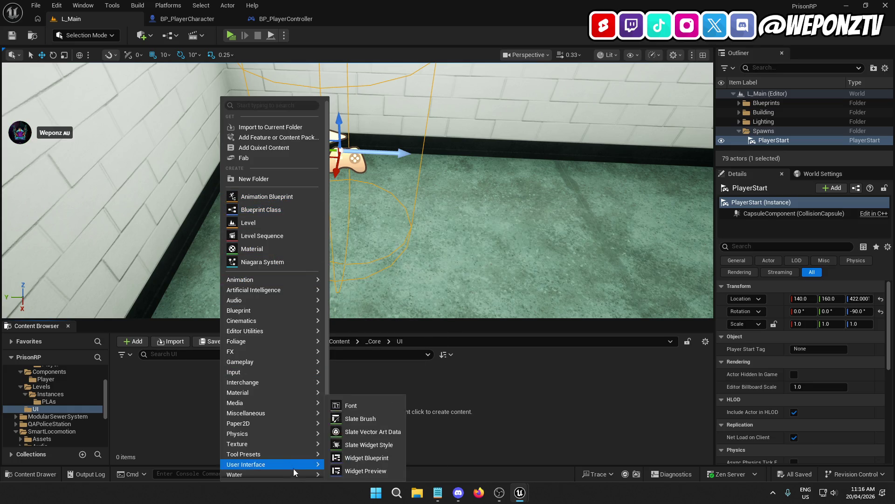
scroll(289, 419, "down", 1)
mouse_move(299, 452)
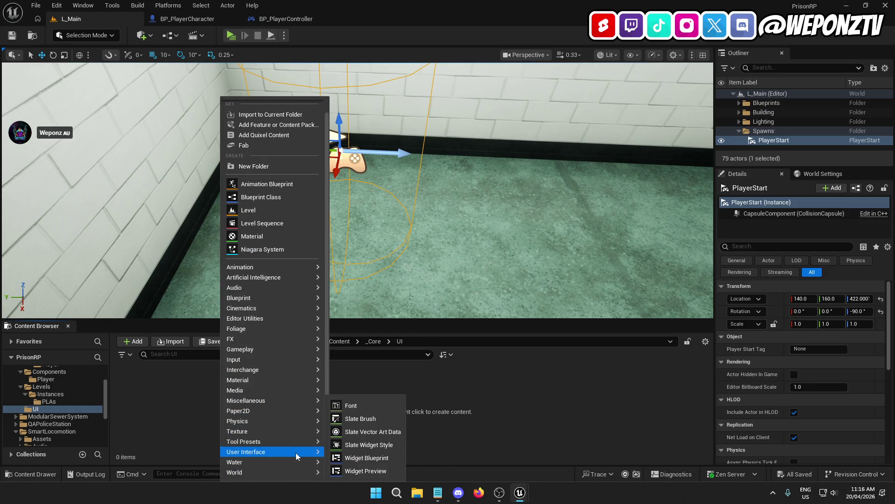
left_click(371, 461)
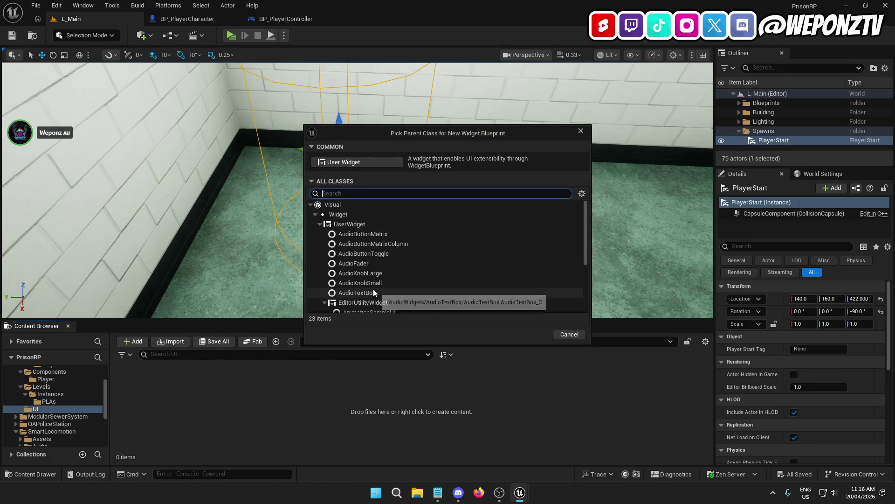
left_click(362, 224)
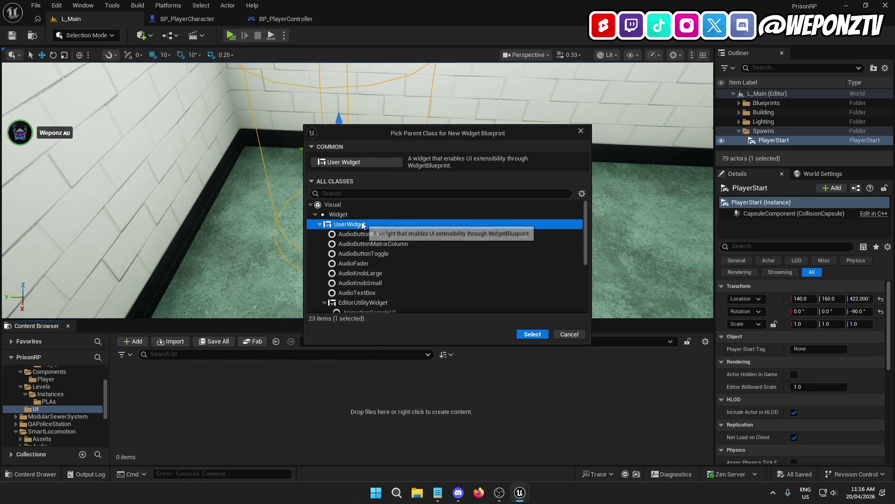
left_click(531, 335)
type("WBP_MainUI")
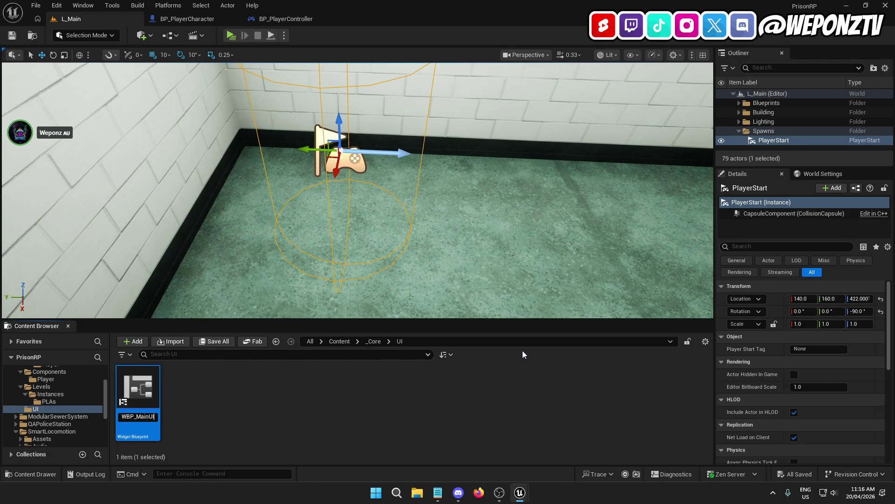
key("Return")
Add a Textures subfolder in UI, fix its name, and open it
right_click(355, 429)
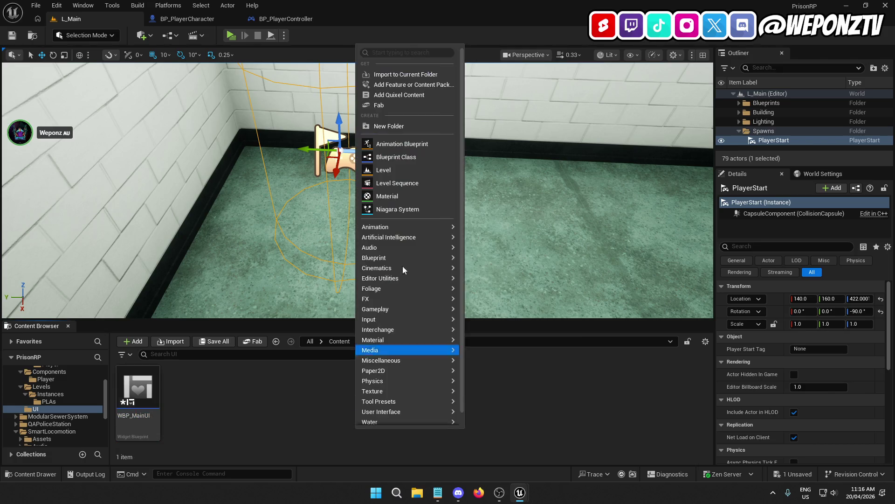
left_click(389, 126)
type("Testures")
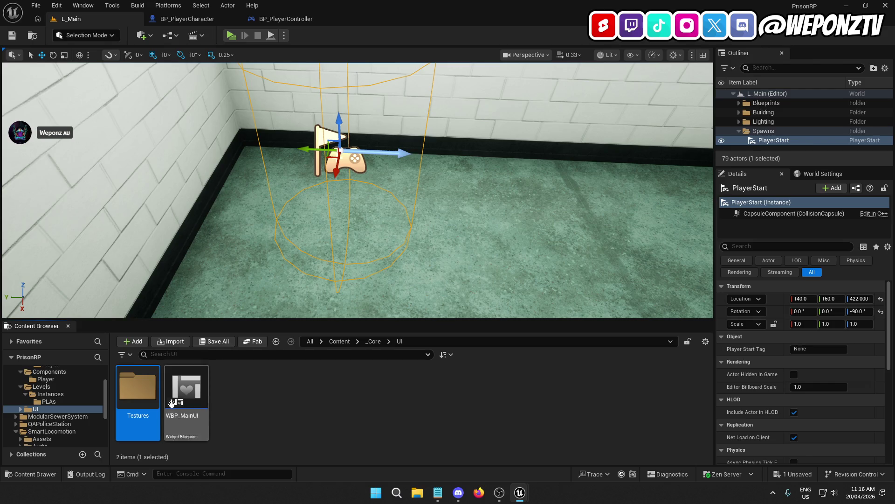
left_click(134, 416)
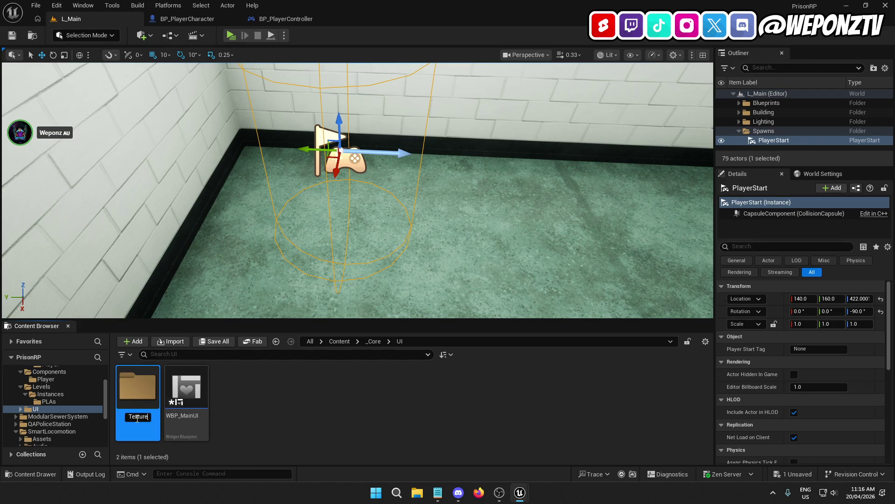
key("Return")
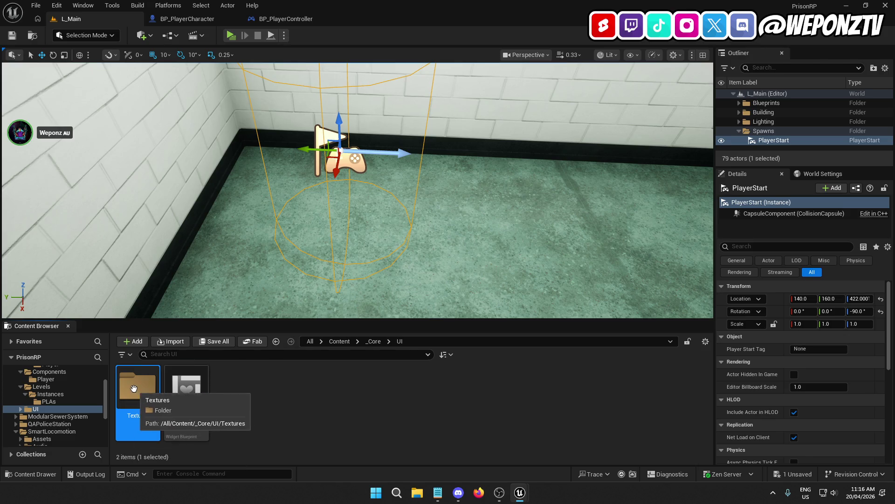
double_click(138, 396)
left_click(35, 5)
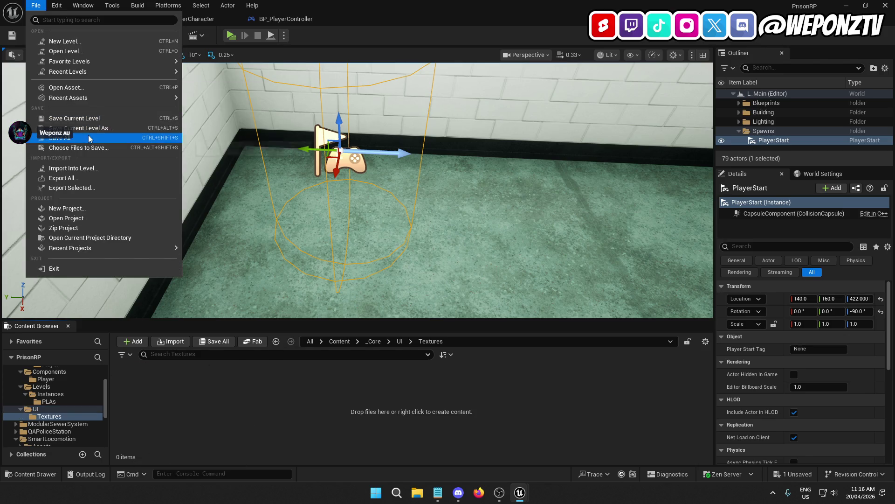
Save all and open the Game Dev folder on the desktop to import T_InteractionDot
left_click(70, 134)
left_click(855, 6)
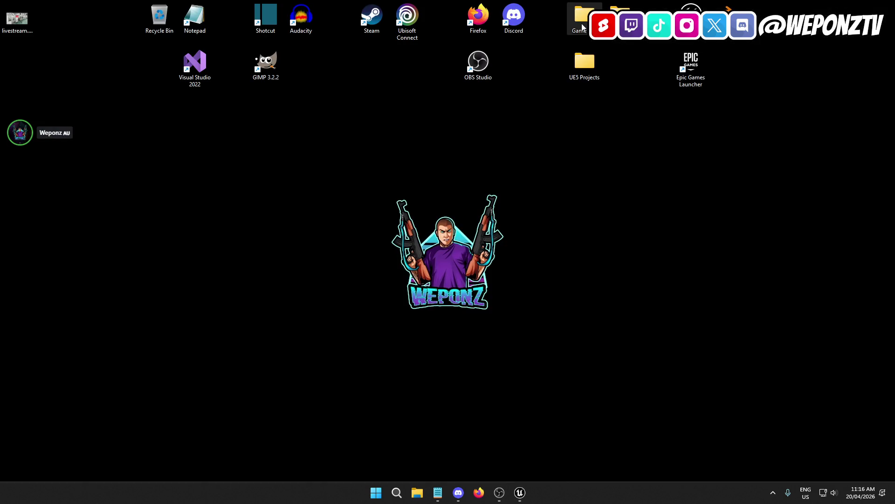
double_click(581, 16)
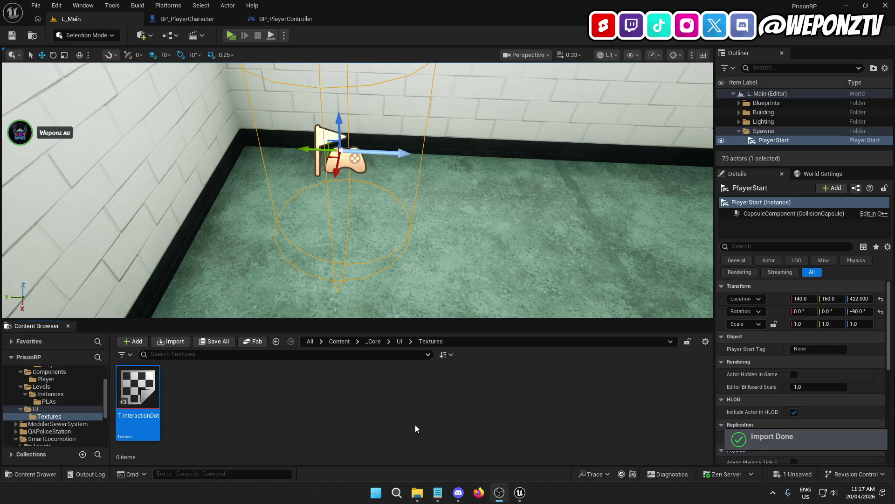
Set T_InteractionDot's Texture Group to UI, save, and close the texture editor
double_click(141, 384)
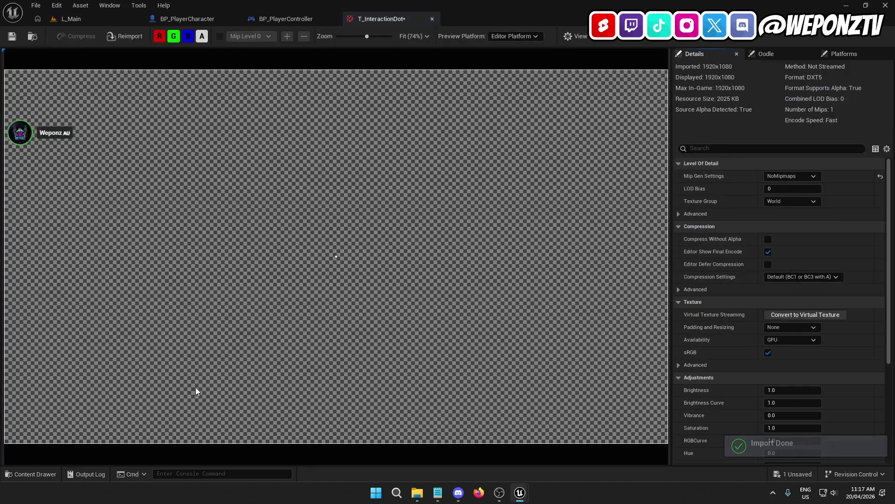
left_click(773, 201)
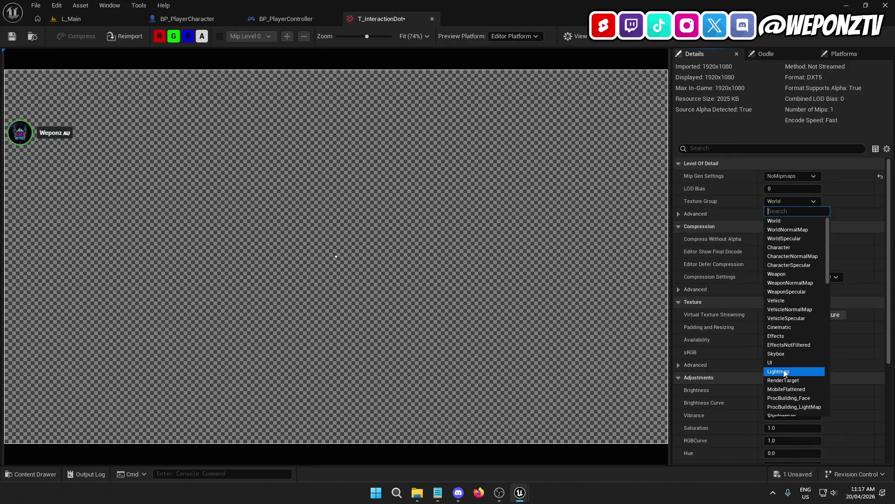
left_click(772, 363)
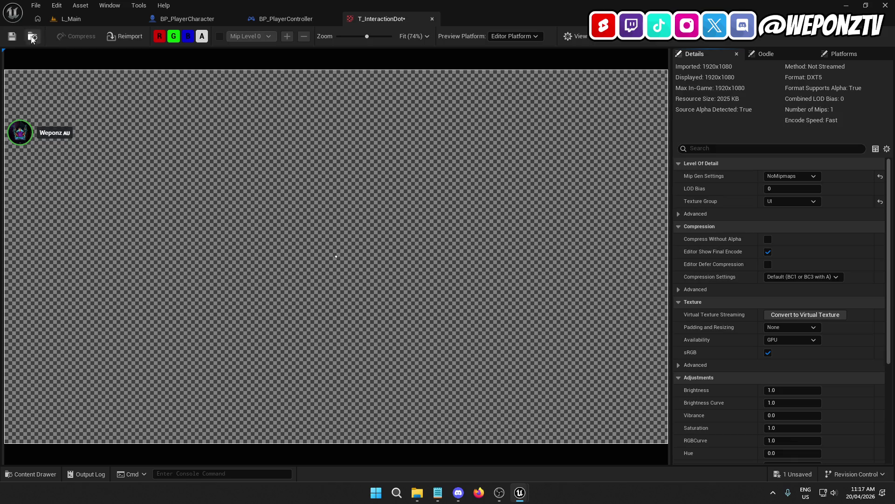
left_click(7, 37)
left_click(432, 19)
Return to the UI folder and open WBP_MainUI in the widget editor
left_click(86, 19)
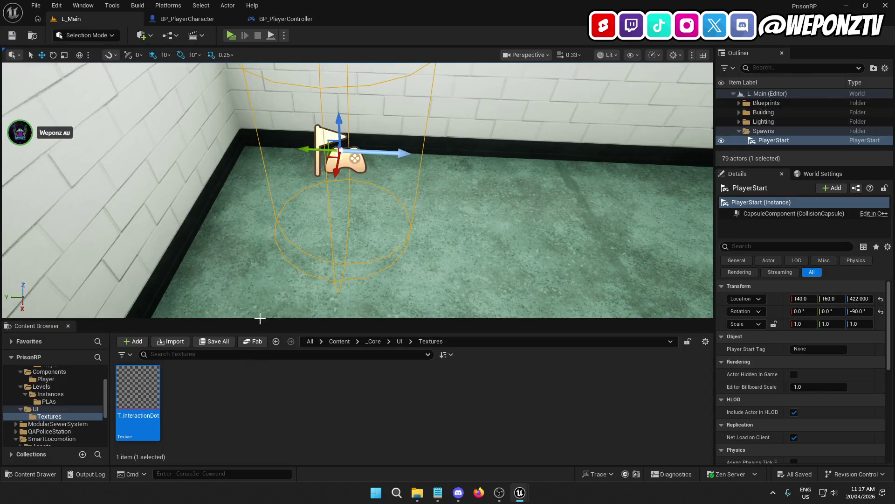
left_click(399, 341)
left_click(188, 399)
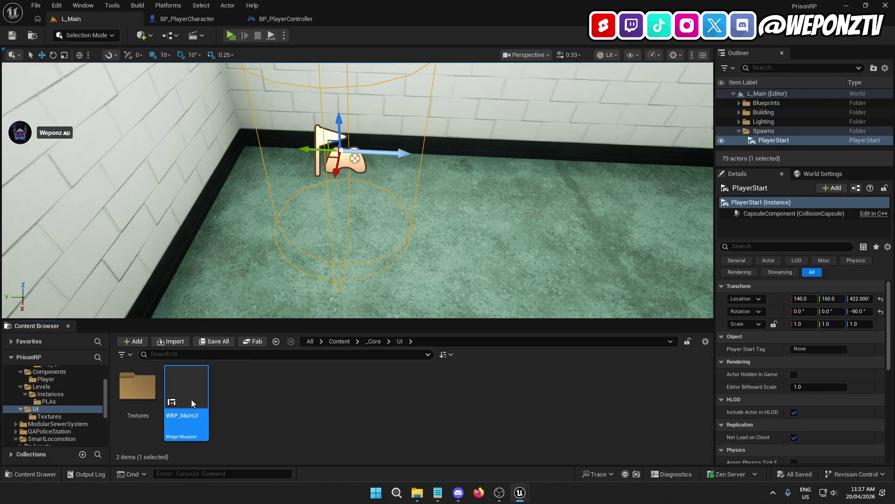
double_click(188, 399)
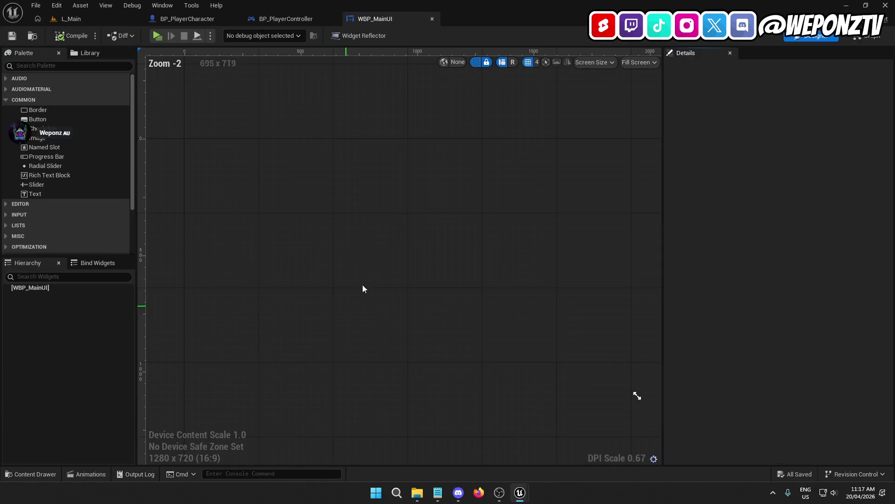
Add a Canvas Panel under WBP_MainUI's root from the Palette
left_click(39, 288)
left_click(45, 65)
type("ca")
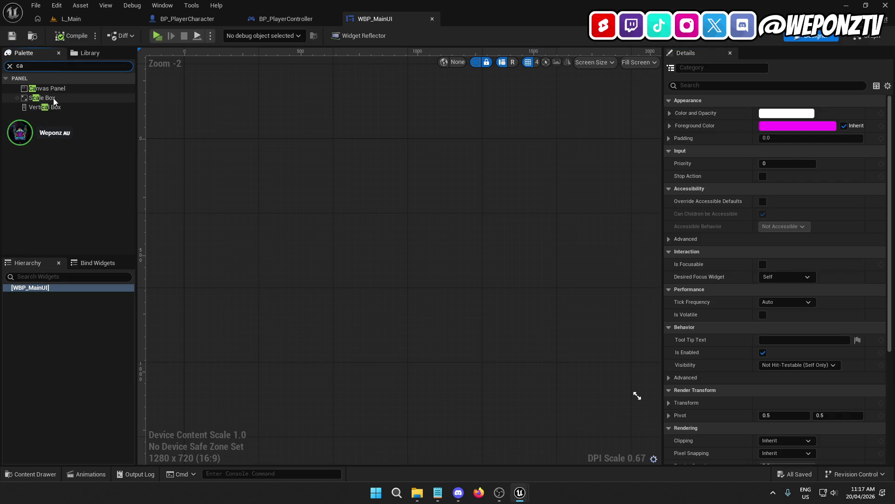
left_click(45, 89)
left_click_drag(45, 91, 52, 289)
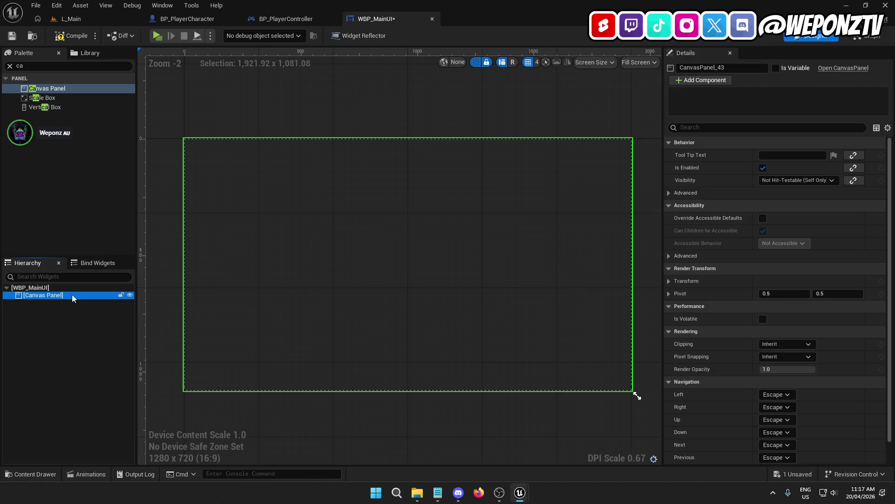
left_click(10, 66)
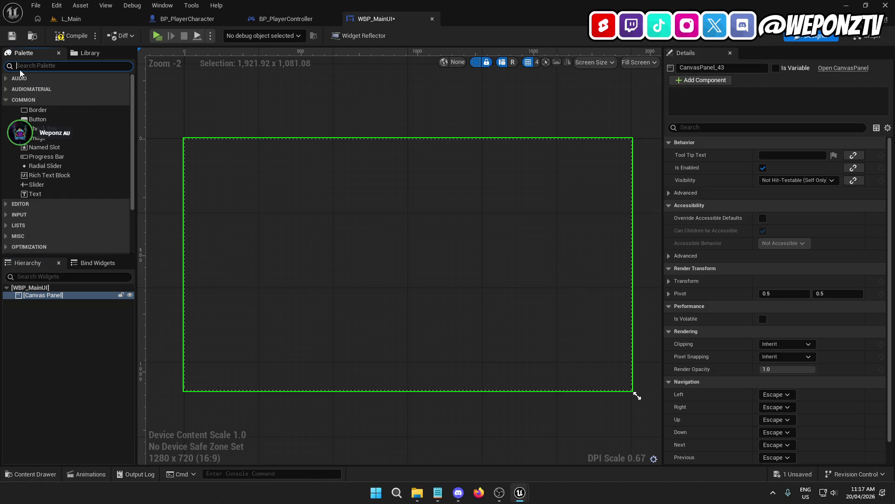
Place an Image inside the Canvas Panel and rename Image_104 to InteractionDot
left_click_drag(44, 139, 29, 242)
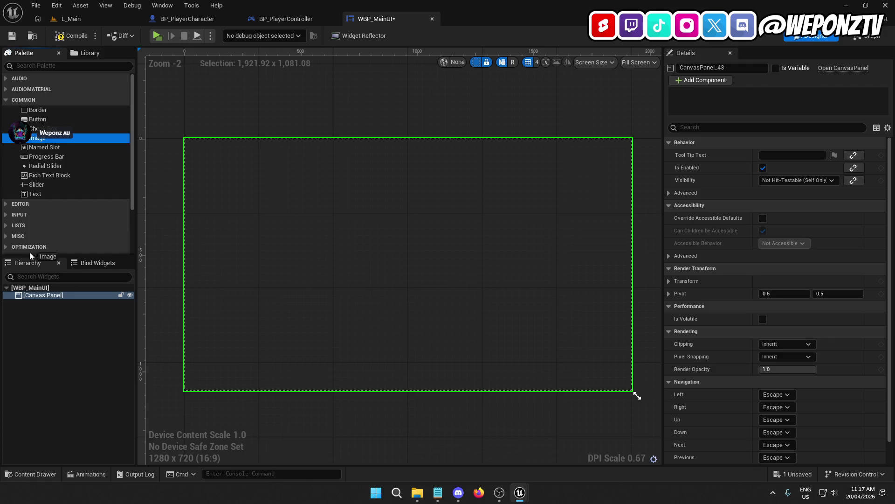
mouse_move(40, 303)
left_mouse_down()
mouse_move(43, 293)
mouse_move(49, 298)
left_mouse_up()
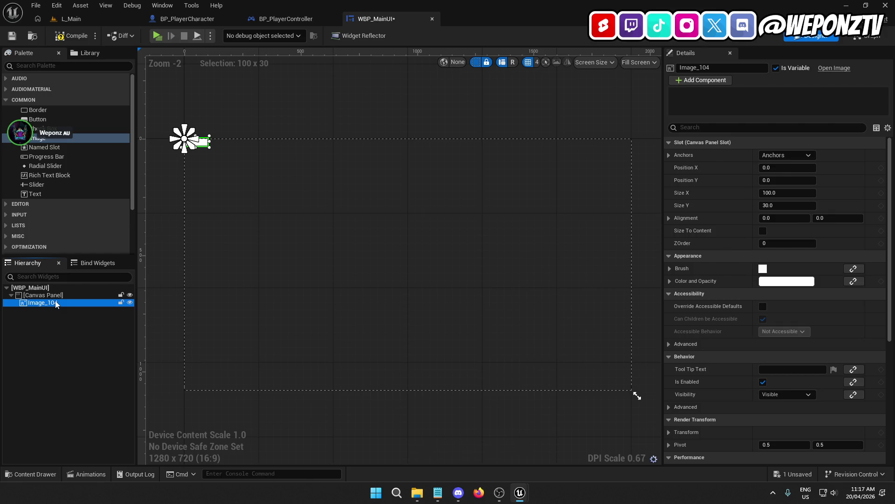
left_click(42, 295)
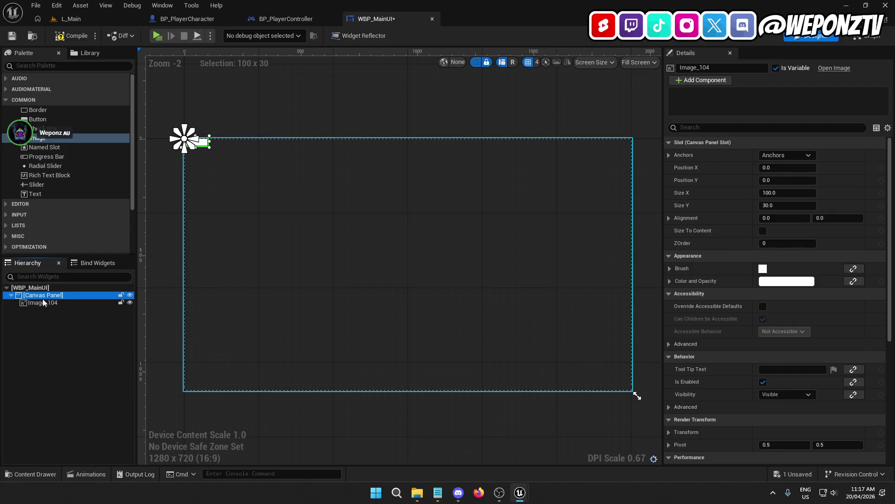
left_click(50, 304)
left_click(56, 303)
type("InteractionDot")
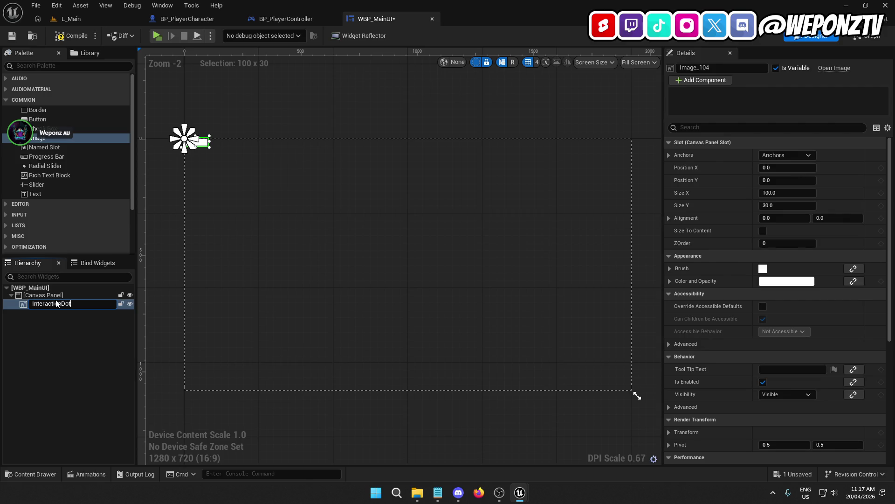
key("Return")
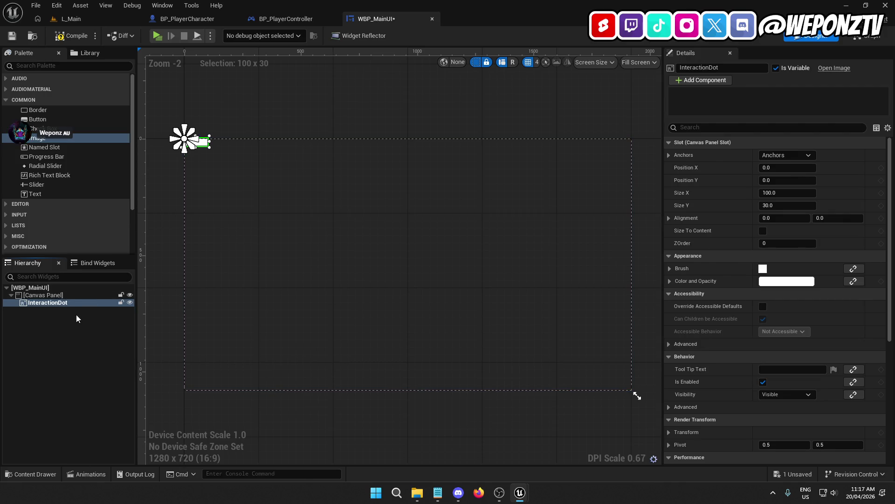
Anchor InteractionDot to full-stretch with Offset Right and Offset Bottom set to 0
left_click(800, 155)
left_click(858, 271)
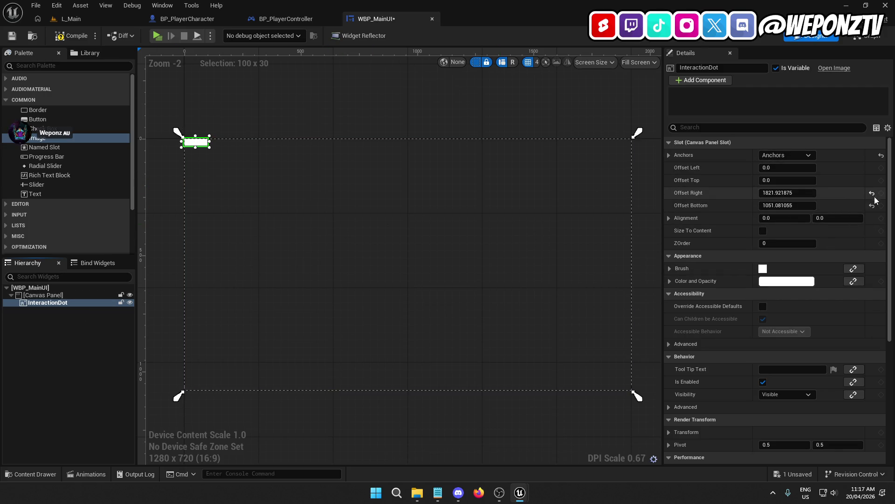
left_click(783, 193)
type("0")
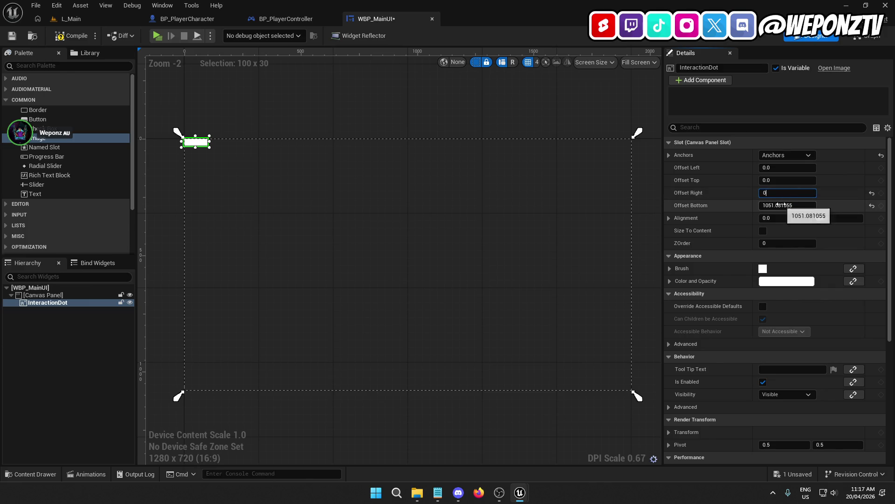
key("Tab")
type("0")
key("Return")
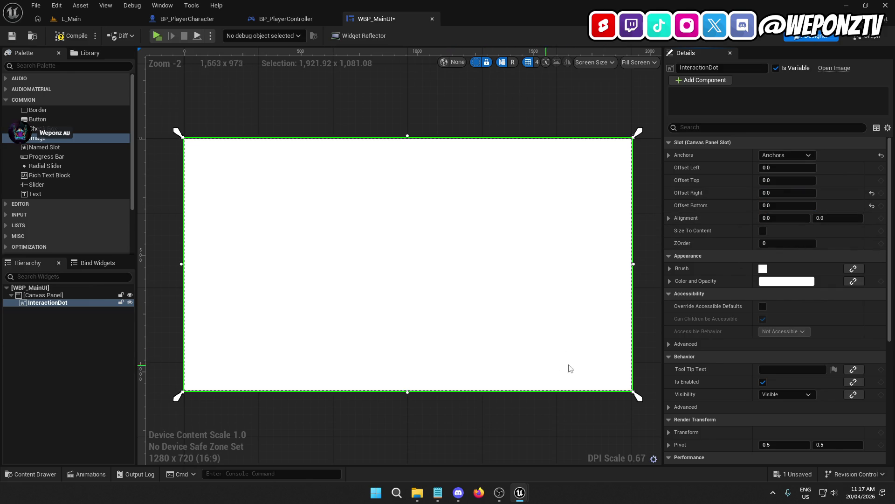
Set InteractionDot's brush image to T_InteractionDot
left_click(671, 269)
left_click(810, 280)
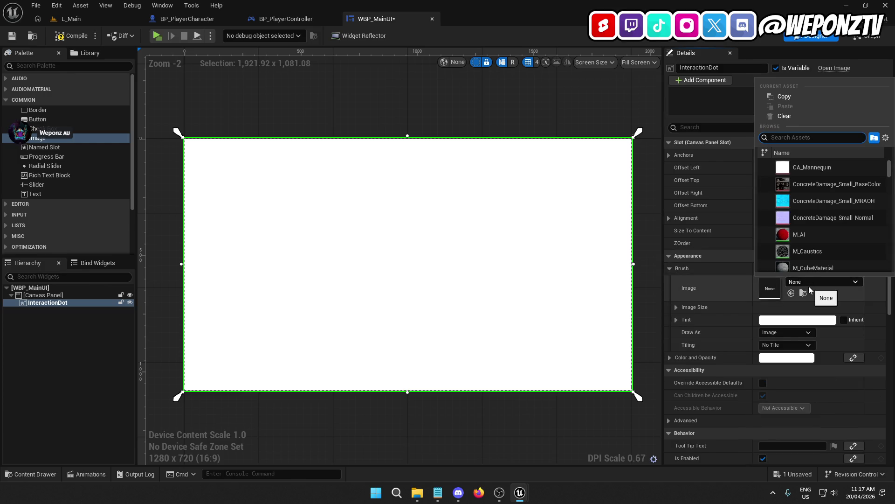
type("interaction")
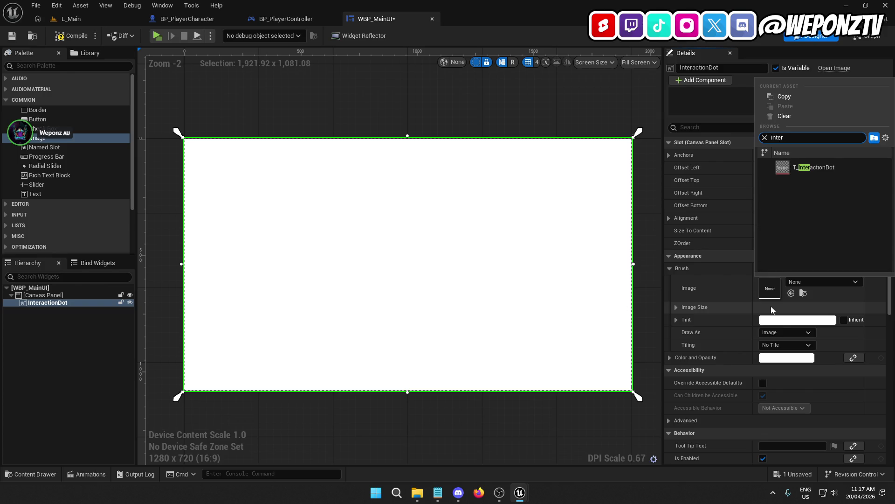
left_click(841, 166)
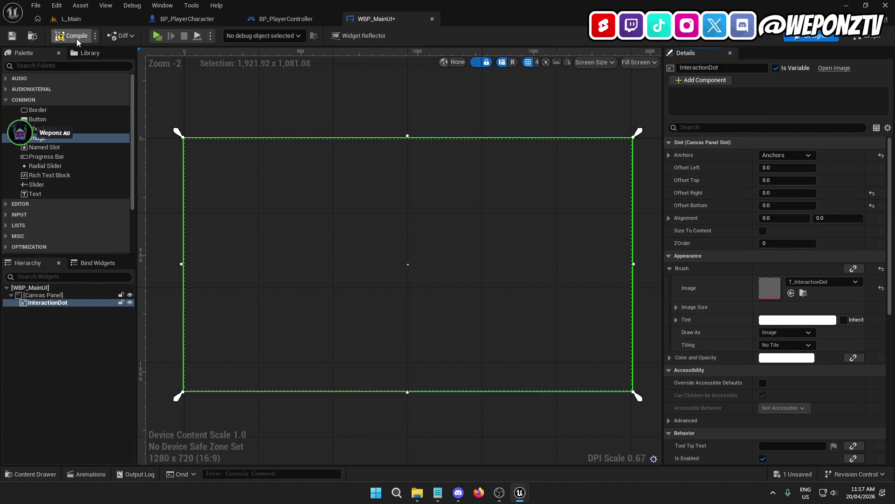
Save WBP_MainUI and close its editor to return to BP_PlayerController's event graph
left_click(13, 37)
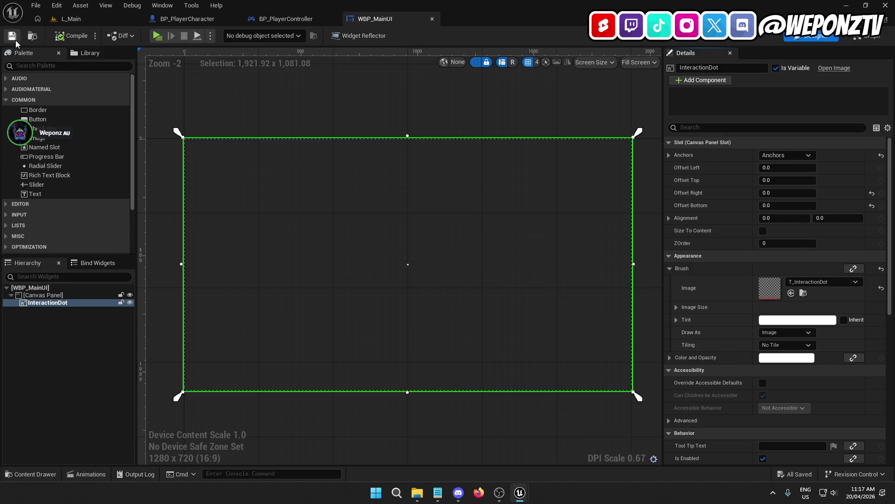
left_click(432, 20)
left_click_drag(351, 290, 345, 247)
Add a custom event named OC_CreateMainUI to the graph and position it
right_click(324, 273)
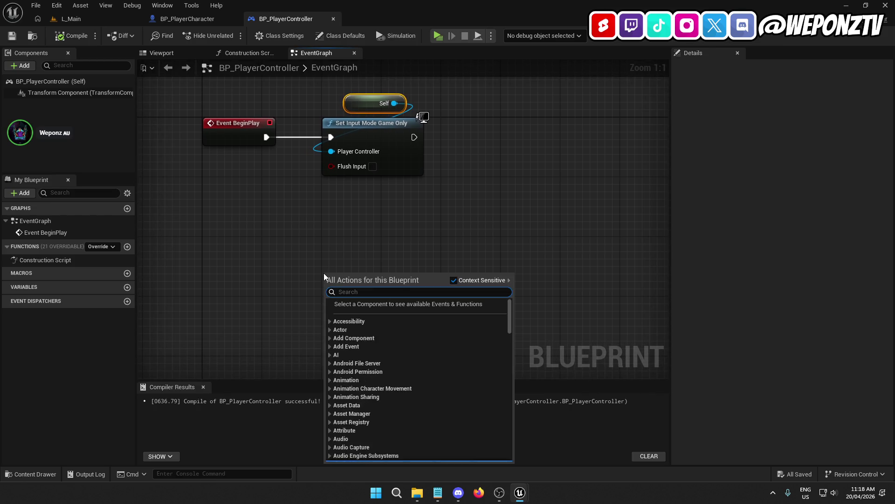
type("cust")
left_click(397, 312)
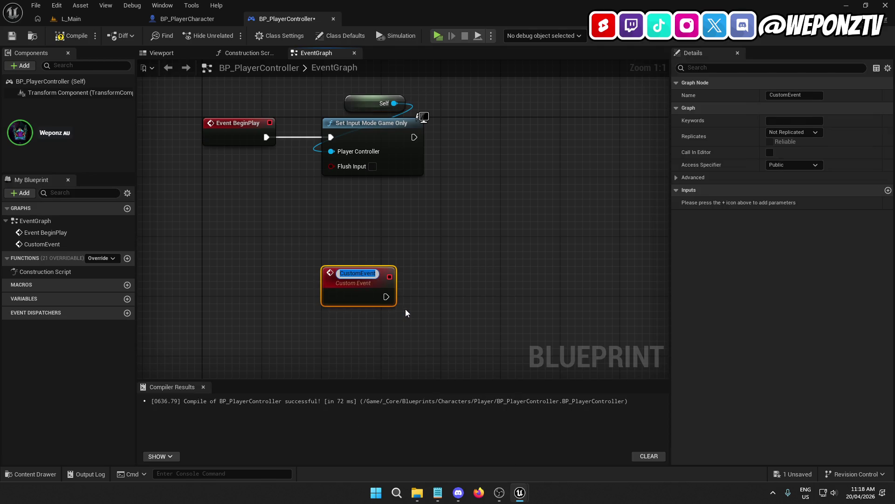
type("OC_")
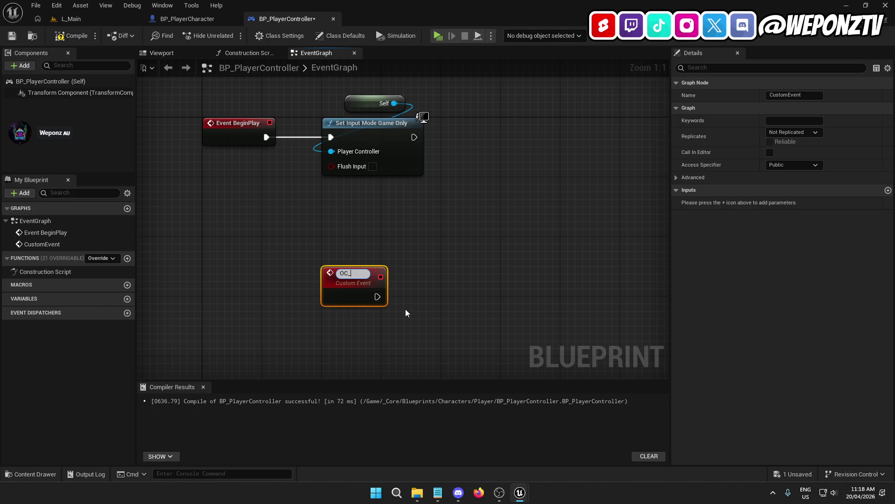
type("CreateMainUI")
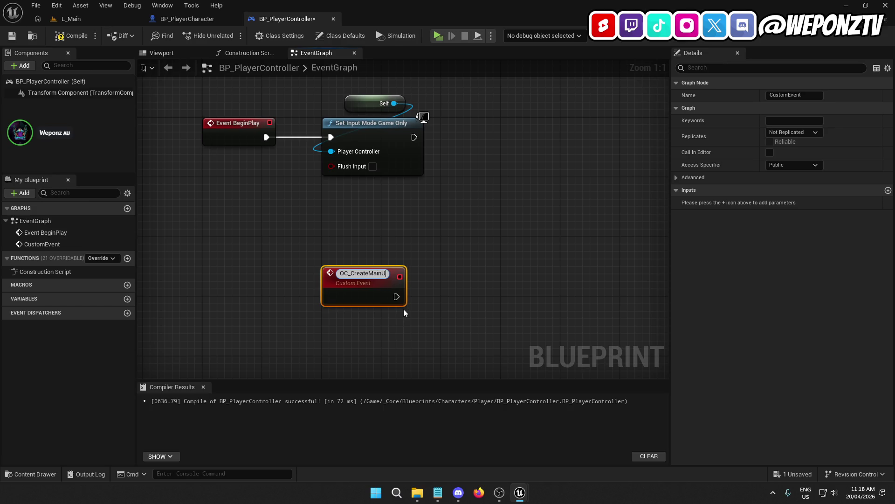
key("Return")
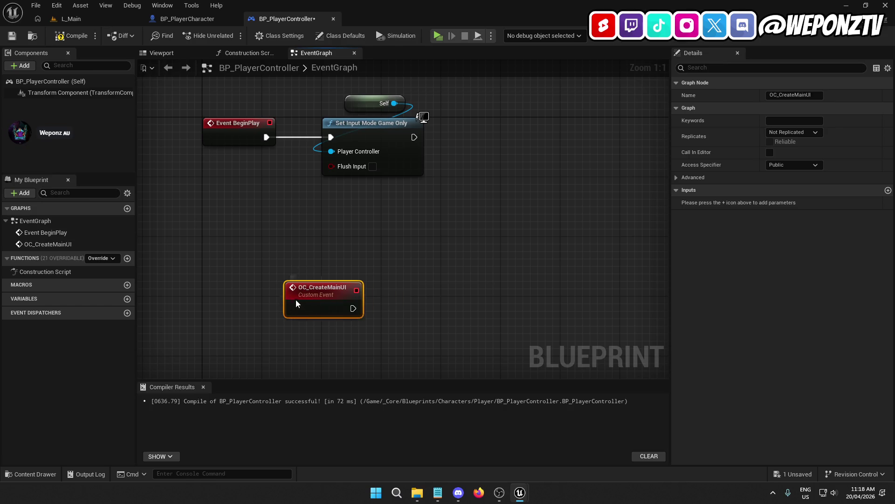
left_click_drag(326, 278, 208, 309)
left_click(286, 275)
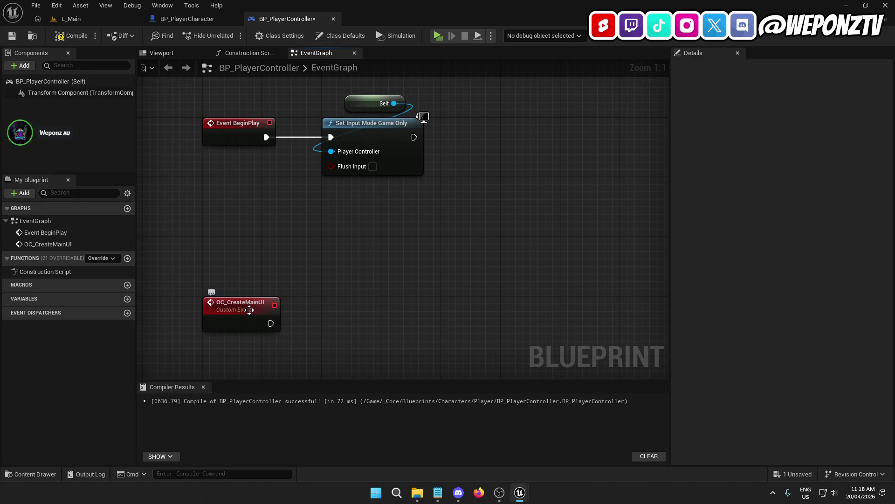
Set OC_CreateMainUI's replication to Run on owning Client
left_click(240, 305)
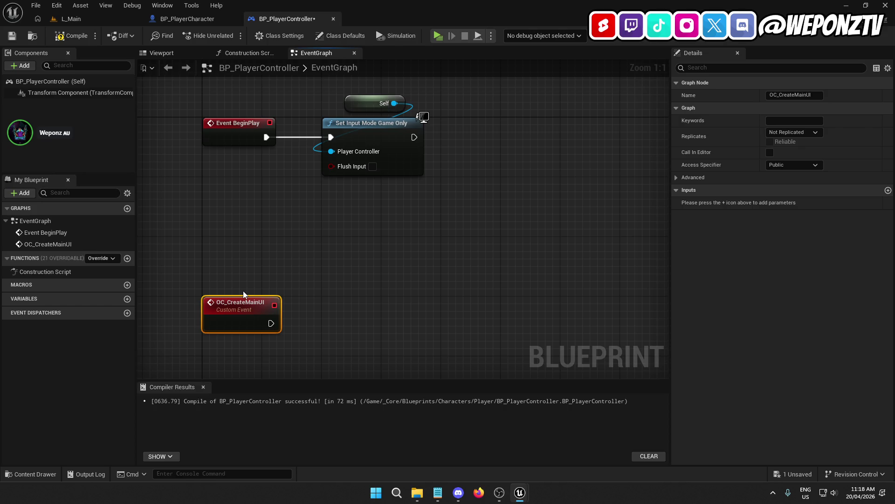
mouse_move(264, 300)
left_mouse_down()
mouse_move(331, 296)
mouse_move(327, 283)
left_mouse_up()
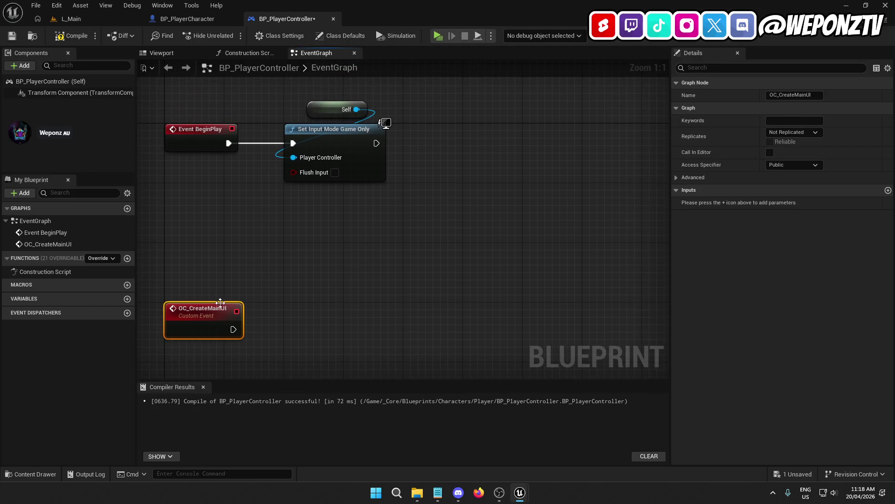
left_click(793, 132)
left_click(811, 176)
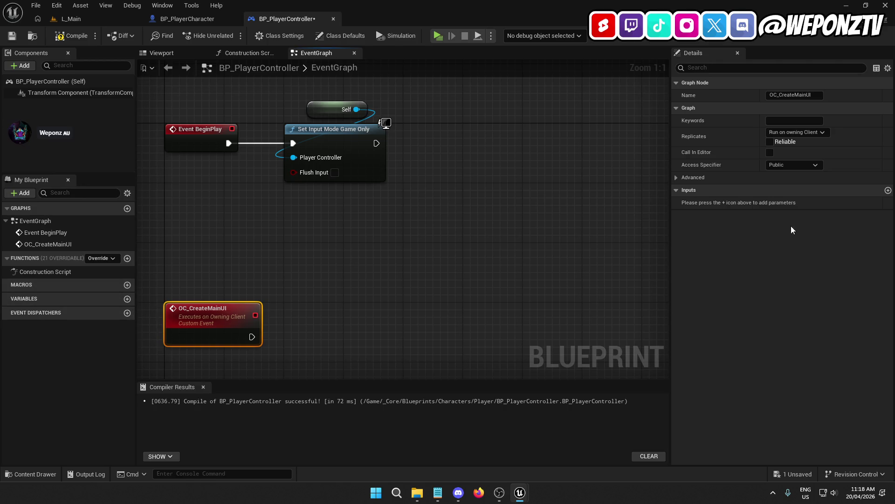
Add a new input named PlayerController to OC_CreateMainUI
left_click(888, 190)
left_click(729, 205)
type("yer")
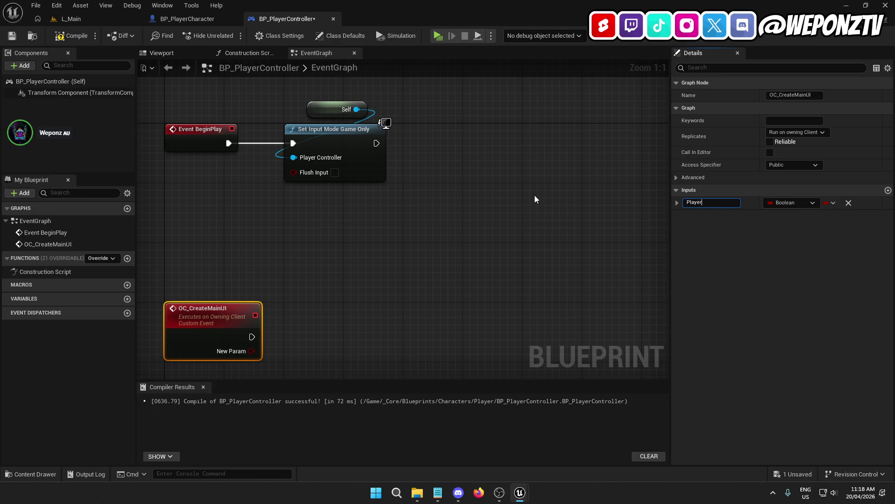
type("Controller")
key("Return")
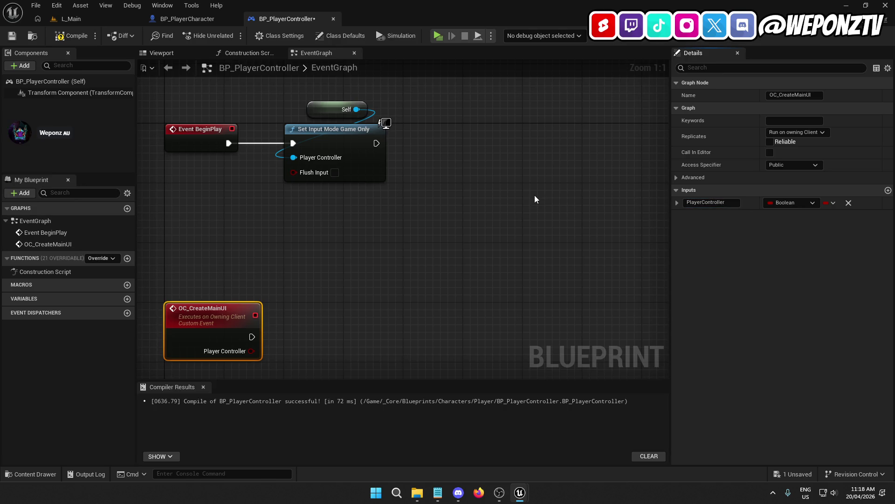
Make the PlayerController input a Player Controller object reference, then compile and save
left_click(784, 204)
type("playe")
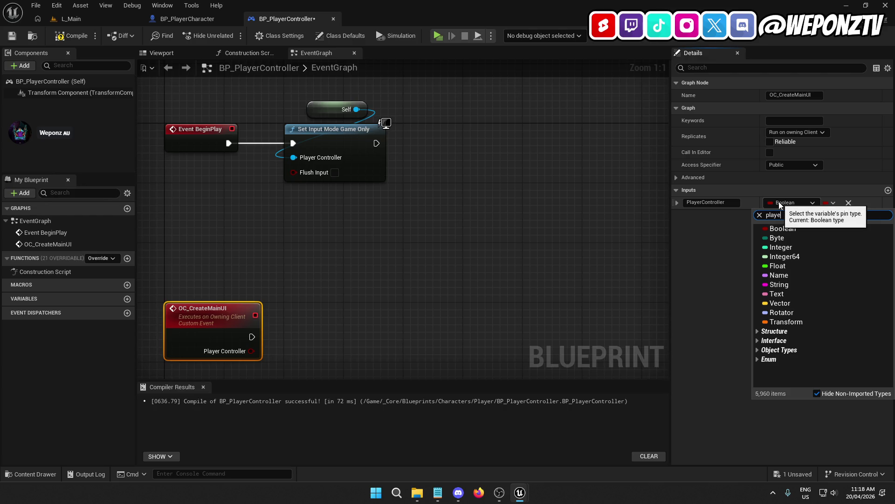
type("r")
mouse_move(859, 249)
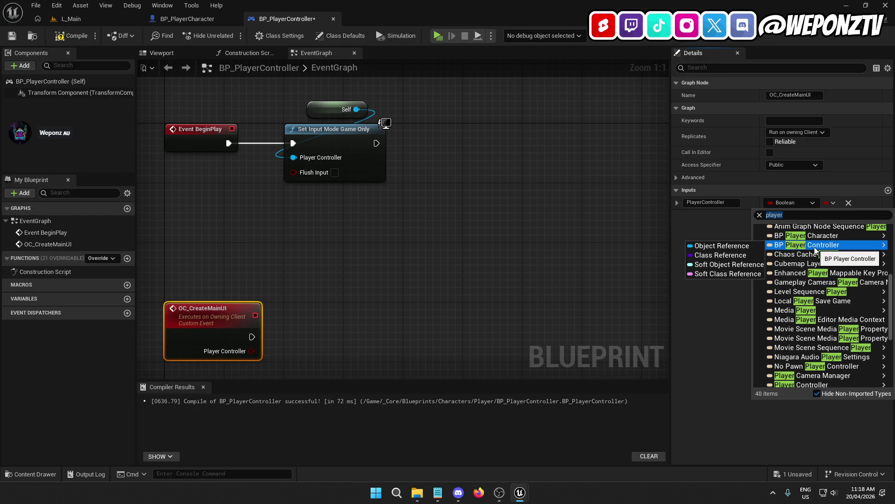
left_click(800, 216)
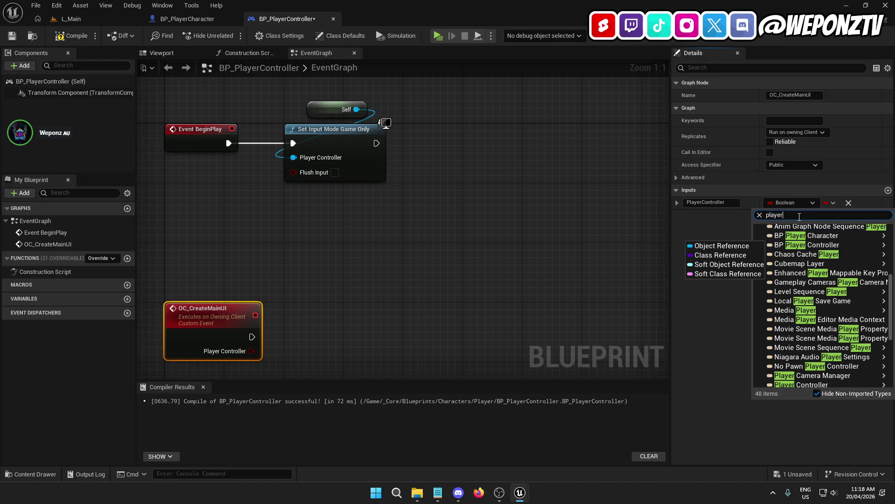
left_click(796, 215)
type("n")
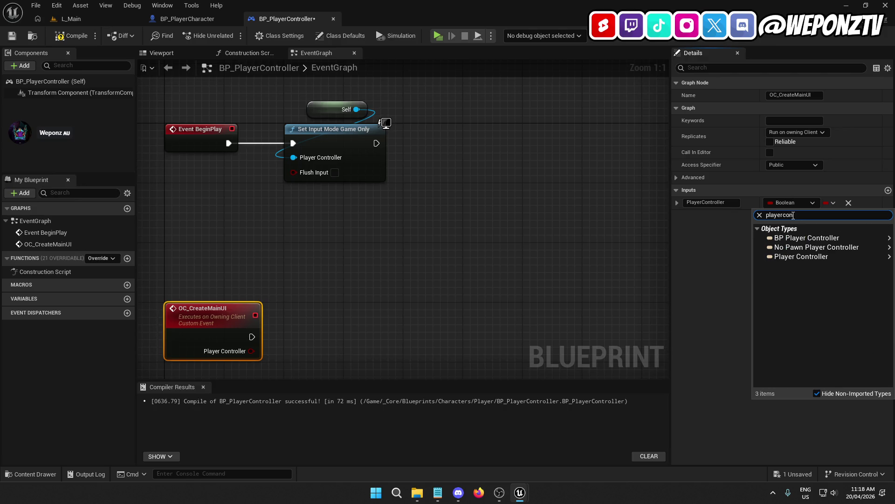
mouse_move(812, 257)
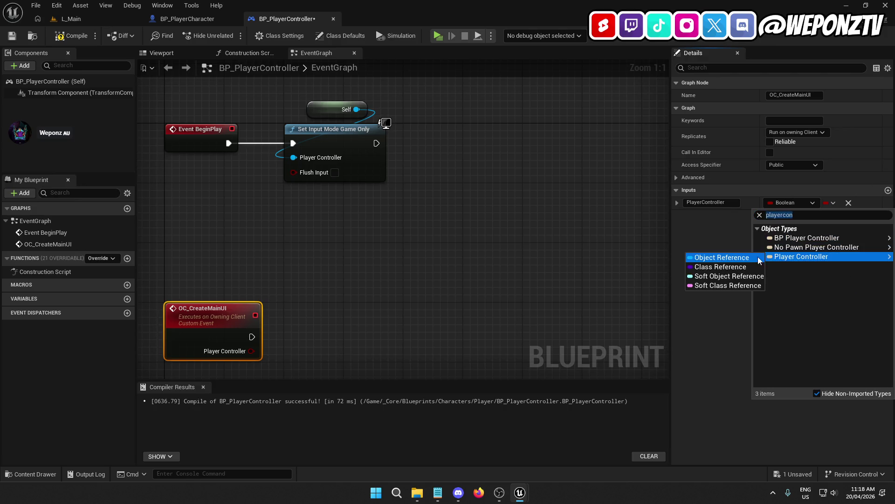
left_click(746, 257)
left_click(13, 36)
left_click(71, 36)
Add an OC Create Main UI call wired after Set Input Mode Game Only
right_click(488, 203)
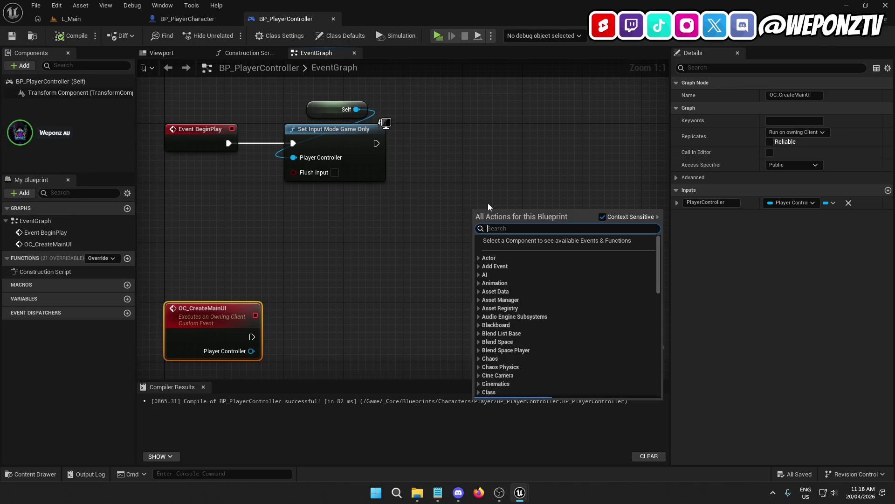
type("oc_c")
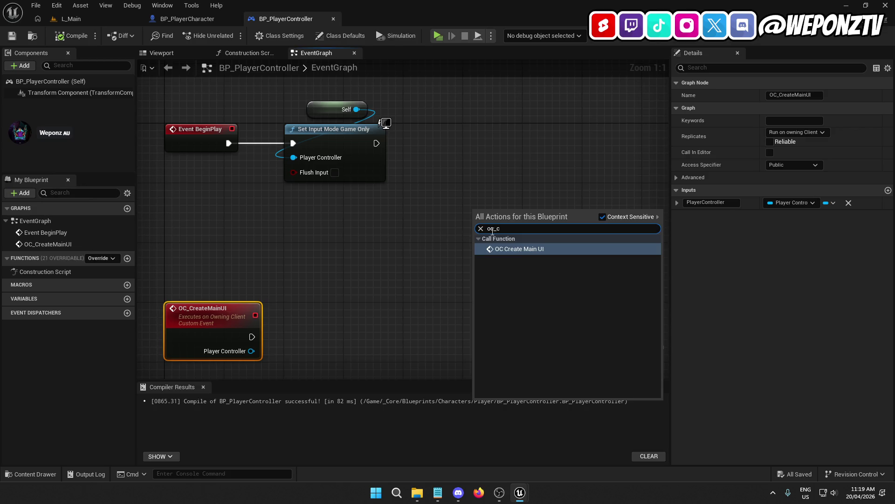
left_click(532, 249)
mouse_move(510, 224)
left_mouse_down()
mouse_move(508, 130)
mouse_move(376, 143)
left_mouse_up()
key("q")
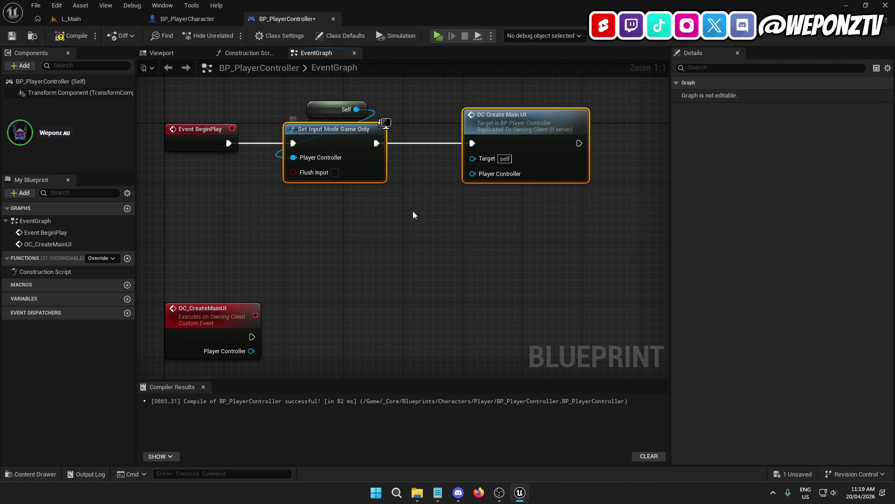
Duplicate the Self node into the call's Player Controller pin, then compile and save
left_click(326, 108)
left_click(530, 100)
key("super+ctrl+v")
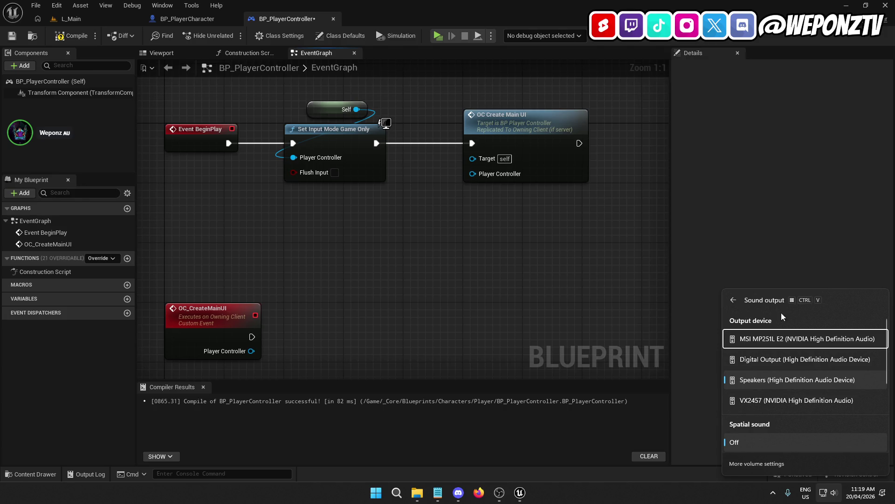
left_click(515, 285)
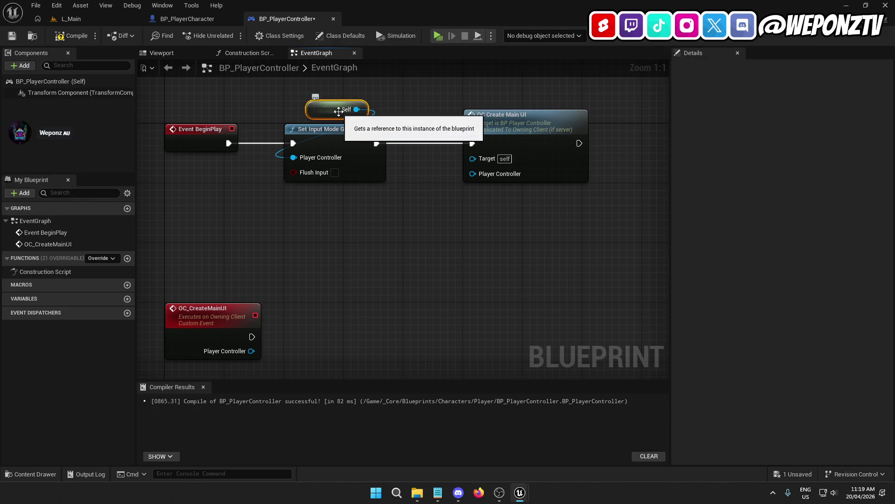
key("ctrl+v")
left_click_drag(544, 94, 472, 173)
mouse_move(419, 275)
left_mouse_down()
mouse_move(454, 240)
mouse_move(475, 249)
left_mouse_up()
left_click(12, 36)
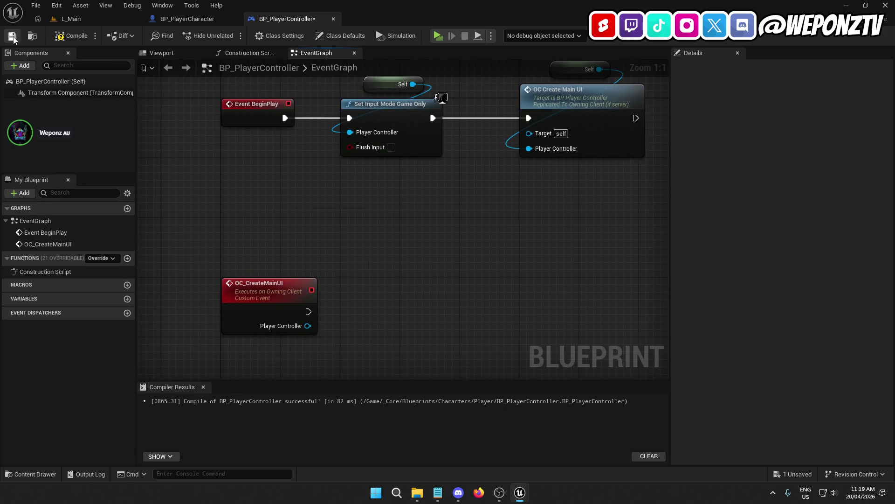
left_click(70, 36)
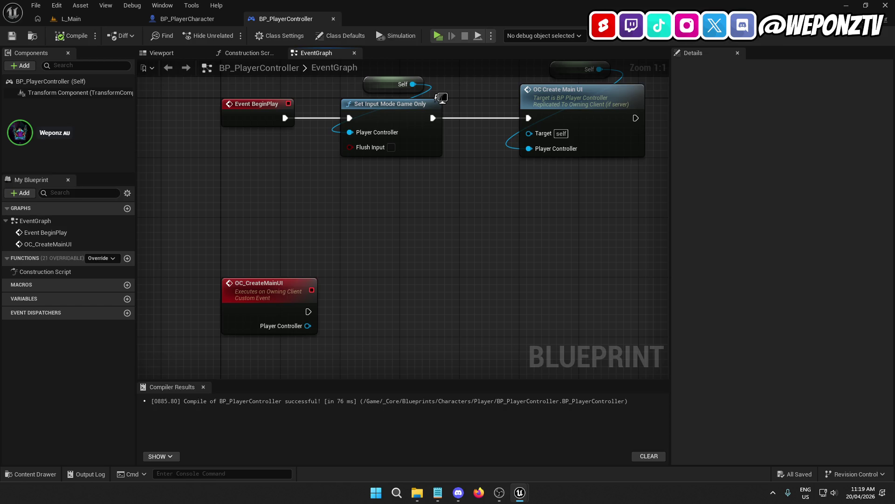
Add a Create Widget node driven by the OC_CreateMainUI event's execution pin
left_click(265, 283)
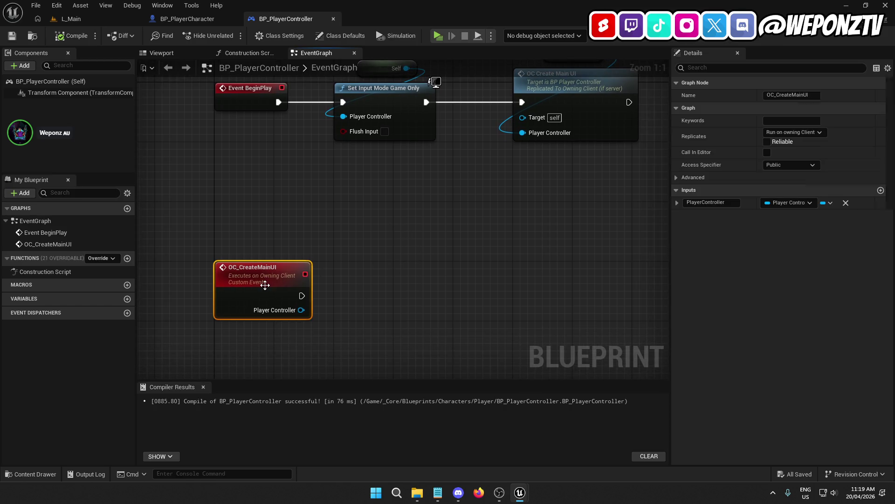
left_click(401, 236)
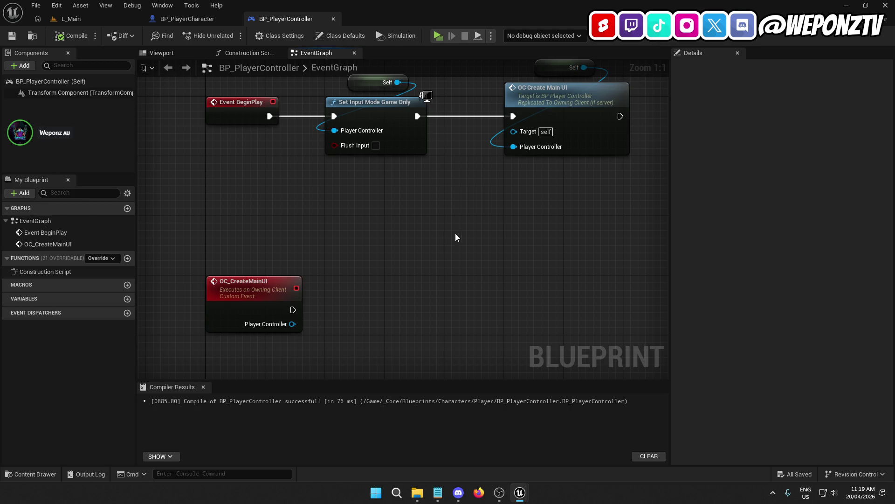
left_click_drag(530, 210, 544, 176)
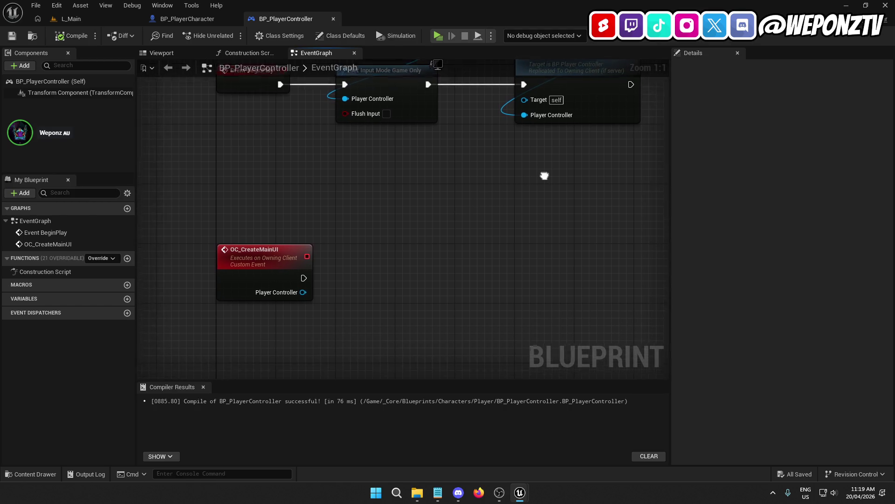
right_click(409, 268)
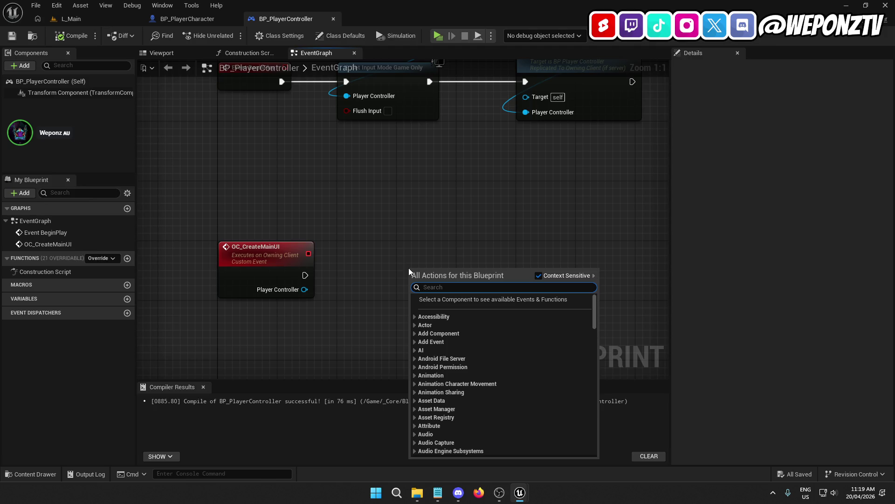
type("createw")
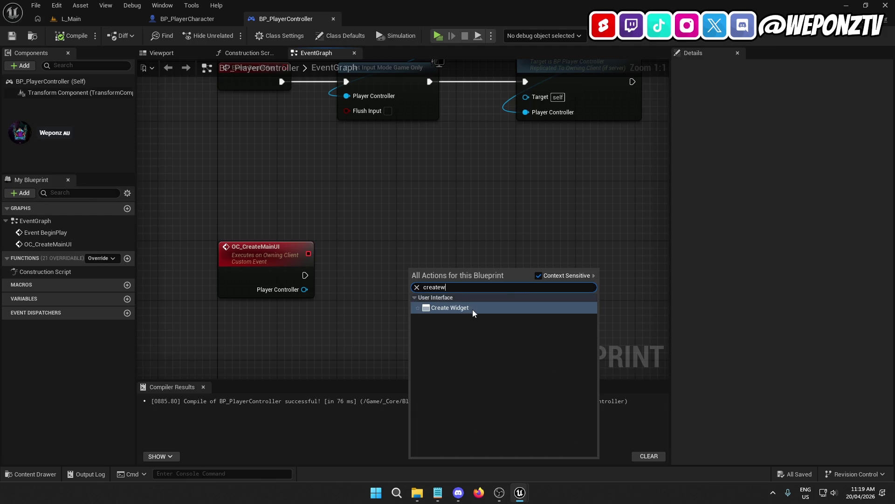
left_click(473, 310)
left_click_drag(415, 283, 306, 275)
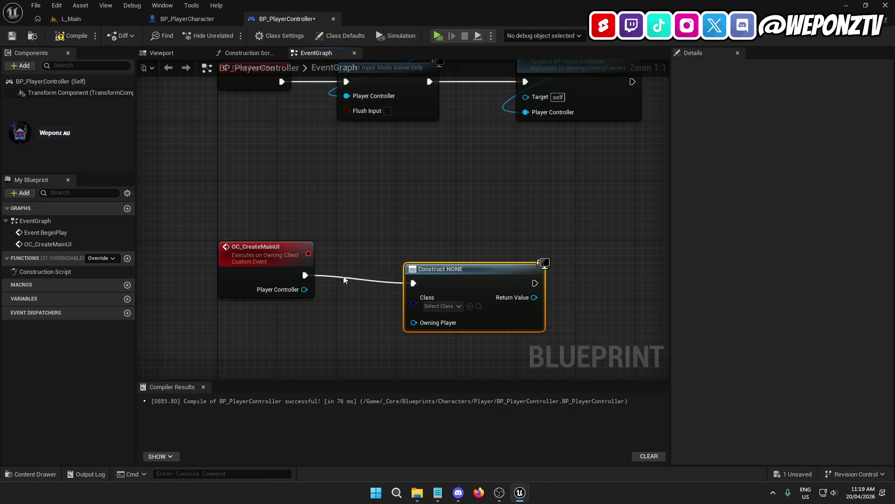
left_click_drag(451, 278, 444, 271)
Set the widget class to WBP_MainUI and wire Player Controller into Owning Player
left_click(300, 261)
left_click(410, 314)
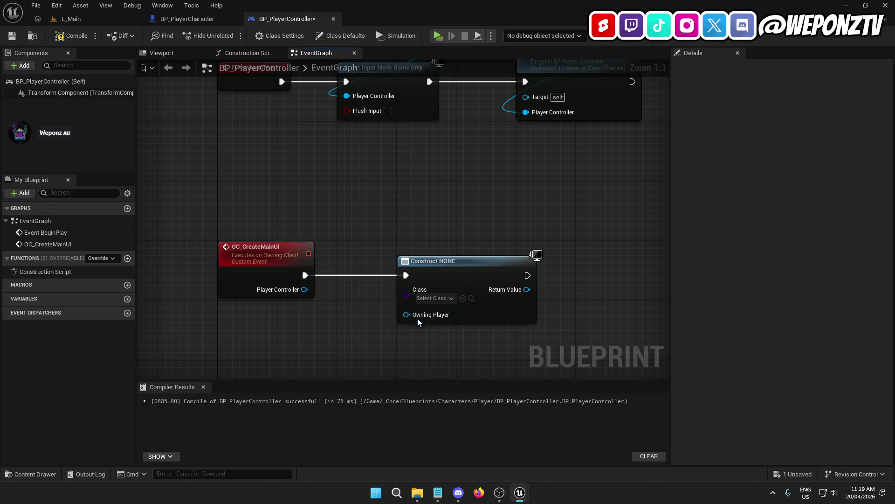
left_click(442, 297)
left_click(466, 265)
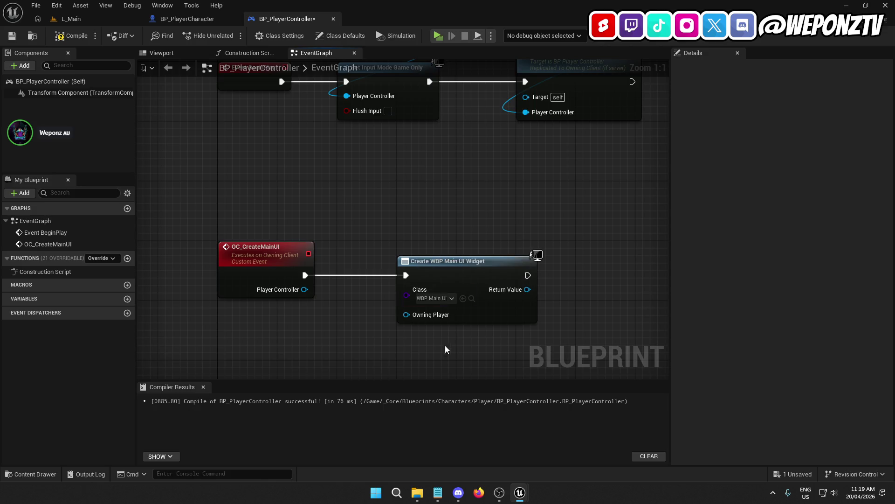
left_click_drag(405, 315, 304, 290)
left_click_drag(402, 362, 345, 305)
Promote the Create Widget Return Value to a new variable named MainUI
right_click(466, 236)
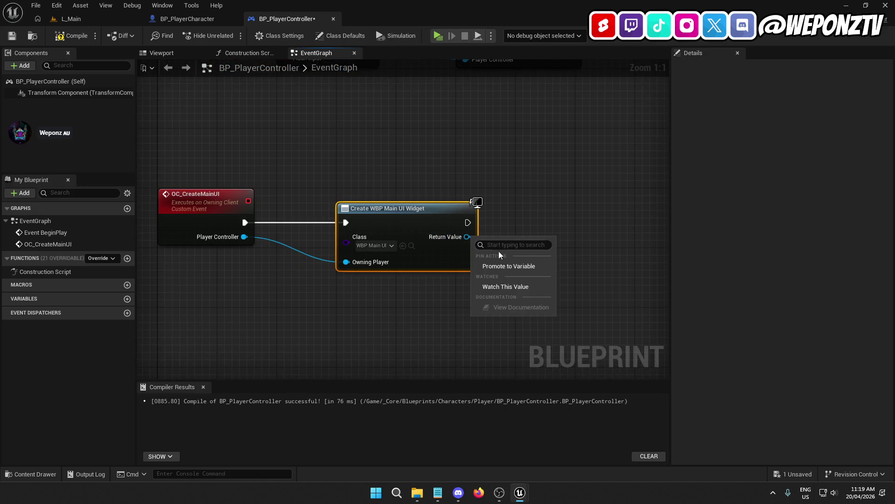
left_click(518, 266)
type("ManUI")
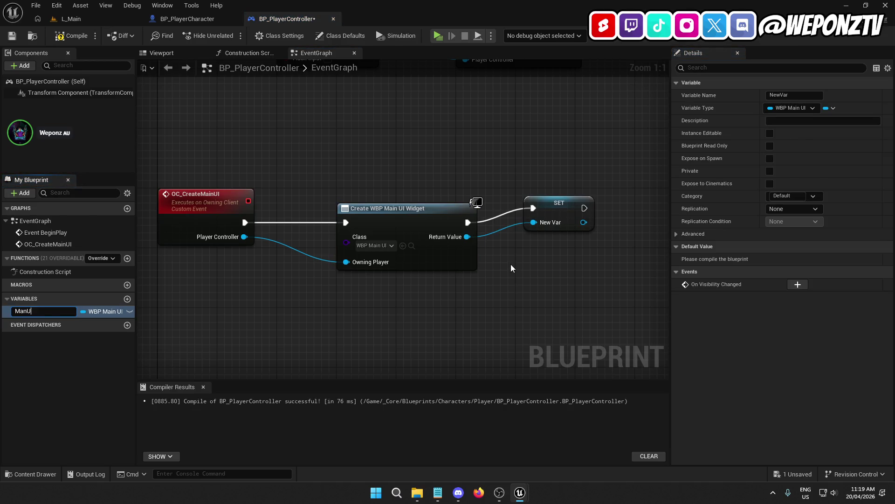
key("BackSpace")
key("BackSpace")
key("Return")
left_click_drag(556, 213, 546, 234)
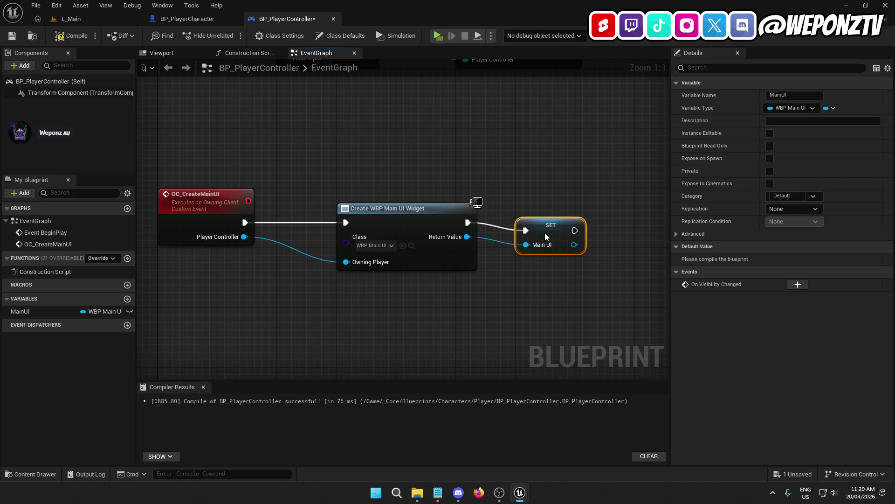
left_click(471, 256)
left_click_drag(508, 296, 423, 304)
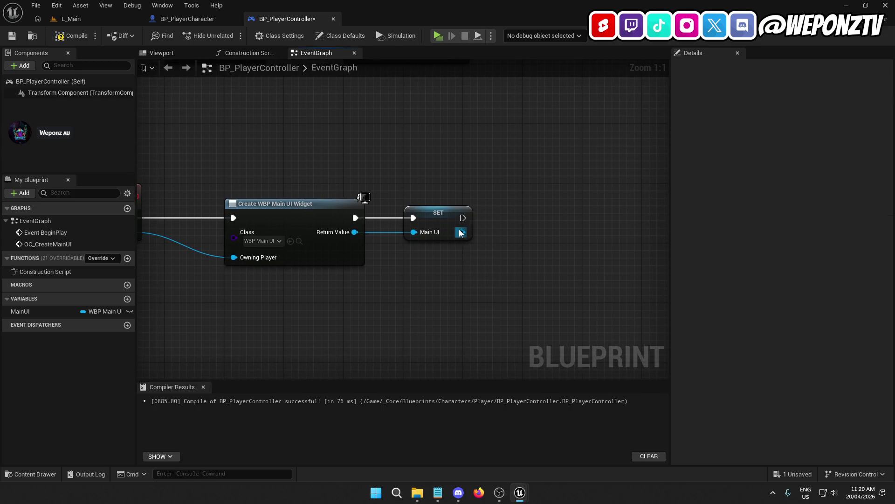
Add an Add to Viewport node fed by the stored MainUI widget
left_click_drag(460, 233, 558, 236)
type("add")
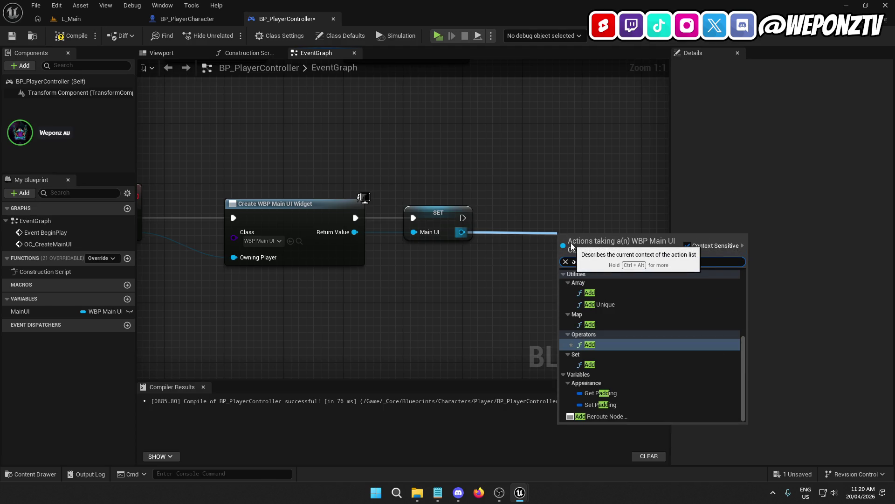
type(" to")
left_click(628, 303)
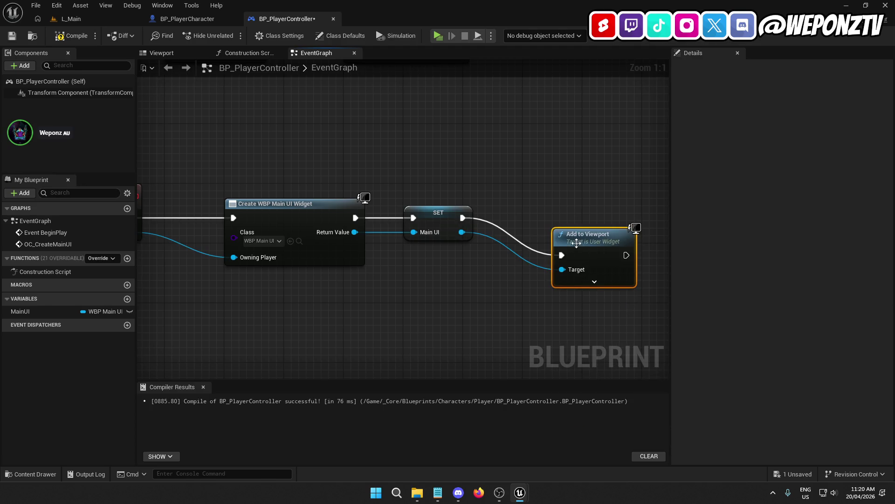
left_click(478, 293)
left_click_drag(466, 300, 579, 270)
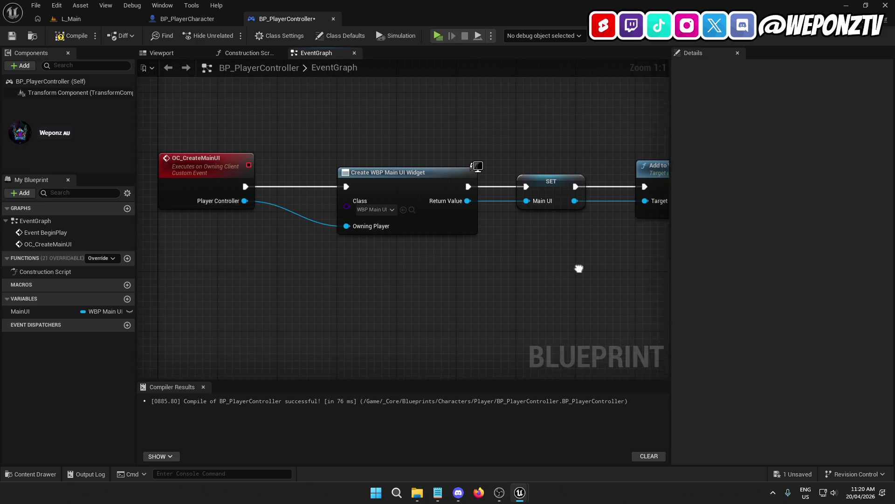
scroll(405, 270, "down", 1)
left_click_drag(406, 289, 426, 276)
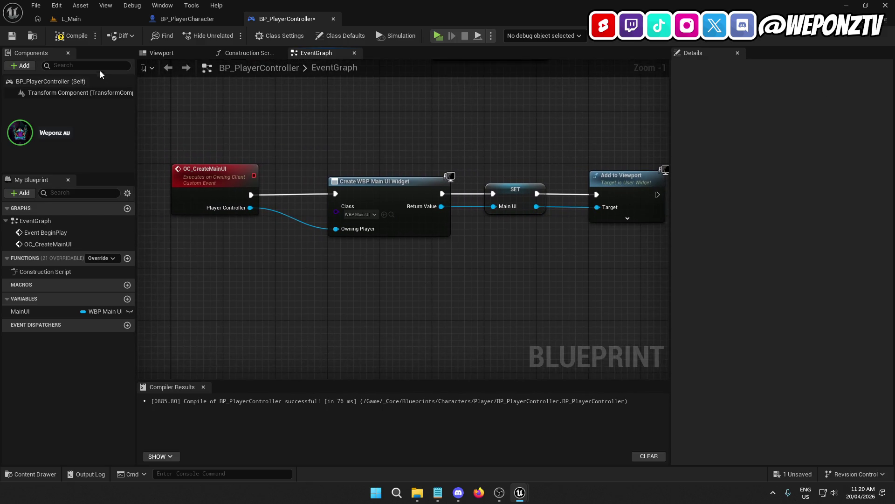
Compile the BP_PlayerController blueprint
left_click(71, 36)
left_click(12, 35)
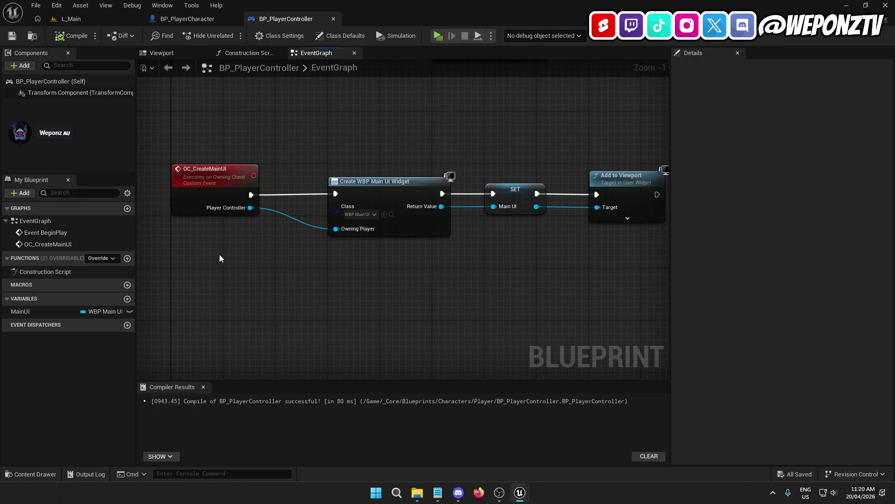
left_click_drag(281, 254, 280, 288)
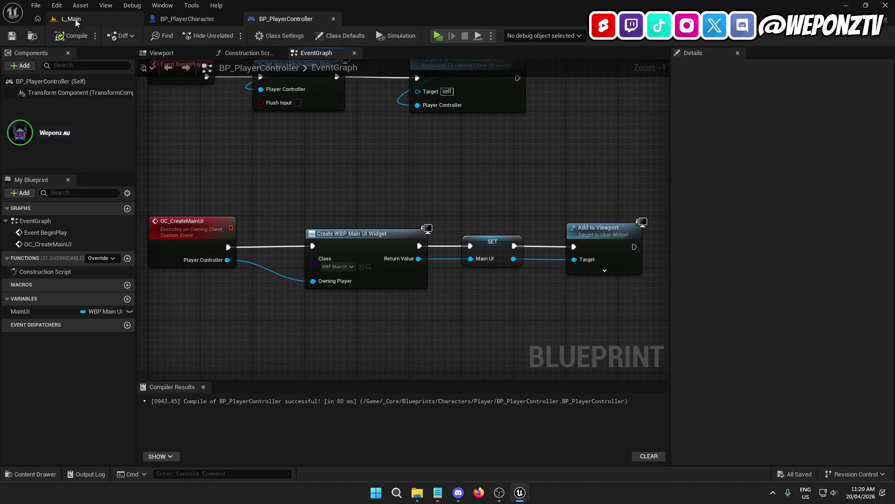
Open BP_GameMode from _Core/Blueprints in the full Blueprint Editor and compile it
left_click(71, 19)
left_click(345, 344)
double_click(146, 391)
double_click(147, 393)
double_click(234, 384)
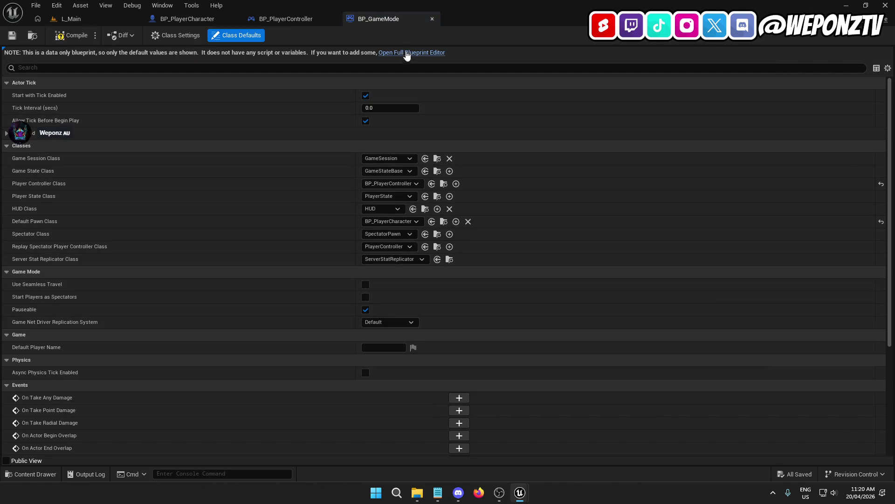
left_click(408, 53)
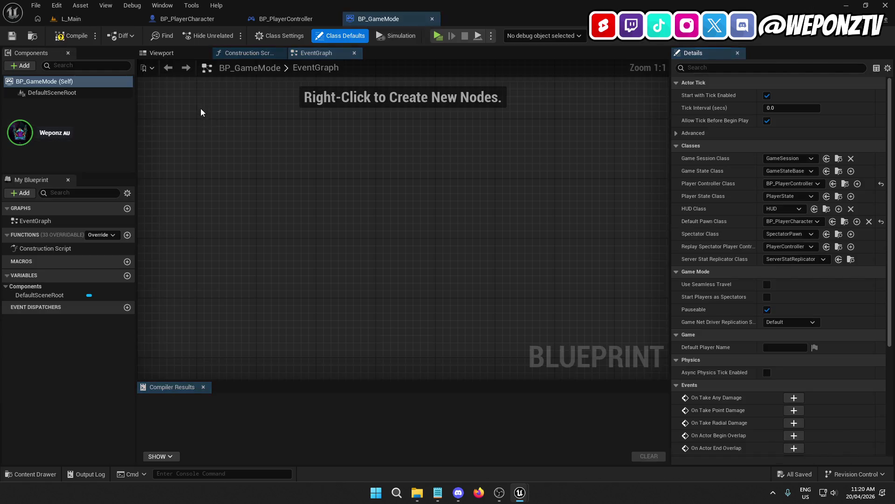
left_click(58, 37)
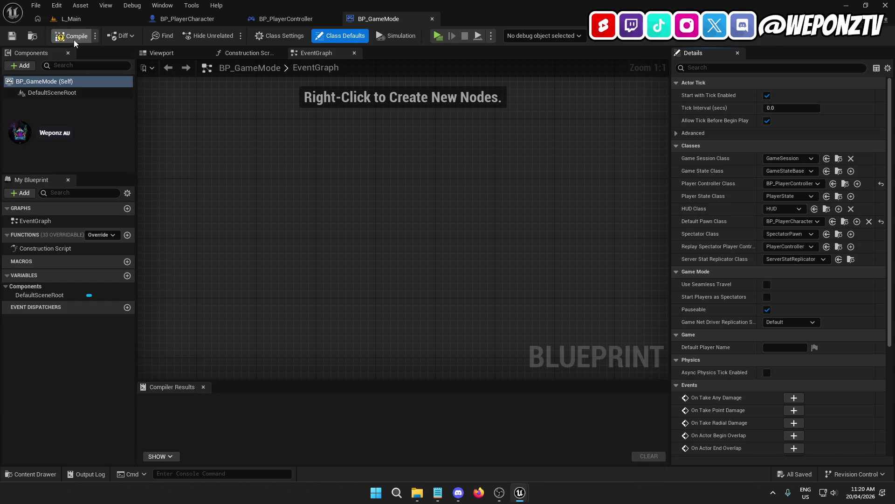
scroll(266, 208, "down", 4)
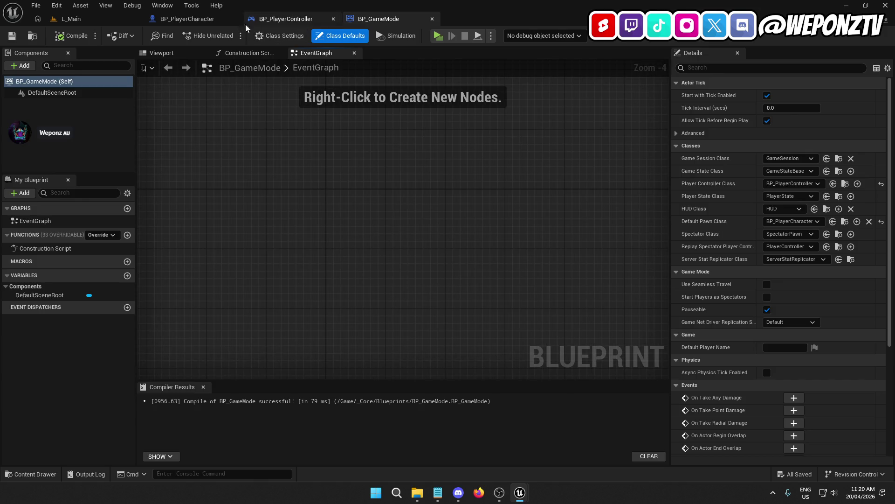
Open BP_GameInstance, then close both blueprints and return to L_Main
left_click(123, 18)
double_click(186, 387)
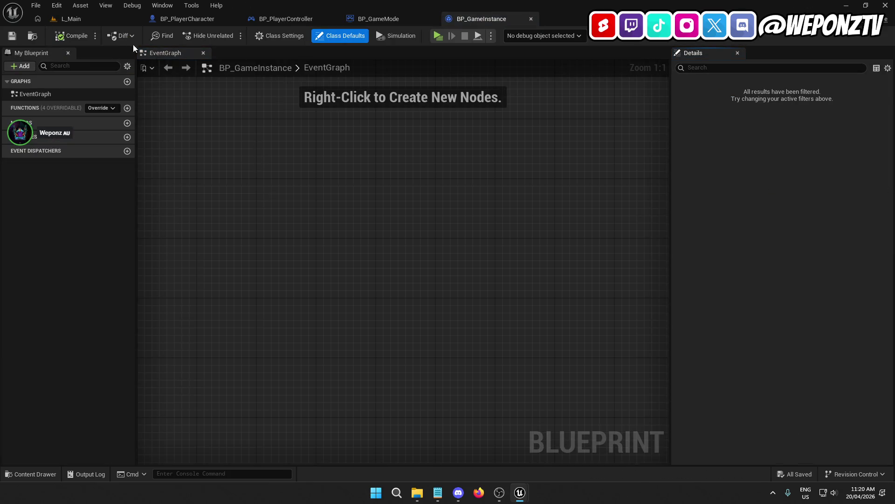
left_click(531, 19)
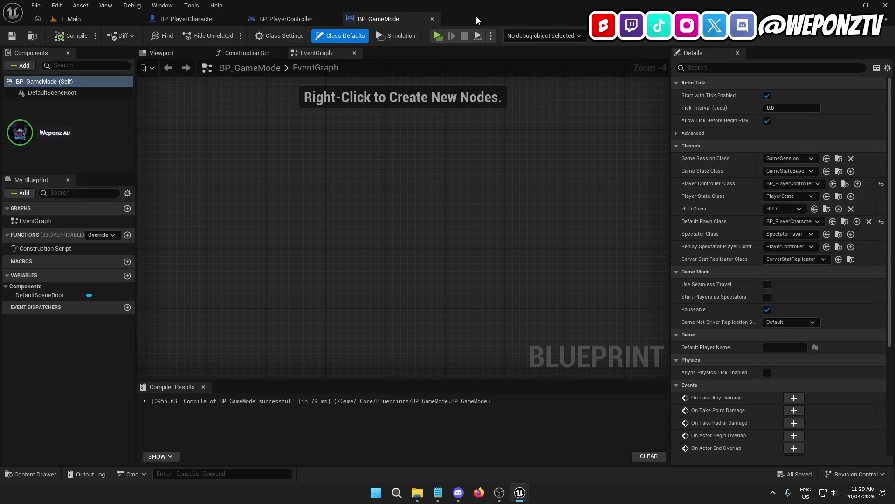
left_click(433, 21)
left_click(94, 21)
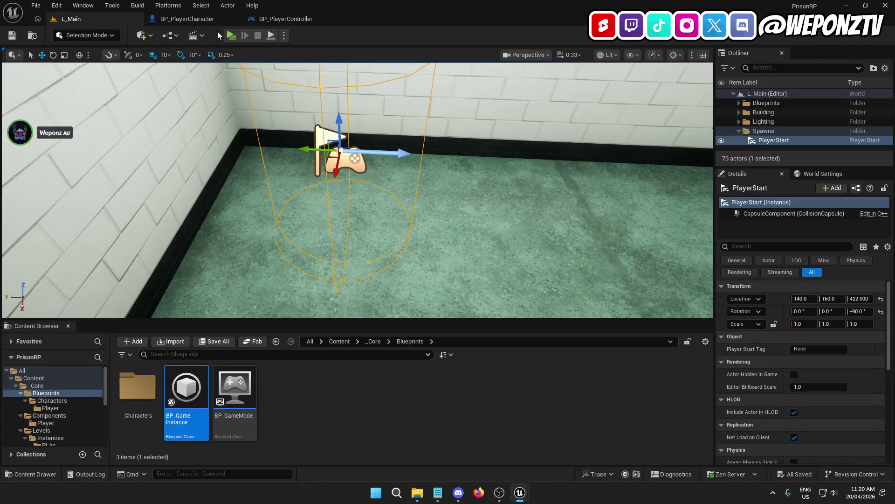
Play-test the level, walking to the cell door and opening it with E
left_click(231, 36)
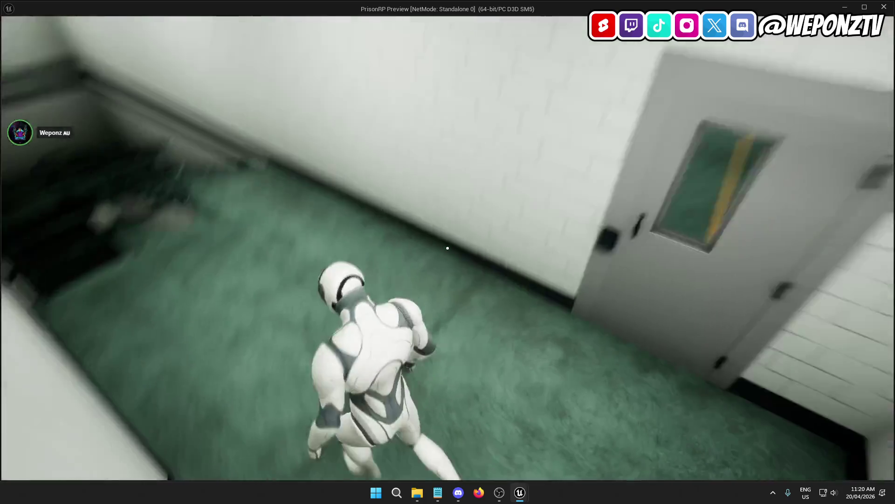
key("w")
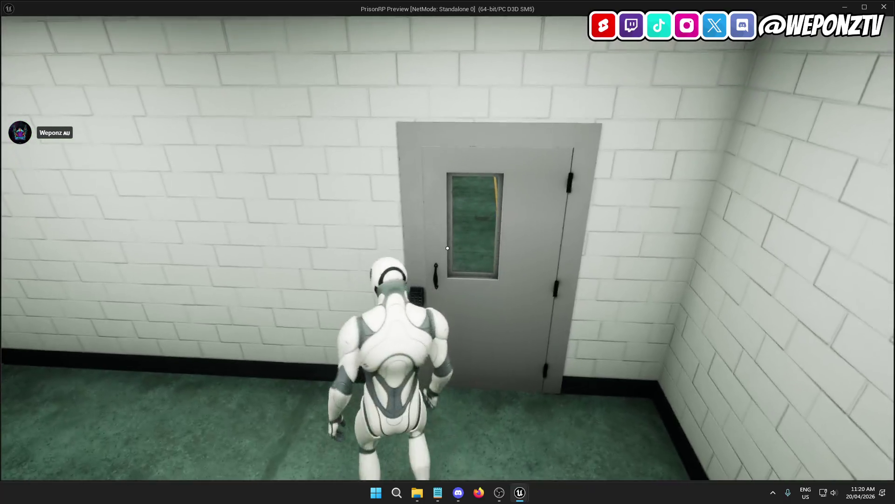
key("e")
key("w")
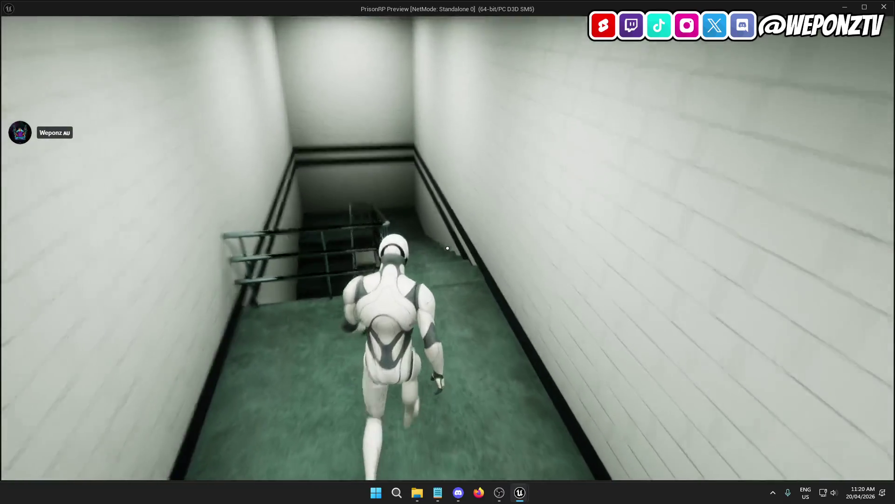
key("Escape")
mouse_move(334, 233)
left_mouse_down()
mouse_move(326, 229)
mouse_move(354, 261)
mouse_move(346, 200)
mouse_move(340, 240)
mouse_move(326, 240)
mouse_move(326, 205)
mouse_move(336, 210)
mouse_move(326, 219)
mouse_move(259, 137)
mouse_move(264, 261)
left_mouse_up()
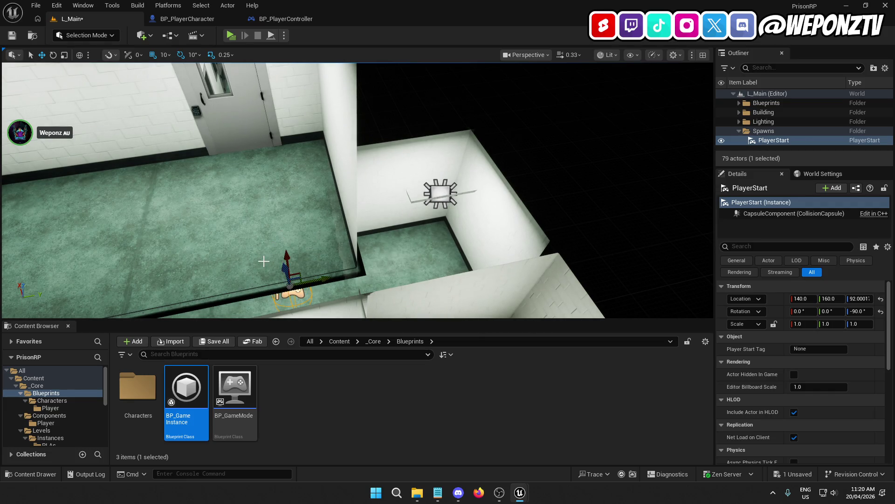
Move the PlayerStart along Y to 140, 450, 92 and save the level
left_click_drag(325, 278, 434, 252)
key("f")
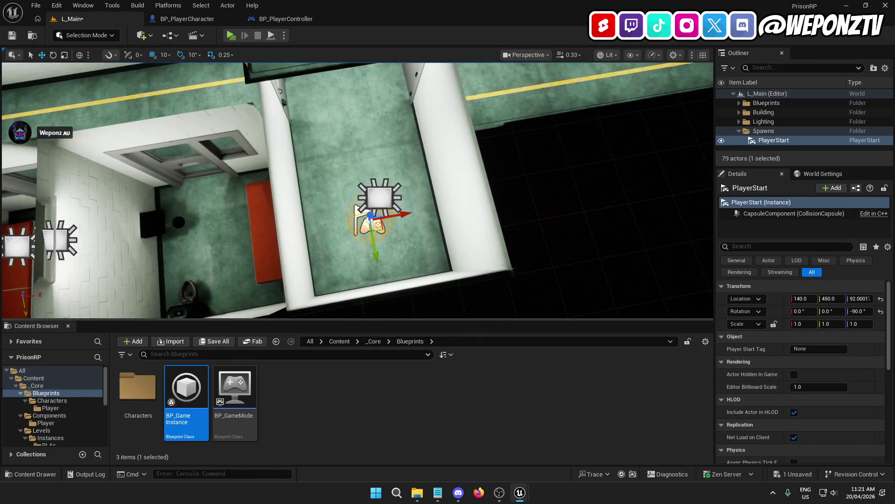
left_click(10, 37)
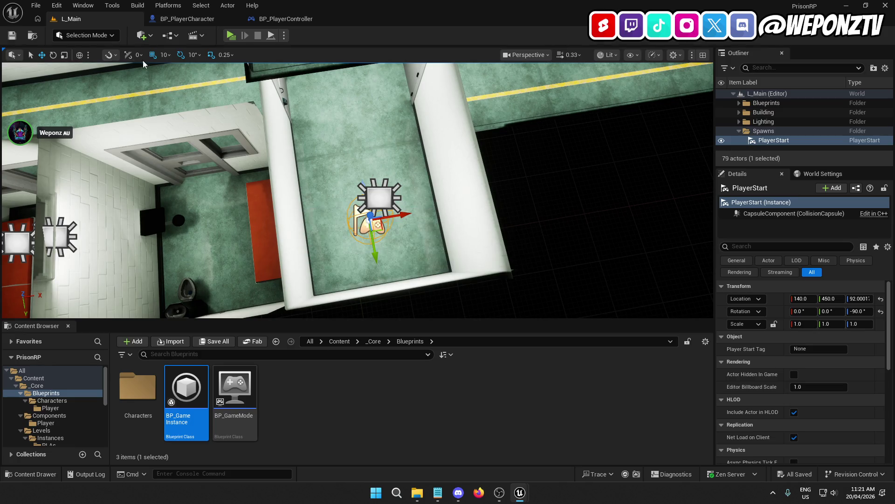
Play-test again, walking the character forward toward the cell door, then stop
left_click(230, 37)
key("w")
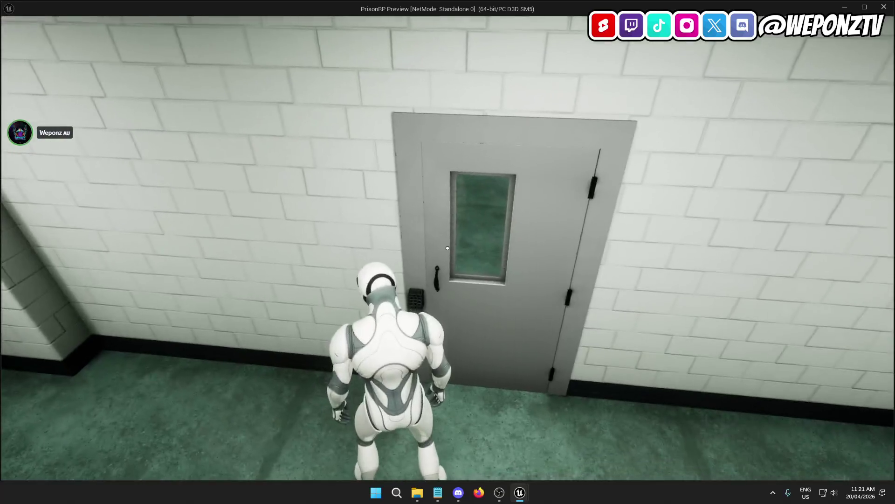
key("Escape")
left_click(56, 5)
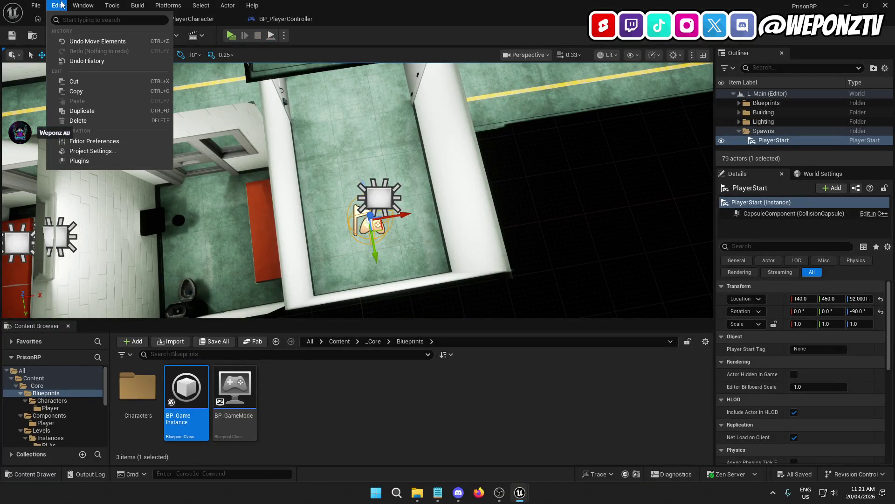
Under Project Settings > Engine > Collision, create trace channel Interaction defaulting to Ignore
left_click(99, 152)
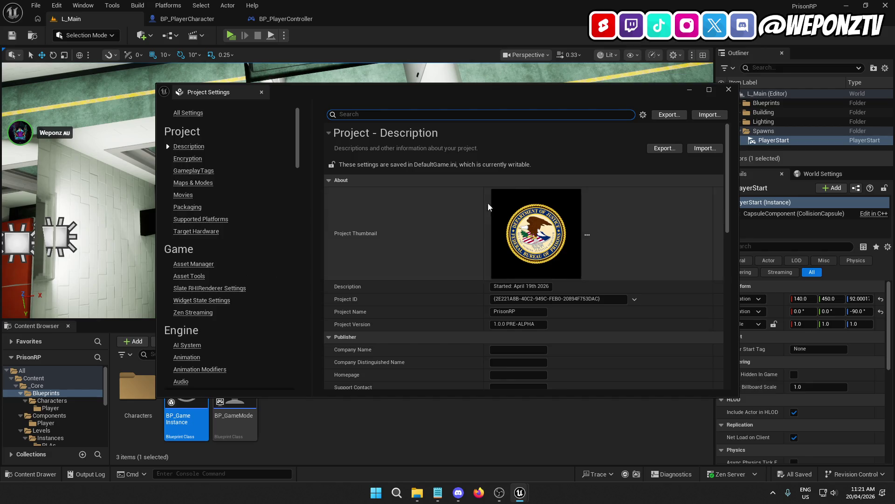
left_click(711, 88)
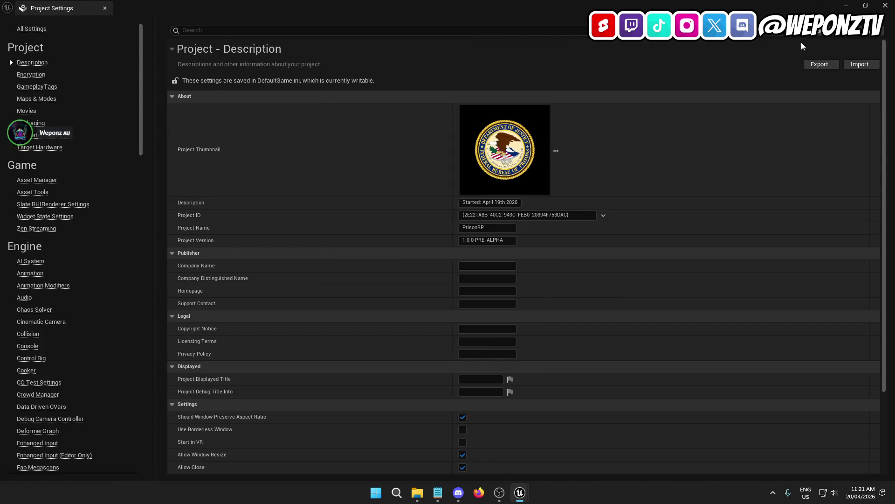
scroll(229, 236, "down", 4)
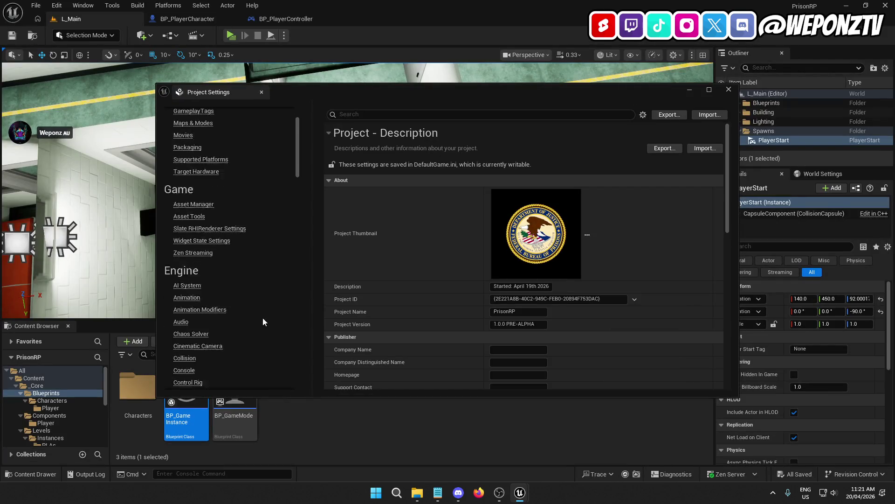
left_click(183, 315)
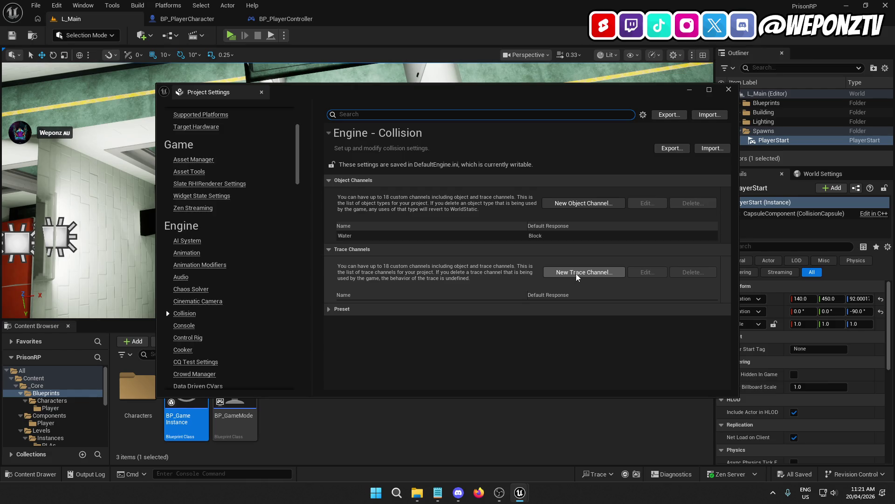
left_click(578, 276)
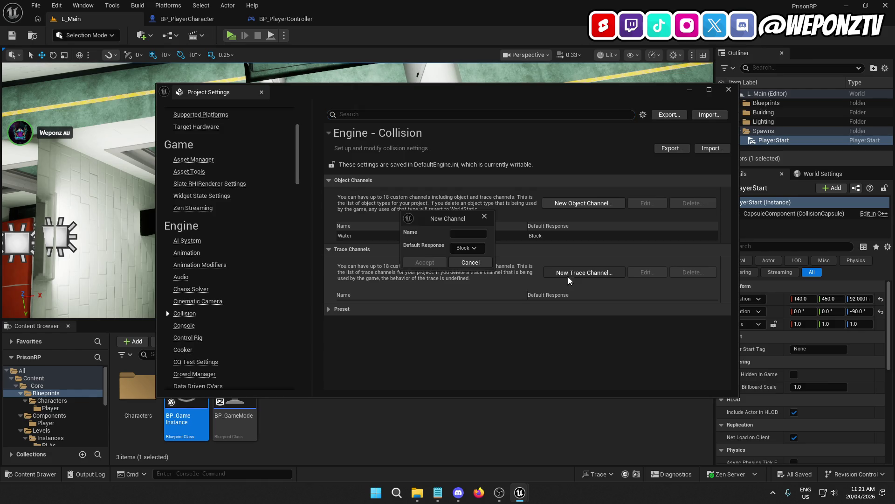
left_click(469, 249)
left_click(467, 257)
left_click(427, 263)
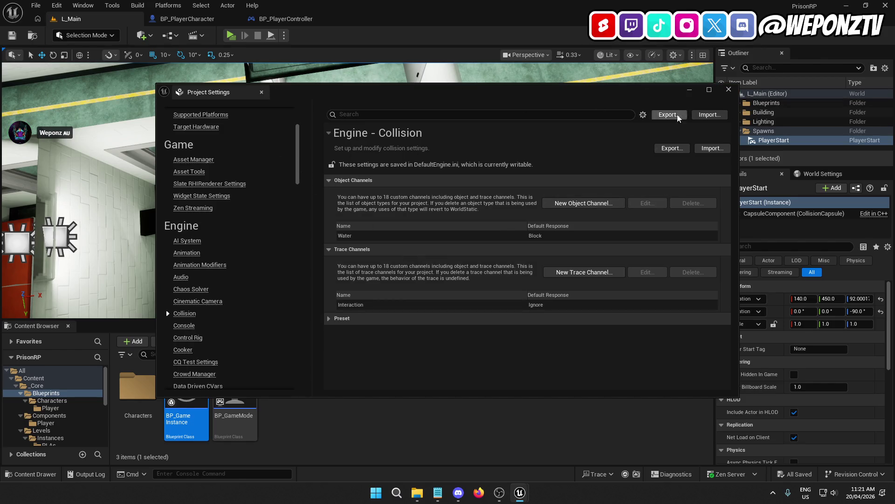
left_click(729, 90)
Select floor piece SM_Floor_3m19's static mesh component and scroll its Details
left_click(36, 5)
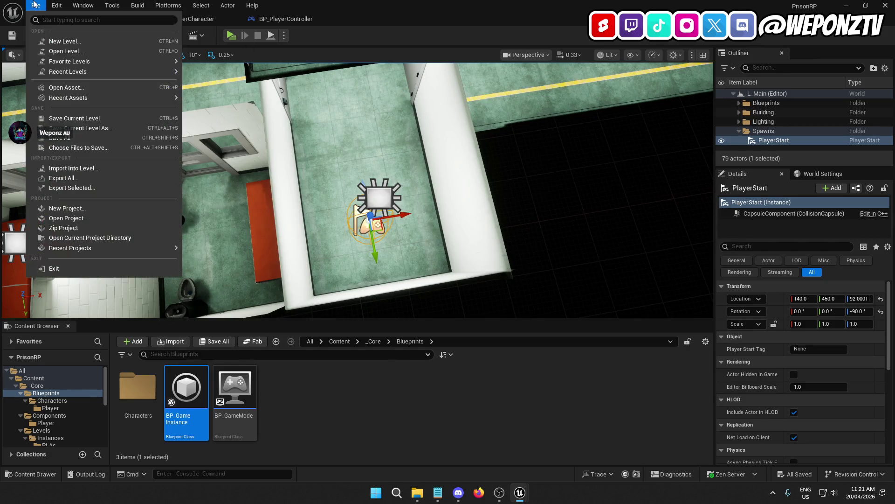
left_click(60, 139)
left_click(370, 168)
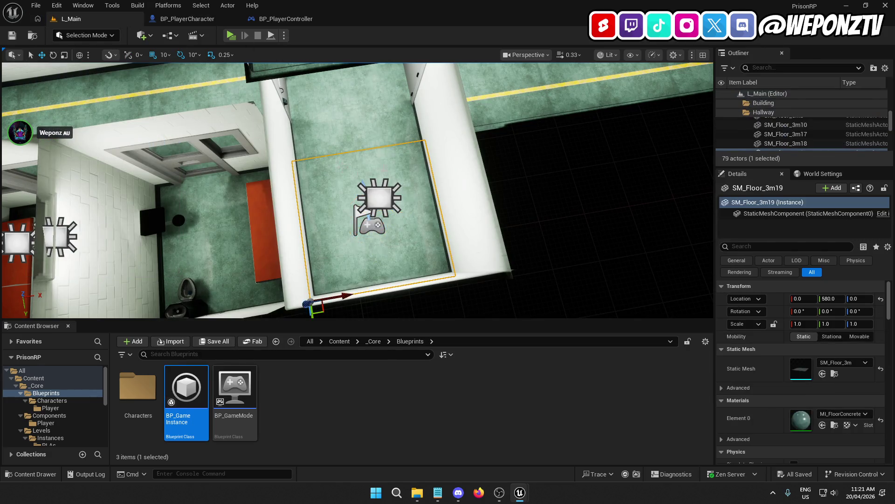
left_click(816, 214)
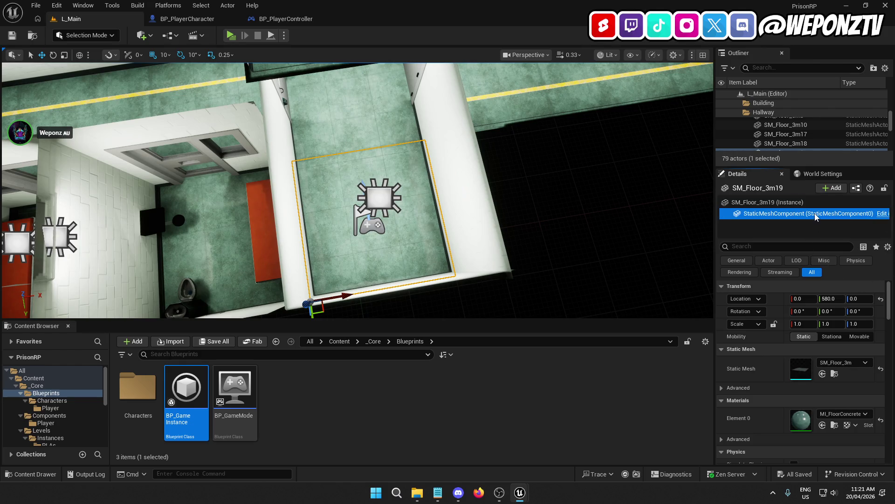
scroll(762, 374, "down", 5)
scroll(762, 373, "down", 8)
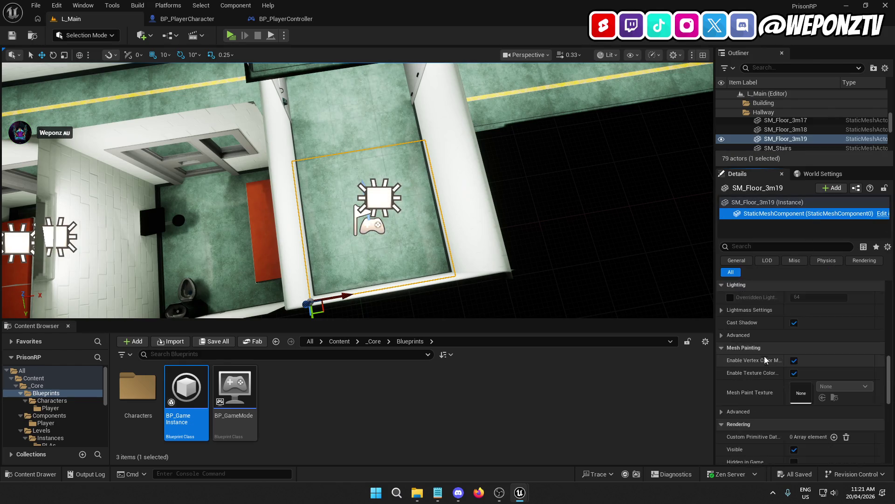
Change SM_Floor_3m19's StaticMeshComponent collision preset to BlockAll
scroll(748, 351, "up", 1)
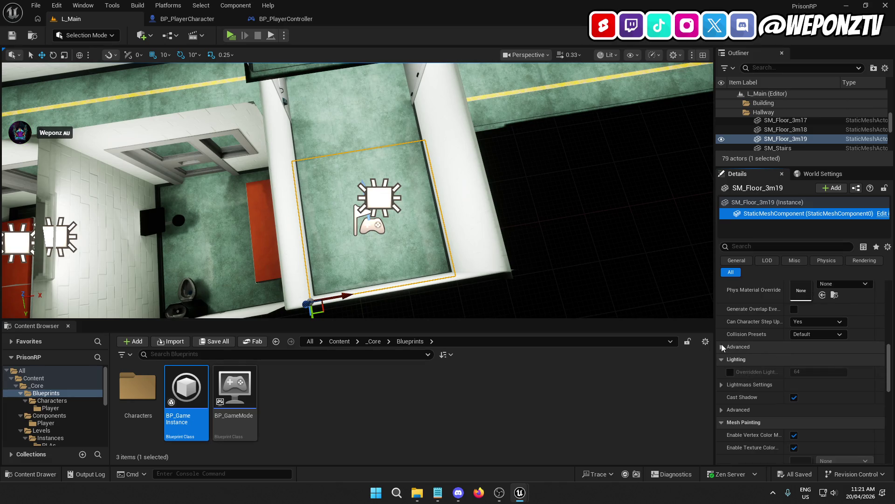
scroll(760, 337, "up", 2)
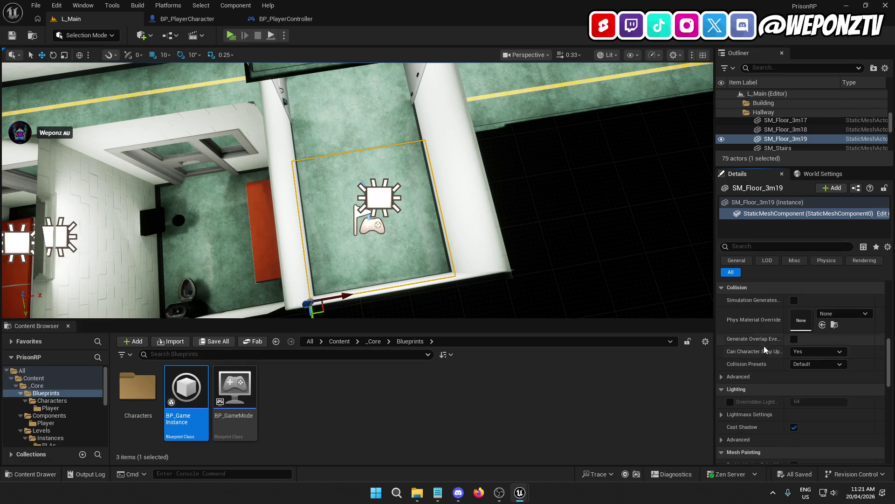
scroll(763, 354, "down", 2)
scroll(762, 354, "up", 1)
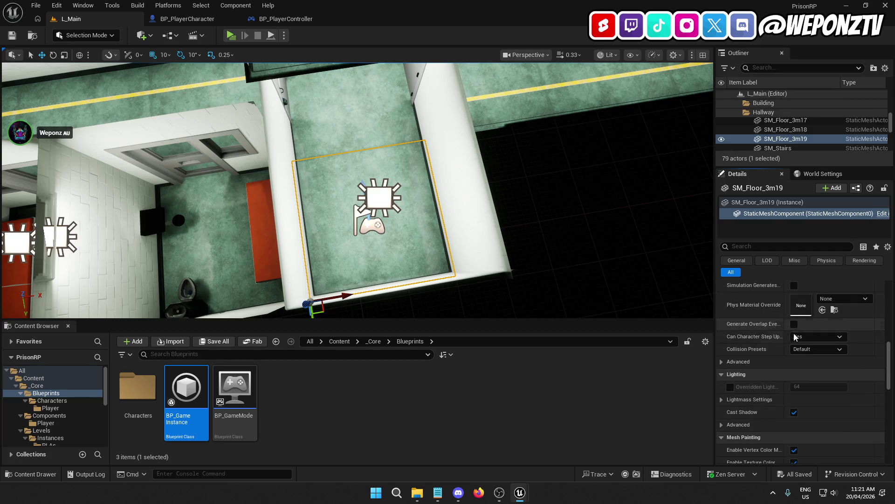
scroll(773, 353, "up", 1)
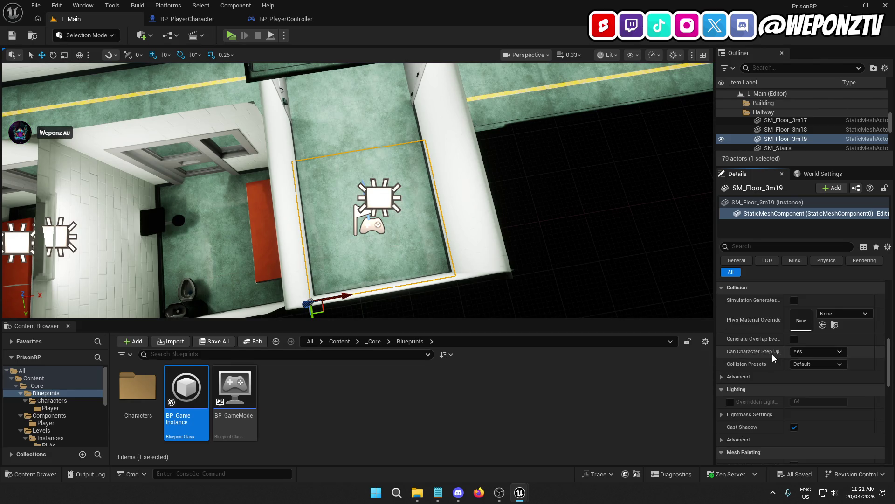
left_click(815, 365)
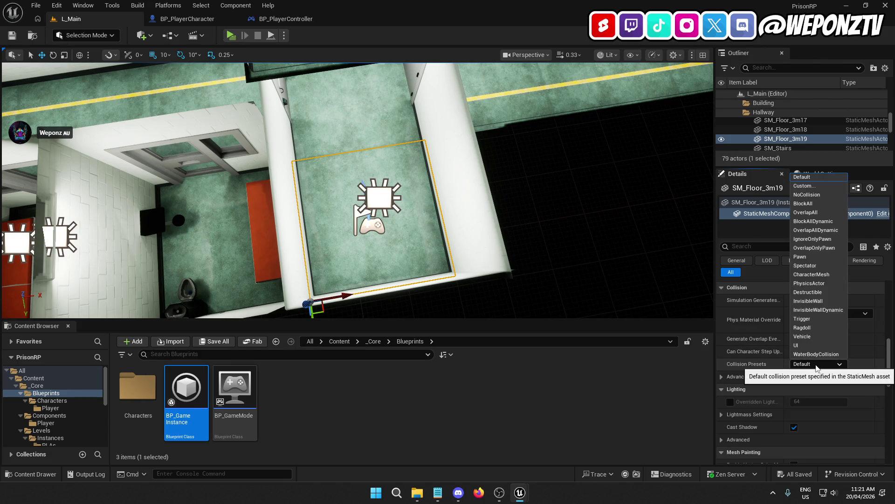
left_click(822, 188)
scroll(785, 357, "down", 5)
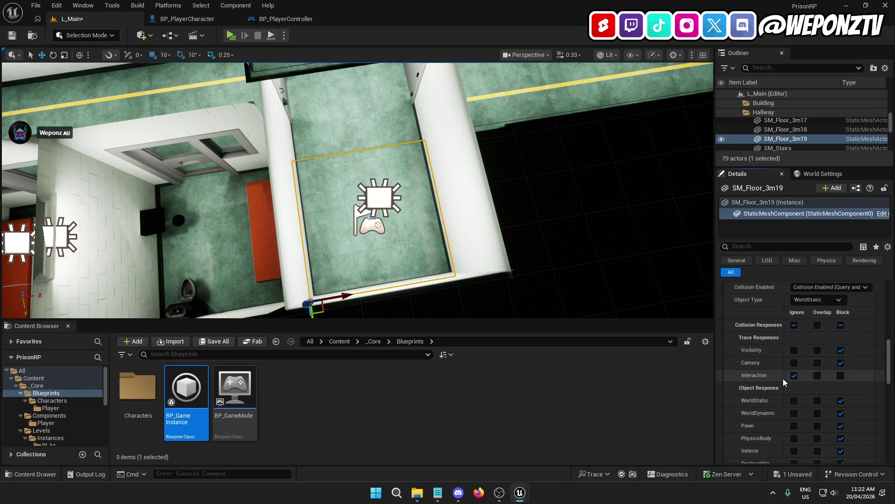
scroll(796, 376, "up", 5)
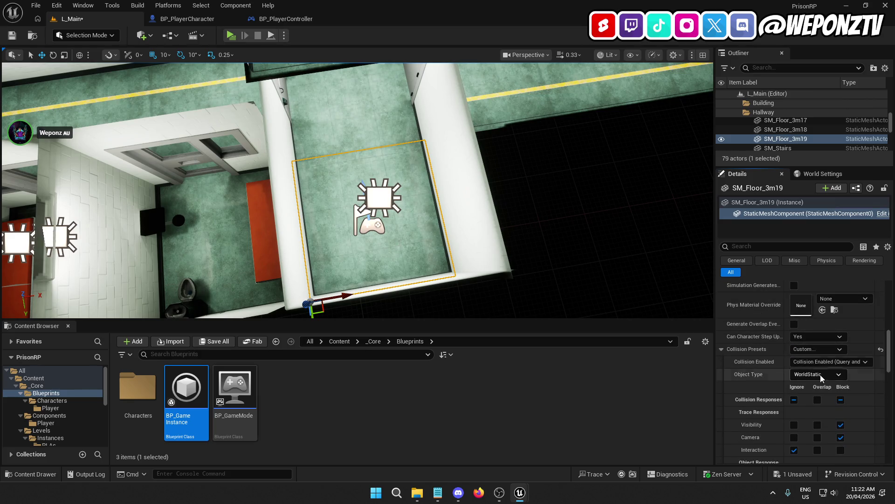
left_click(881, 349)
Save the level and select the BP_DoorPrison door
left_click(12, 36)
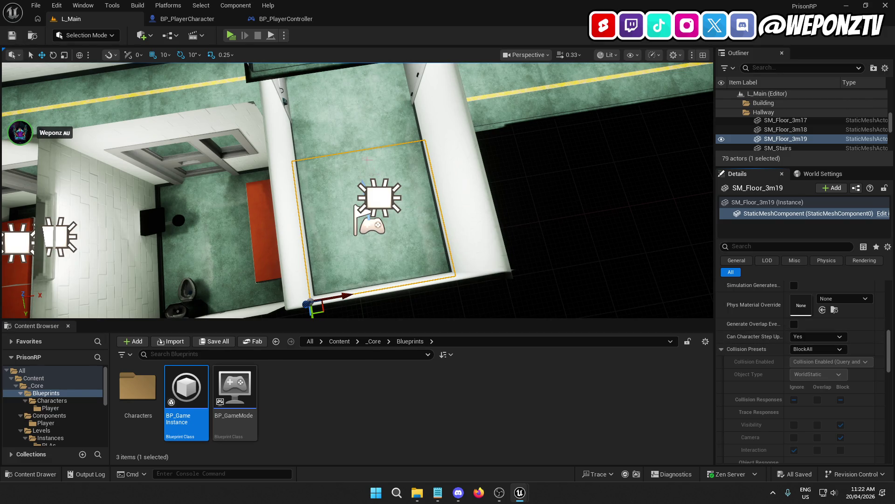
mouse_move(406, 184)
left_mouse_down()
mouse_move(407, 140)
mouse_move(406, 184)
left_mouse_up()
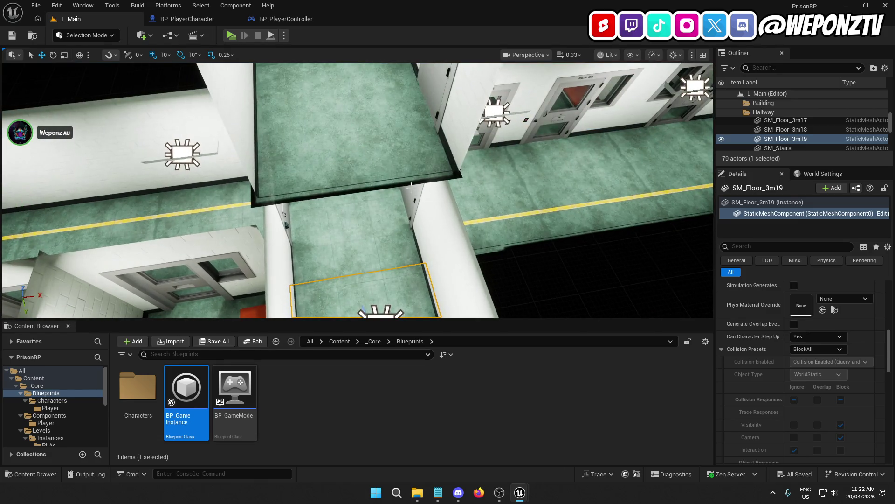
left_click(411, 191)
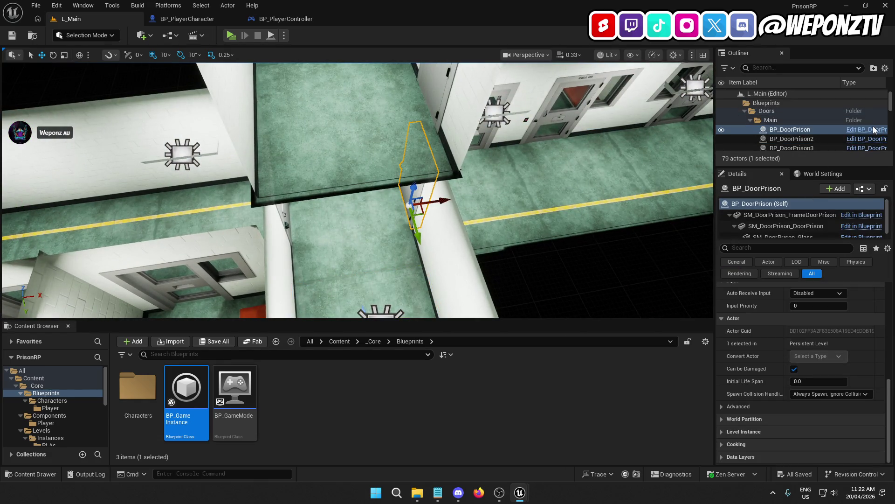
Open BP_DoorPrison and delete its three unused default event nodes
left_click(861, 150)
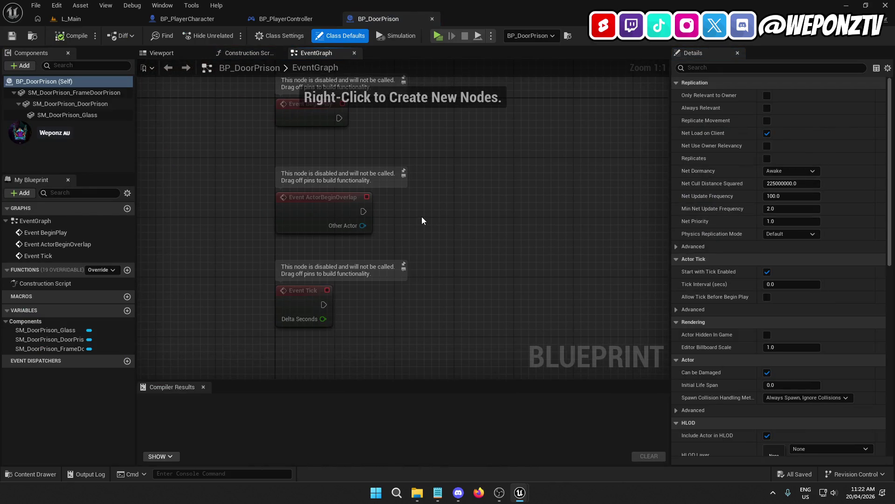
left_click_drag(433, 329, 272, 109)
key("Delete")
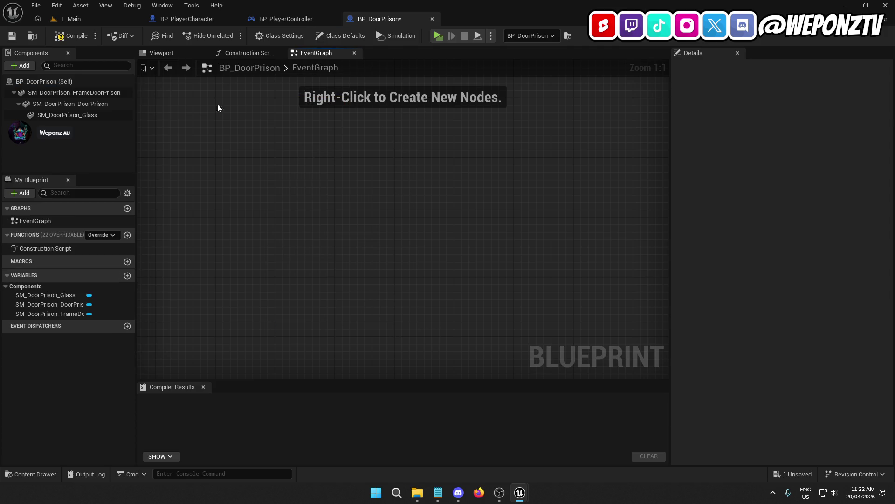
Give SM_DoorPrison_DoorPrison a Custom collision preset that blocks the Interaction trace
left_click(66, 116)
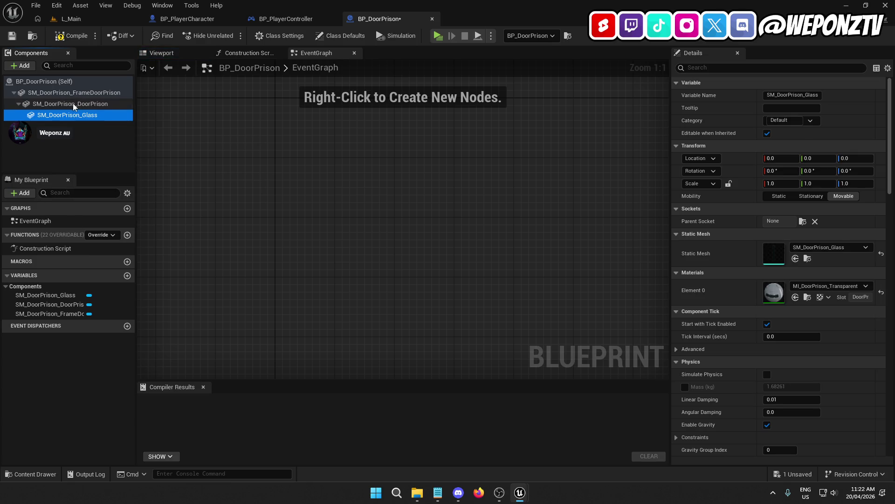
left_click(80, 104)
left_click(172, 52)
left_click_drag(294, 202, 286, 198)
scroll(745, 317, "down", 15)
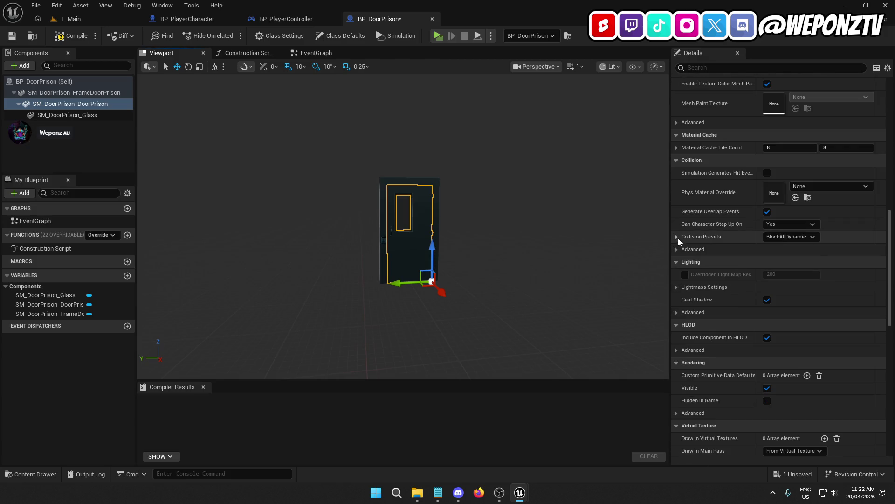
left_click(677, 237)
left_click(792, 236)
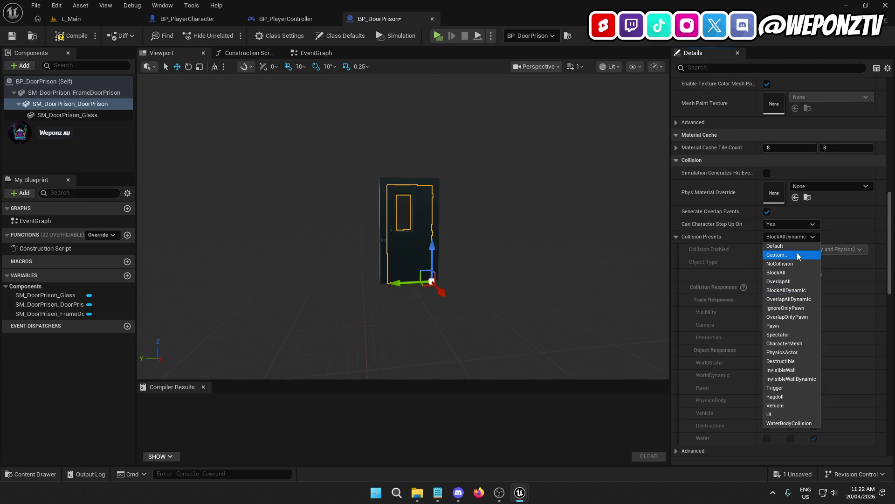
left_click(797, 254)
left_click(814, 338)
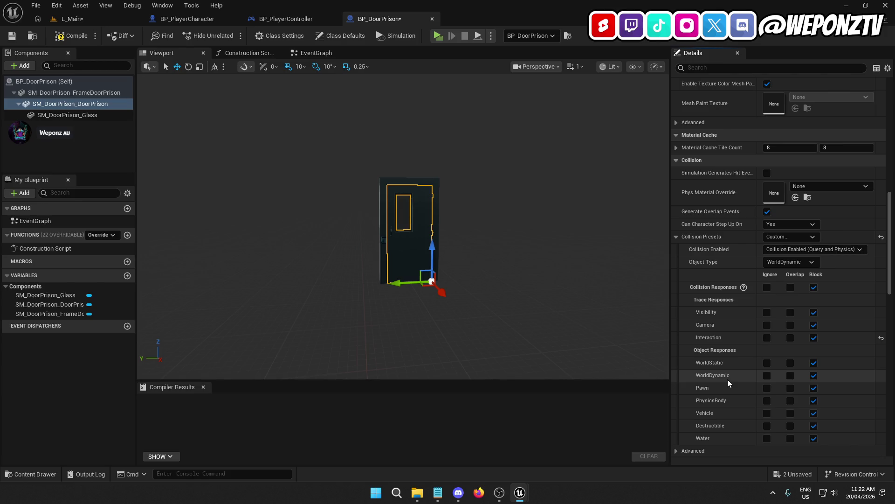
Compile and save BP_DoorPrison, then save the L_Main level
left_click(72, 36)
left_click(15, 39)
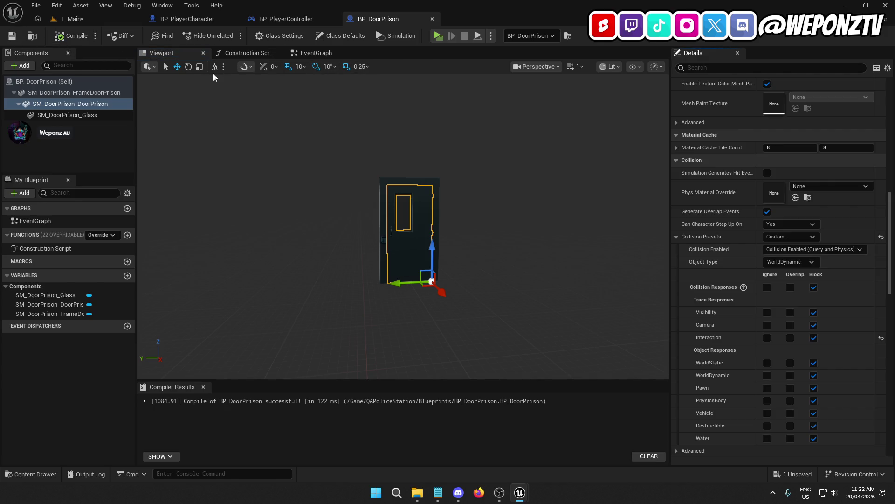
left_click(82, 23)
left_click(12, 36)
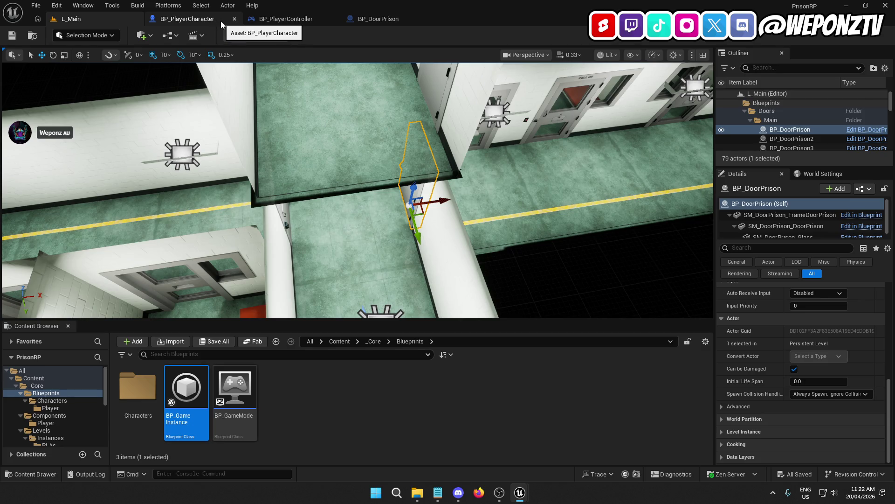
Tidy the OC Create Main UI node and save BP_PlayerController
left_click(286, 18)
left_click_drag(315, 224, 373, 252)
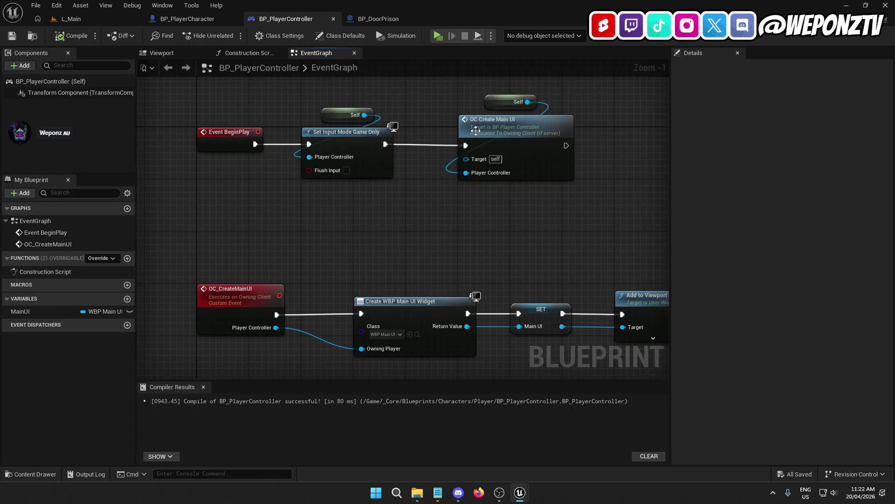
left_click_drag(476, 130, 475, 129)
left_click(346, 246)
left_click(13, 36)
left_click(83, 19)
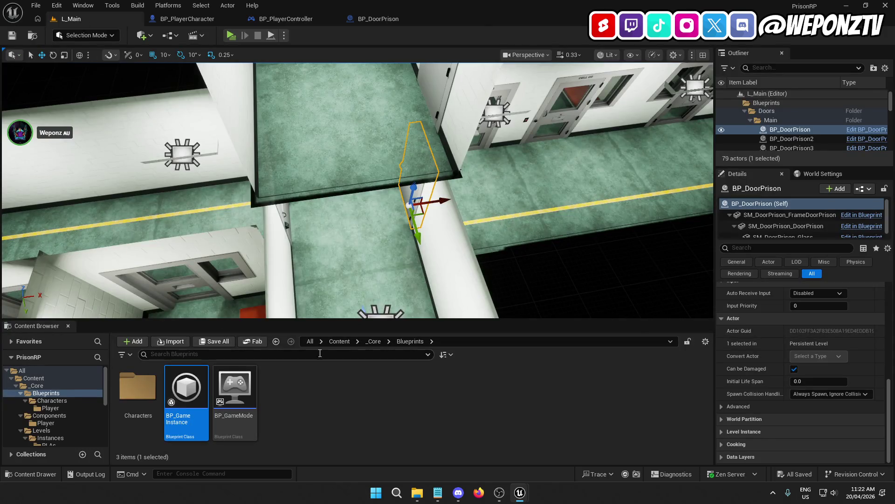
Create a new folder named Locomotion inside _Core/Components/Player
left_click(339, 341)
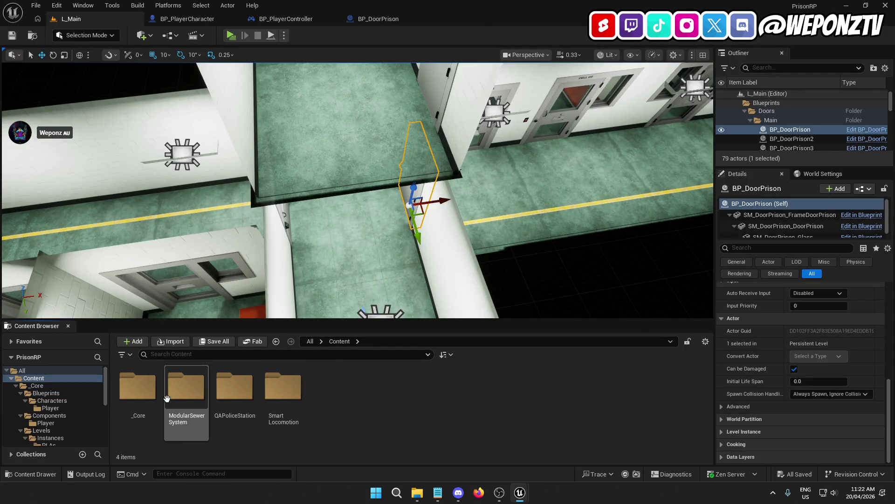
double_click(138, 388)
double_click(187, 390)
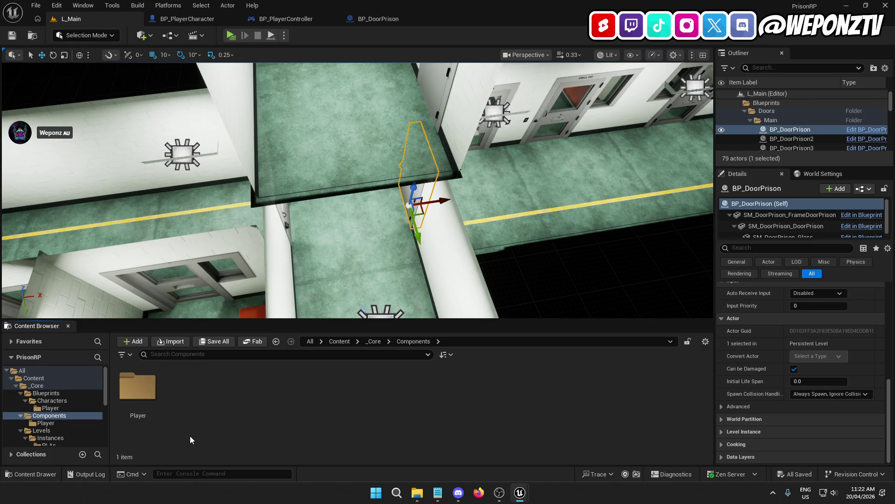
double_click(138, 388)
right_click(515, 402)
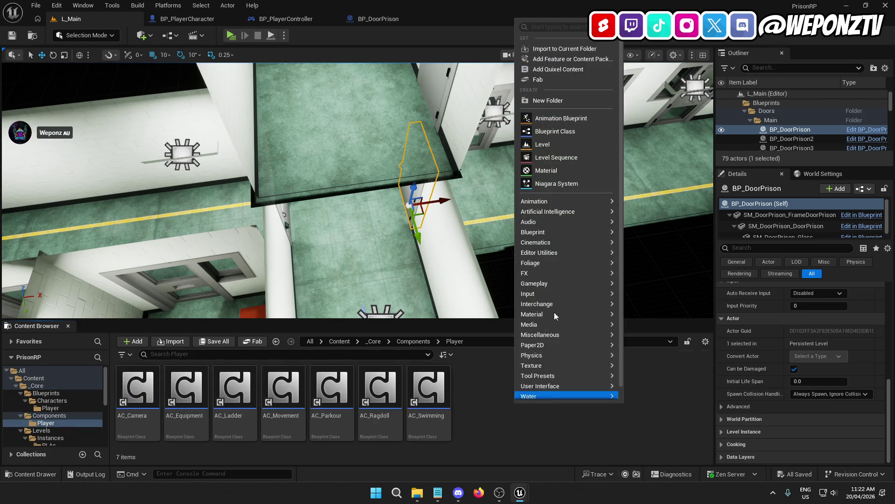
left_click(558, 100)
type("Locomotion")
key("Return")
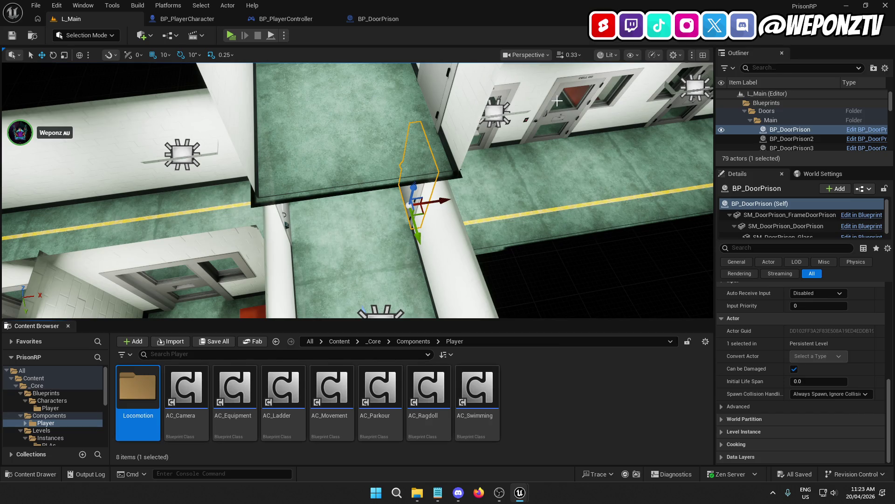
Move the seven AC_ component blueprints into the Locomotion folder
left_click(475, 405)
left_click(184, 406, "shift")
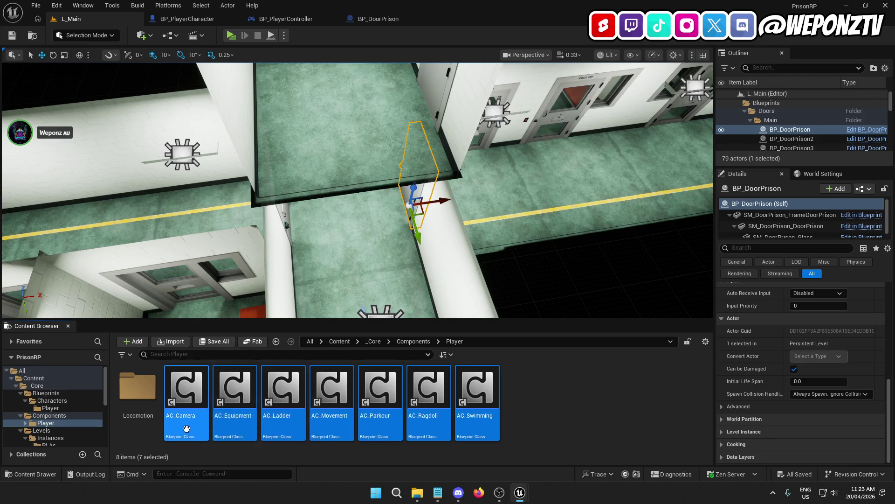
mouse_move(191, 426)
left_mouse_down()
mouse_move(140, 411)
mouse_move(147, 422)
left_mouse_up()
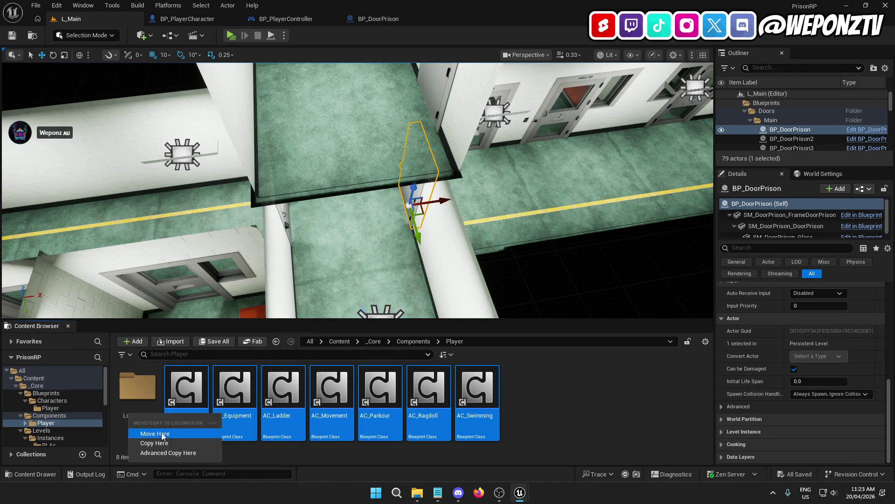
left_click(182, 441)
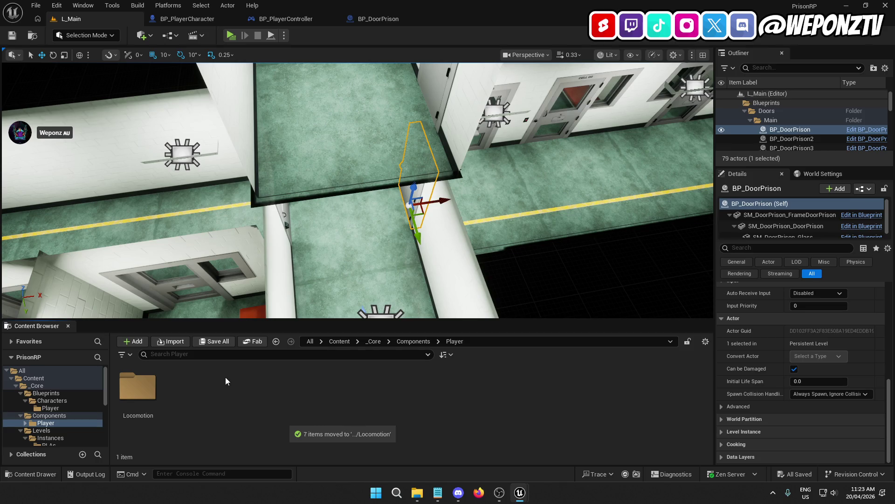
right_click(227, 376)
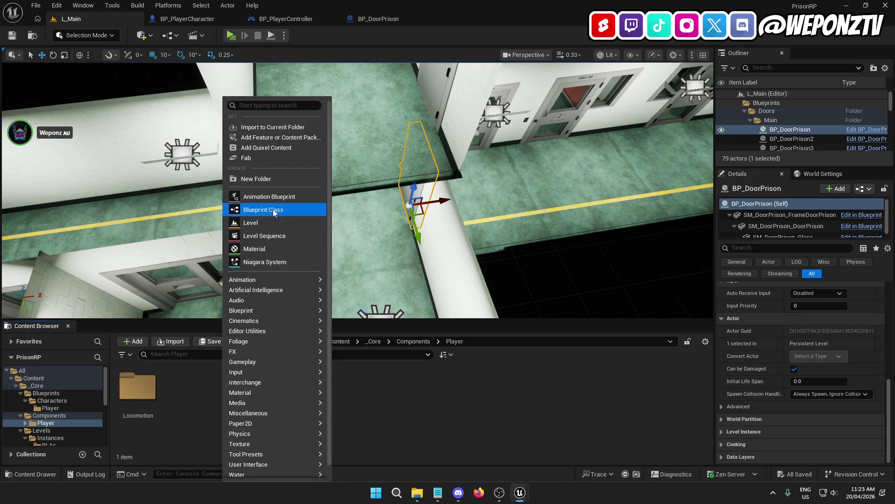
Create actor component AC_Interact, delete its Begin Play and Tick events, and compile
left_click(268, 209)
left_click(350, 258)
type("AC_Interact")
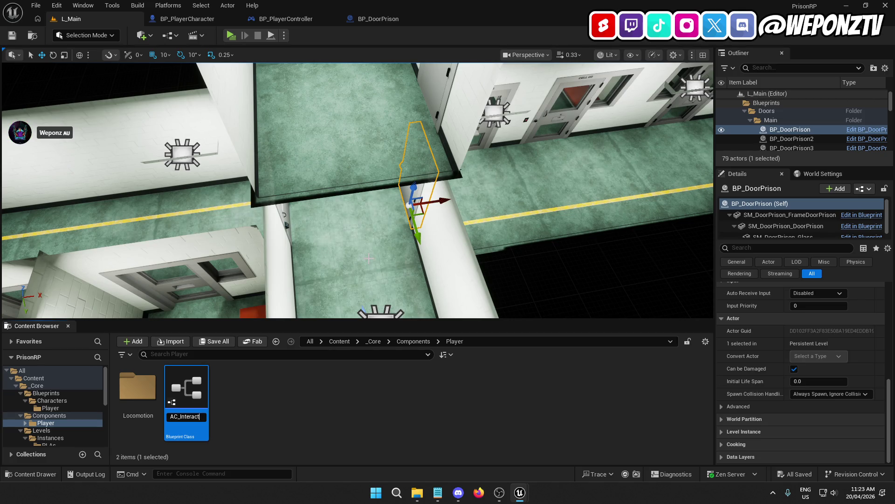
key("Return")
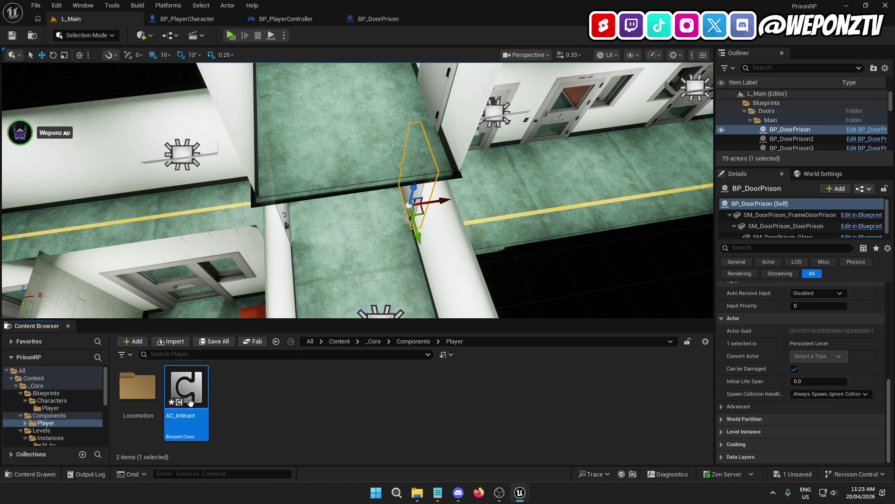
key("Return")
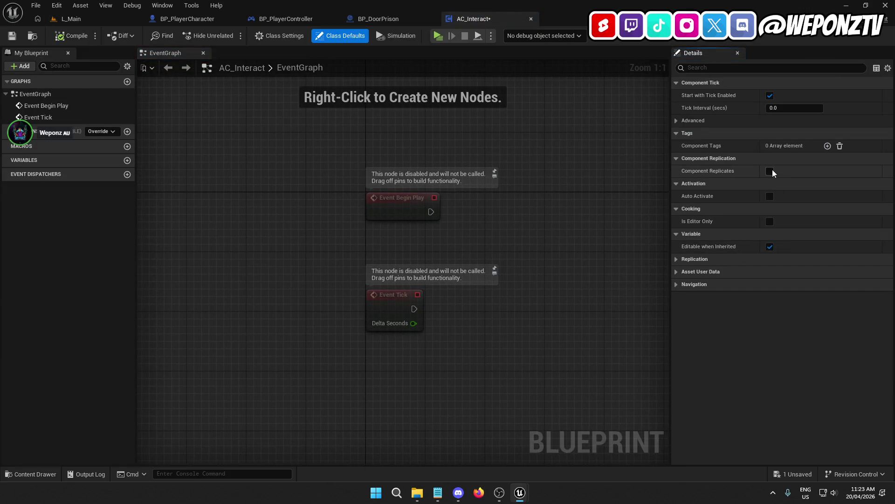
left_click_drag(466, 336, 349, 205)
key("Delete")
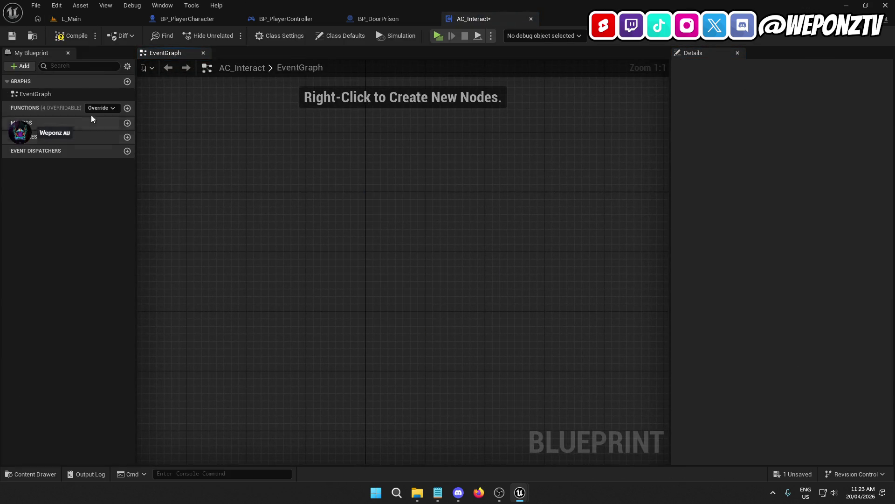
left_click(63, 37)
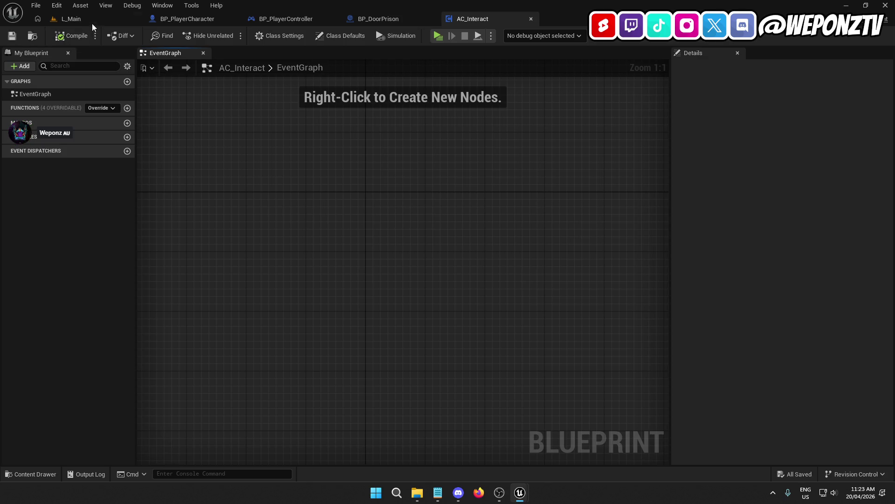
left_click(90, 19)
Create actor component AC_References, delete its default events, and compile it
right_click(250, 400)
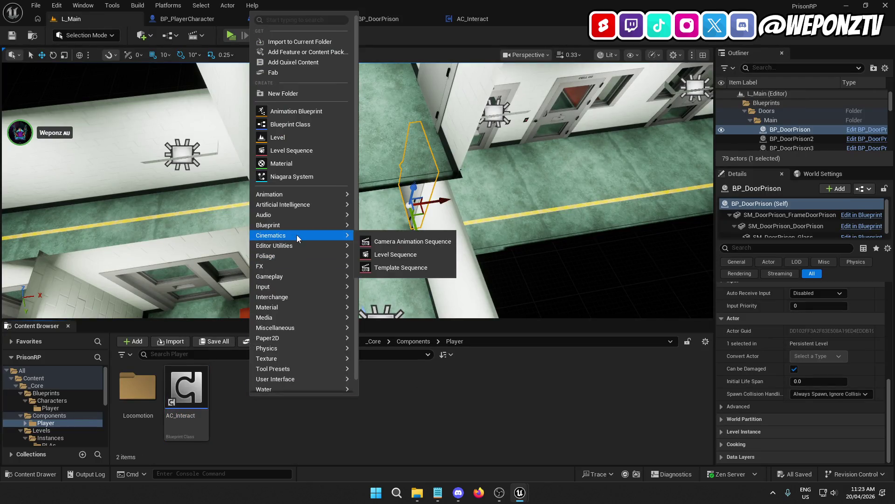
mouse_move(298, 235)
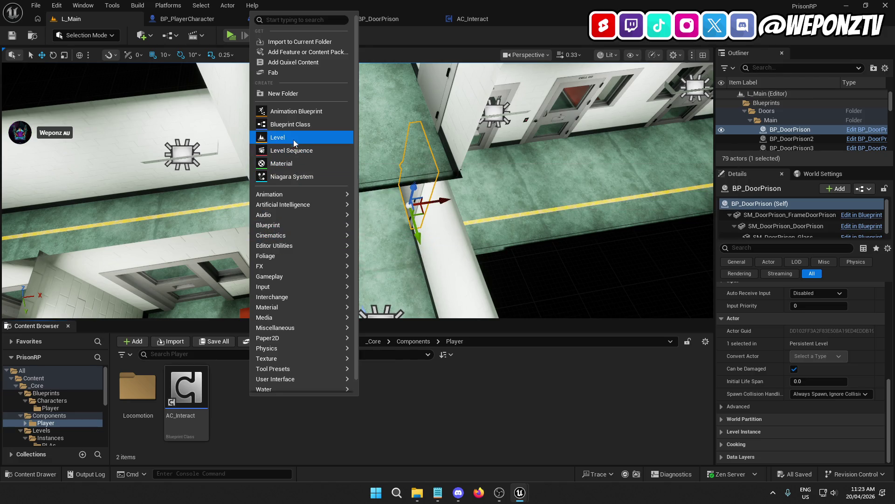
left_click(292, 124)
left_click(360, 261)
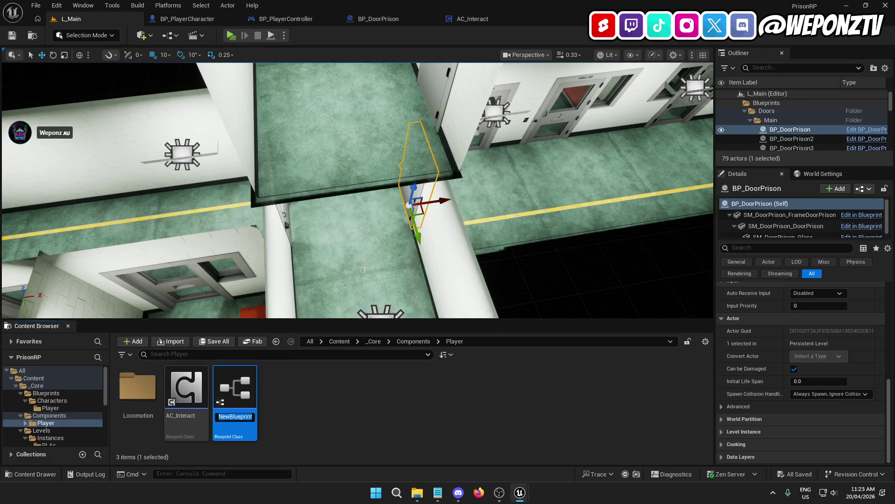
type("AC_Refere")
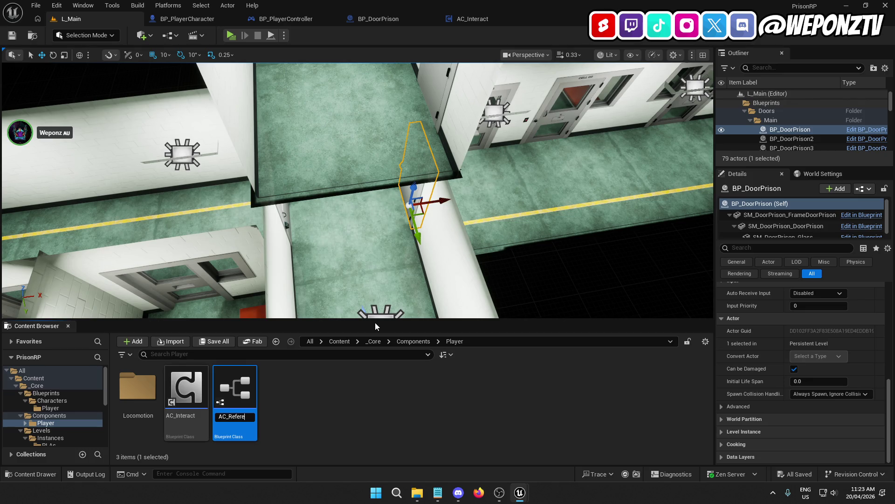
key("Return")
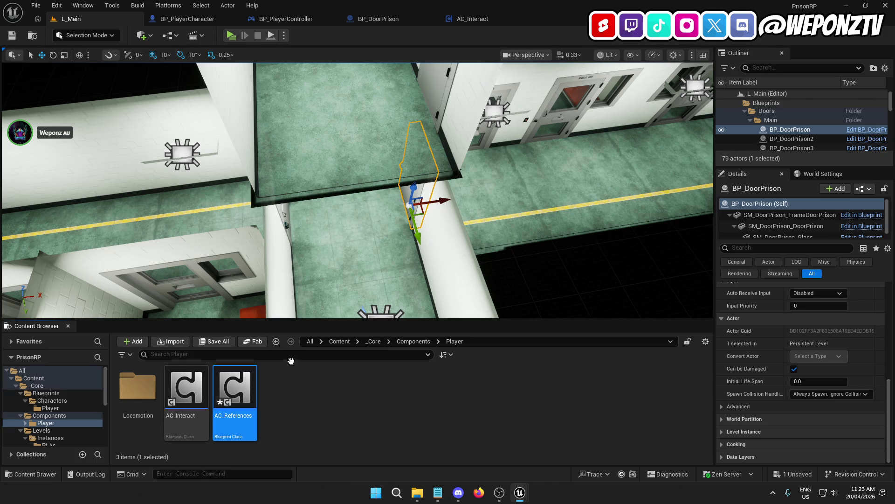
double_click(252, 381)
mouse_move(457, 369)
left_mouse_down()
mouse_move(339, 225)
mouse_move(312, 169)
left_mouse_up()
key("Delete")
left_click(67, 40)
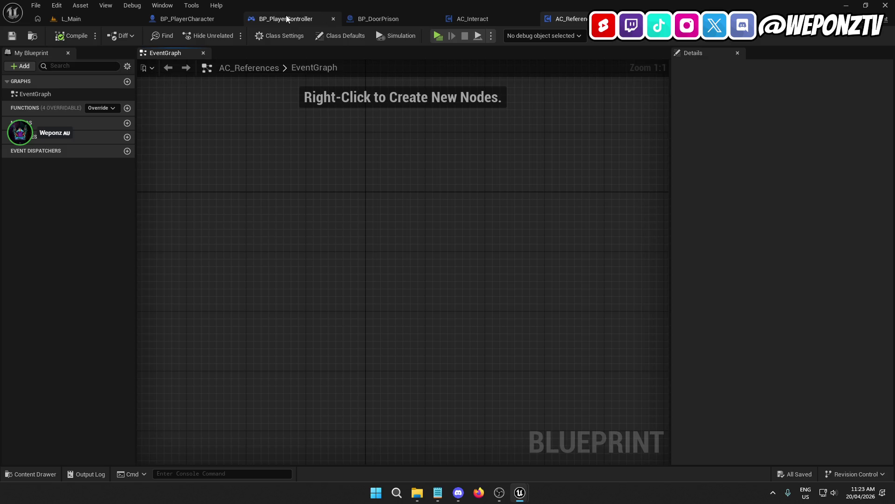
left_click(186, 19)
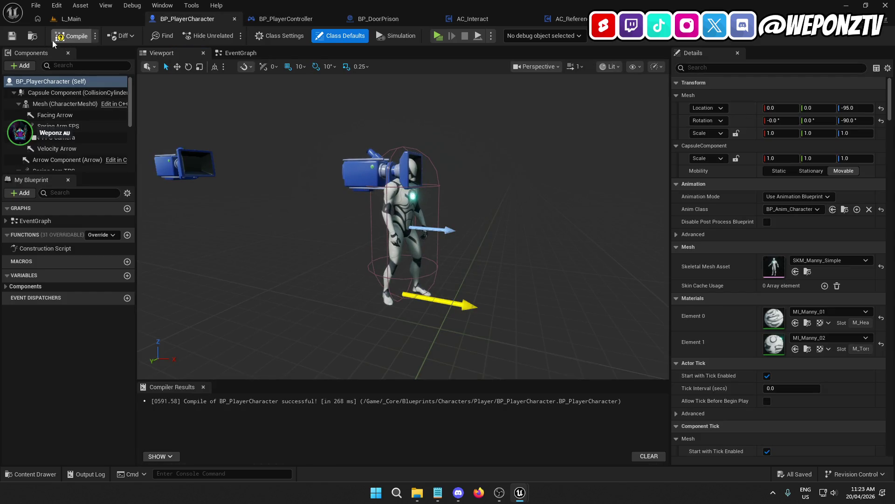
Recompile BP_PlayerCharacter and add the AC_References component to it
left_click(70, 36)
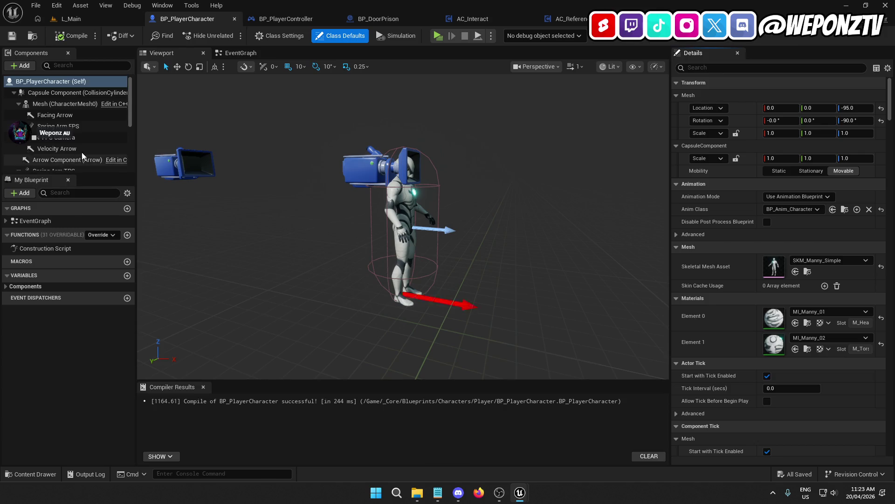
scroll(77, 155, "down", 5)
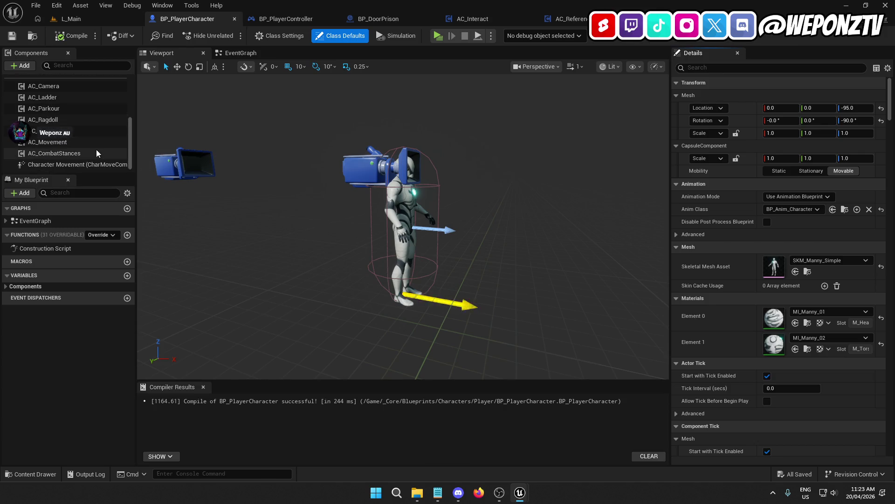
left_click(28, 65)
type("_")
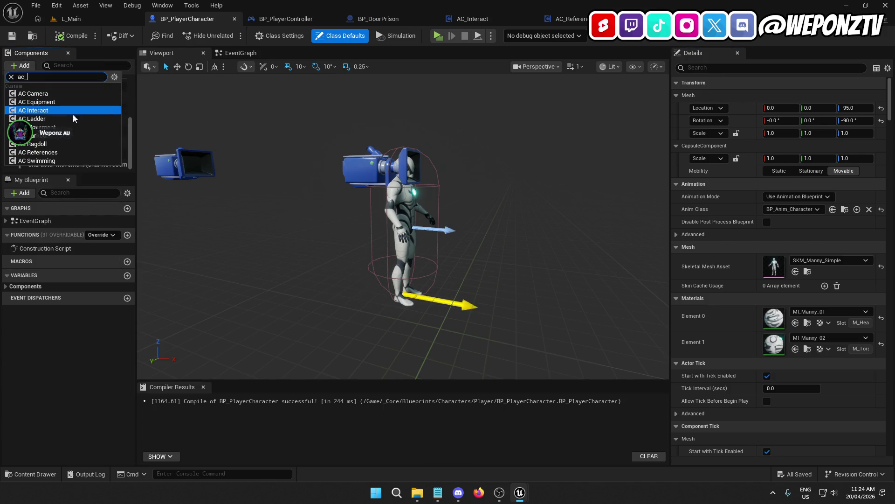
left_click(70, 152)
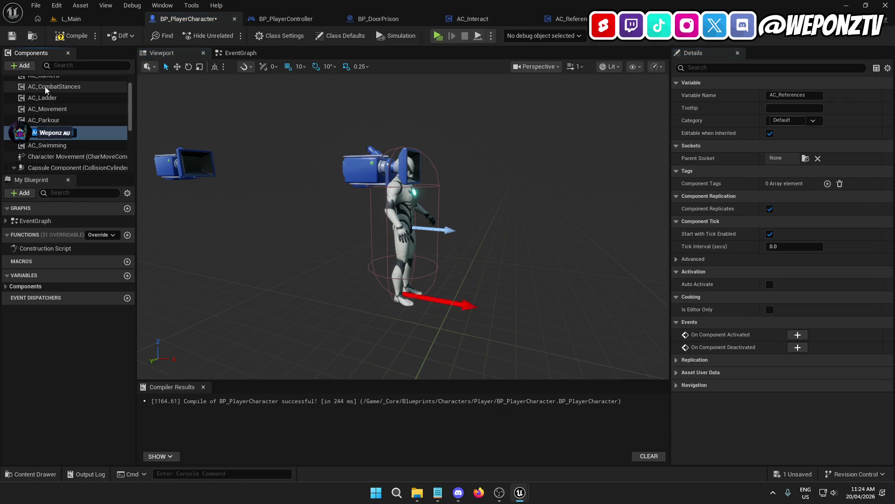
Add the AC_Interact component via an 'ac_' search and compile the character blueprint
left_click(22, 65)
type("ac_")
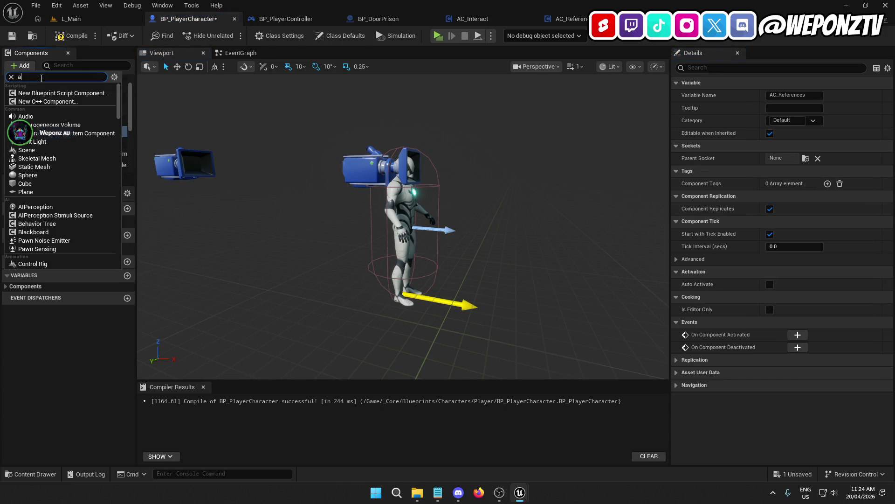
left_click(68, 110)
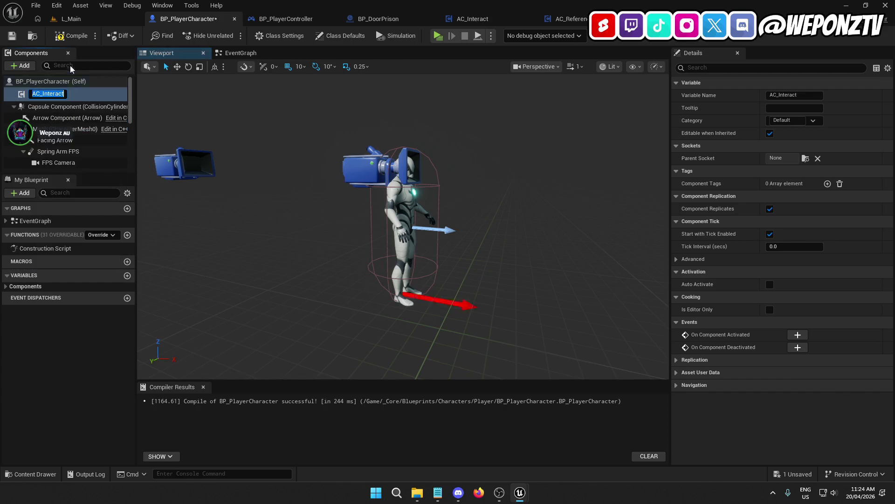
left_click(72, 37)
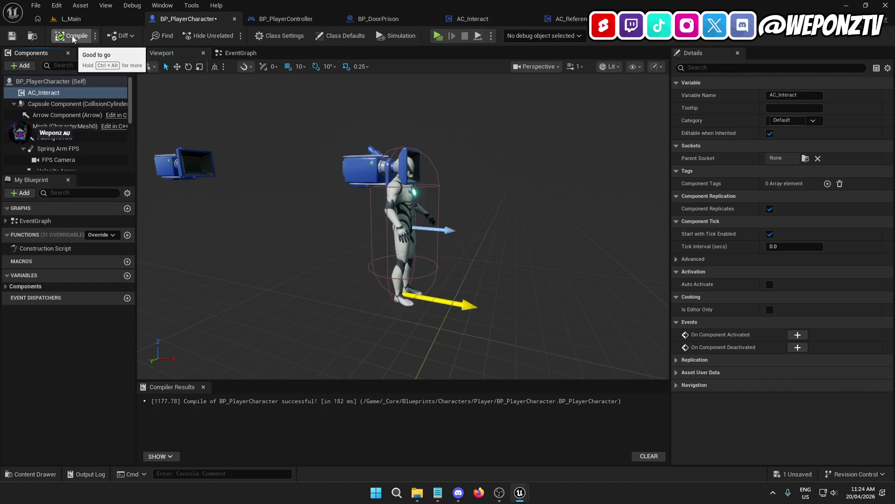
Close BP_PlayerCharacter and reopen it from _Core > Blueprints > Characters > Player
left_click(235, 21)
left_click(70, 18)
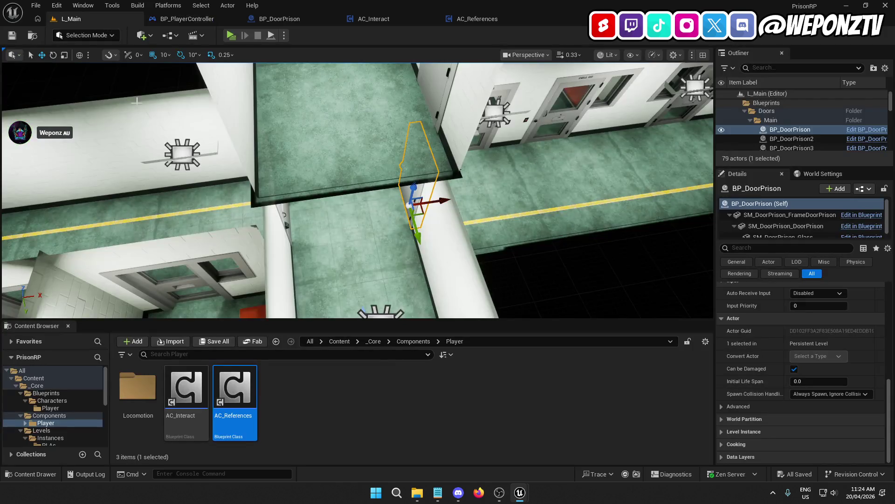
left_click(369, 342)
double_click(138, 388)
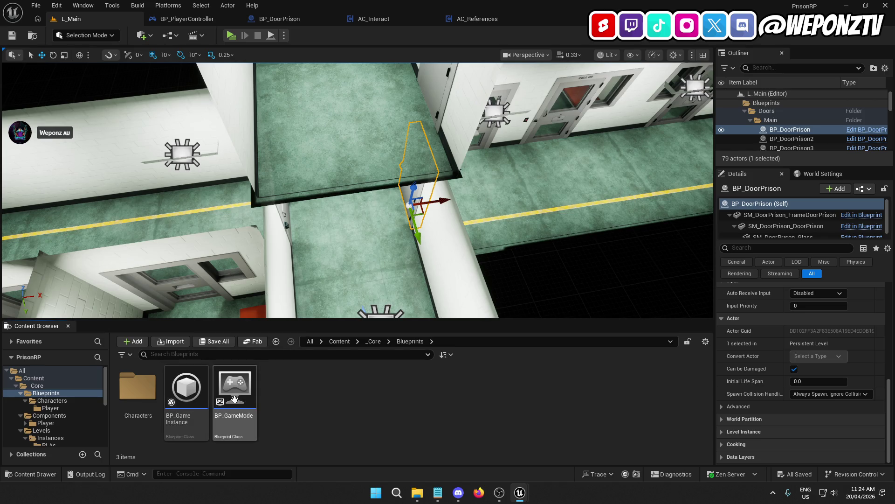
double_click(137, 387)
double_click(137, 387)
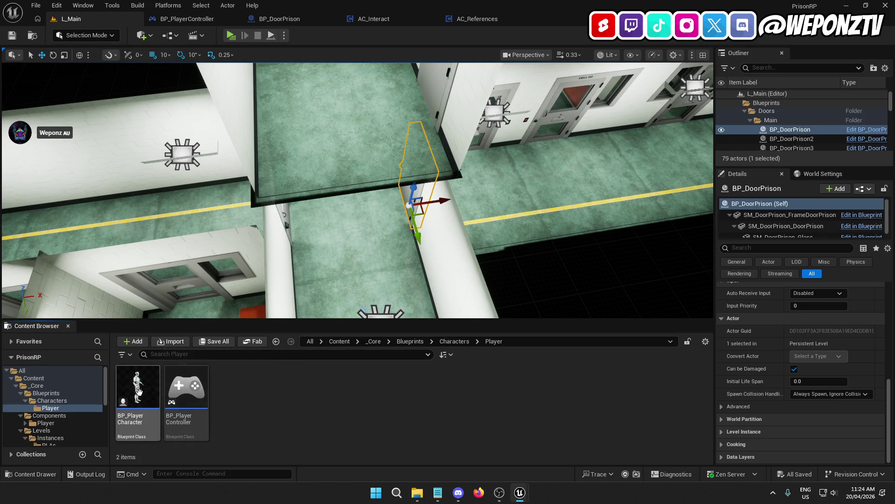
left_click(145, 396)
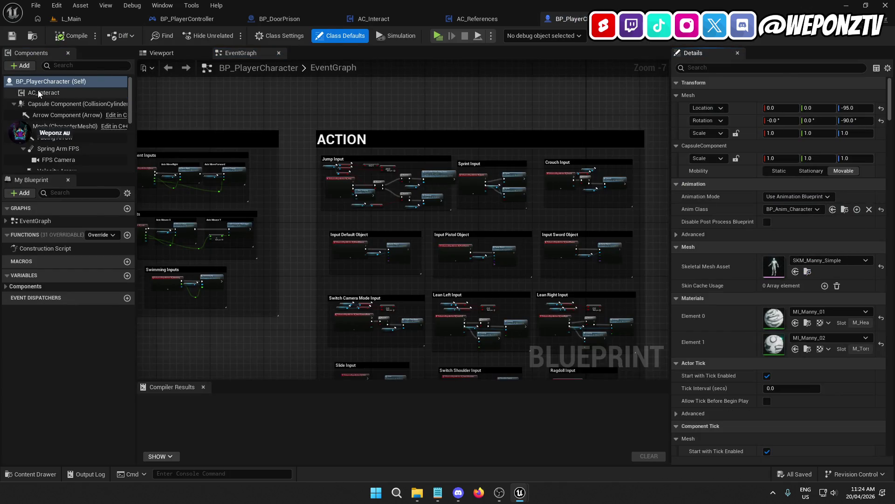
Delete the AC_Interact component from the character
left_click(38, 92)
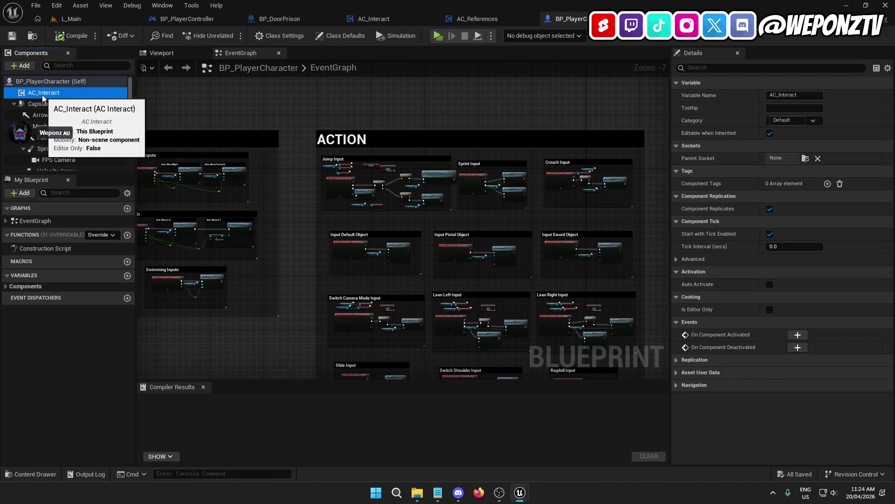
right_click(43, 96)
left_click(78, 174)
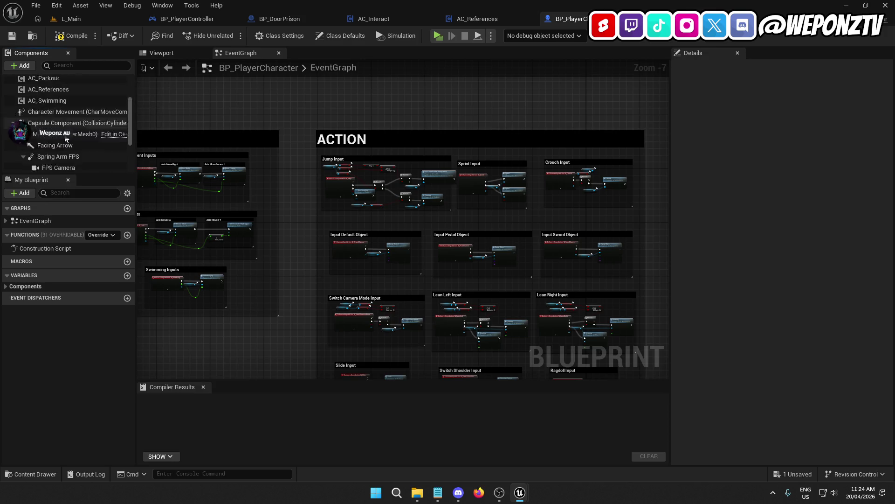
scroll(66, 135, "up", 3)
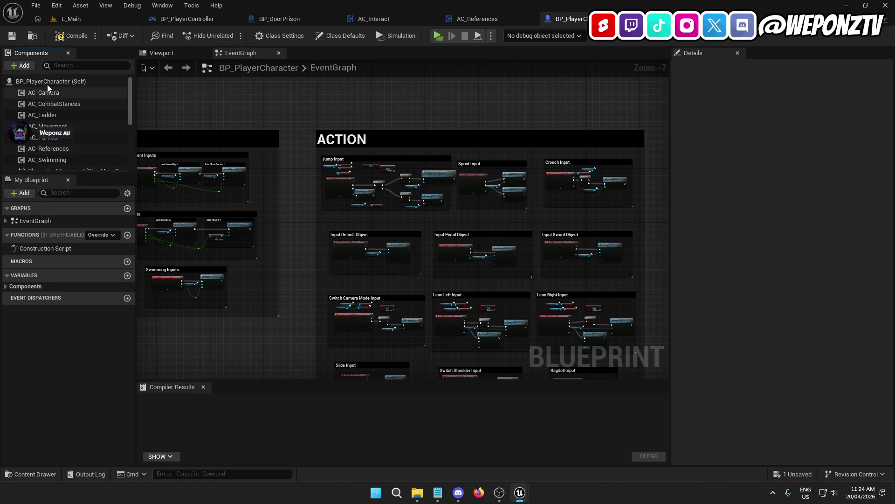
Review class defaults and the AC components, trying to attach them under another component
left_click(48, 82)
scroll(75, 137, "down", 3)
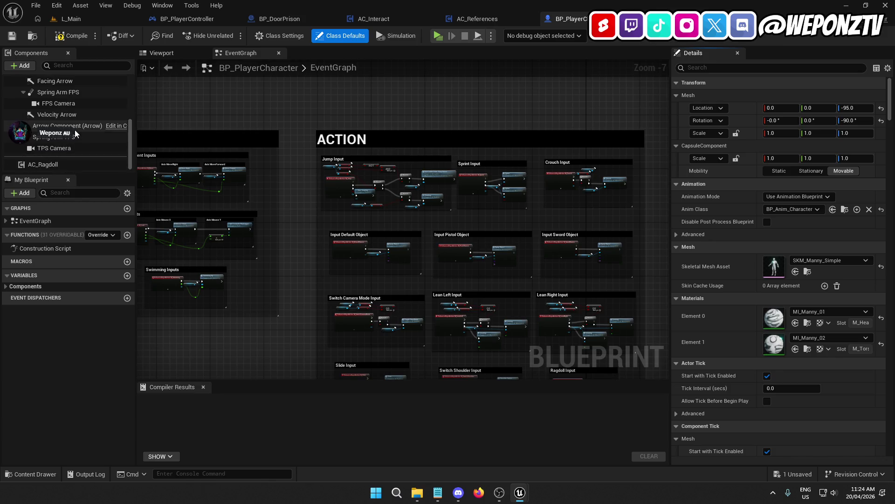
scroll(80, 149, "up", 10)
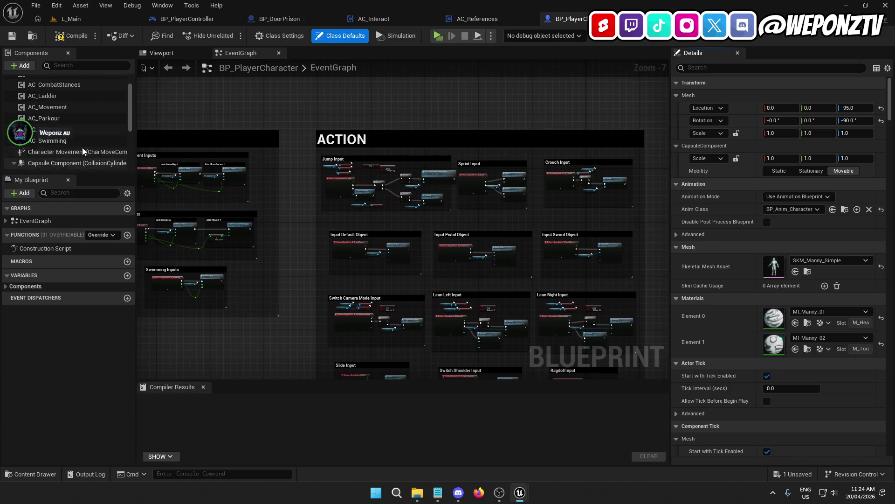
left_click(44, 161)
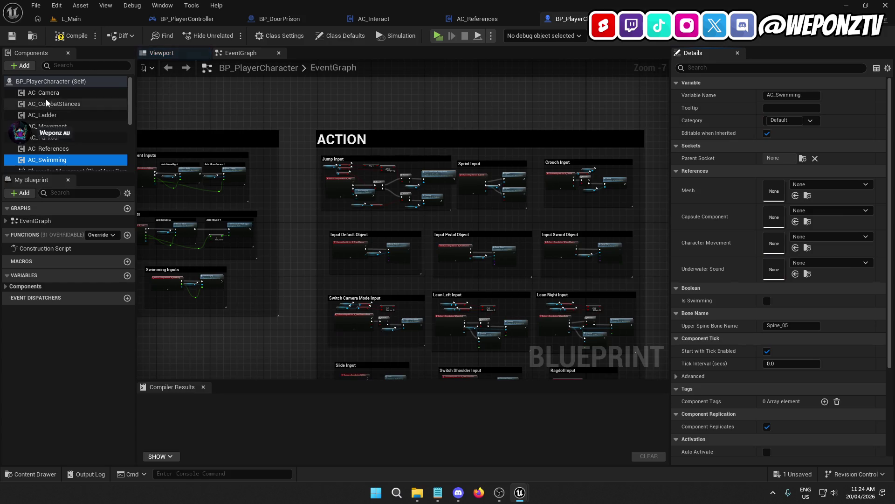
scroll(67, 125, "down", 3)
scroll(68, 125, "up", 3)
left_click(44, 92, "shift")
mouse_move(46, 104)
left_mouse_down()
mouse_move(44, 149)
mouse_move(51, 86)
mouse_move(46, 158)
mouse_move(82, 127)
mouse_move(91, 141)
mouse_move(64, 172)
left_mouse_up()
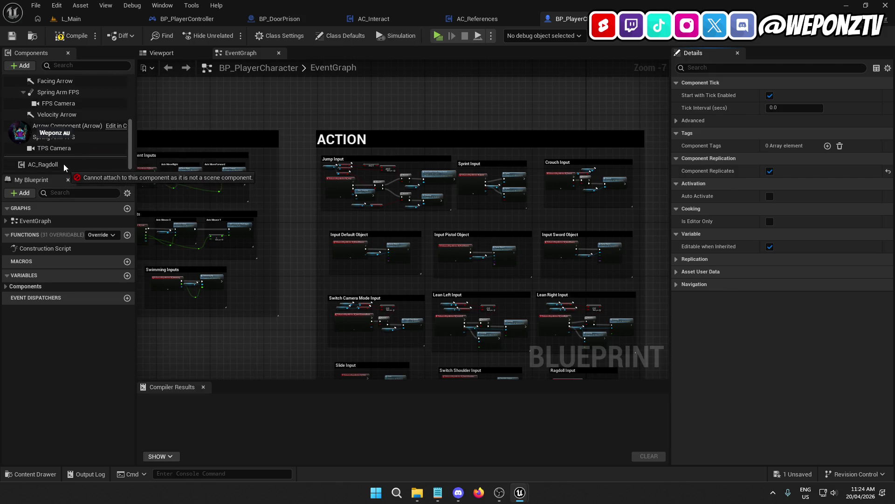
left_click(49, 164)
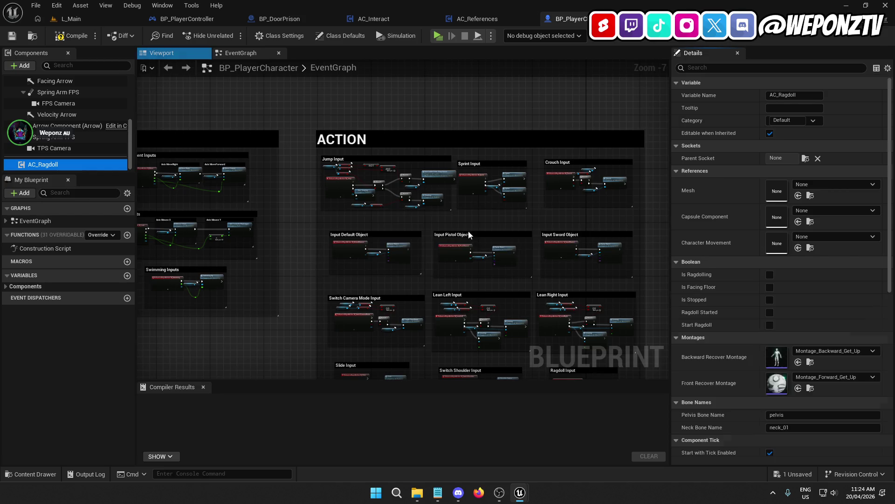
Switch to the 3D viewport and compile BP_PlayerCharacter
left_click(174, 53)
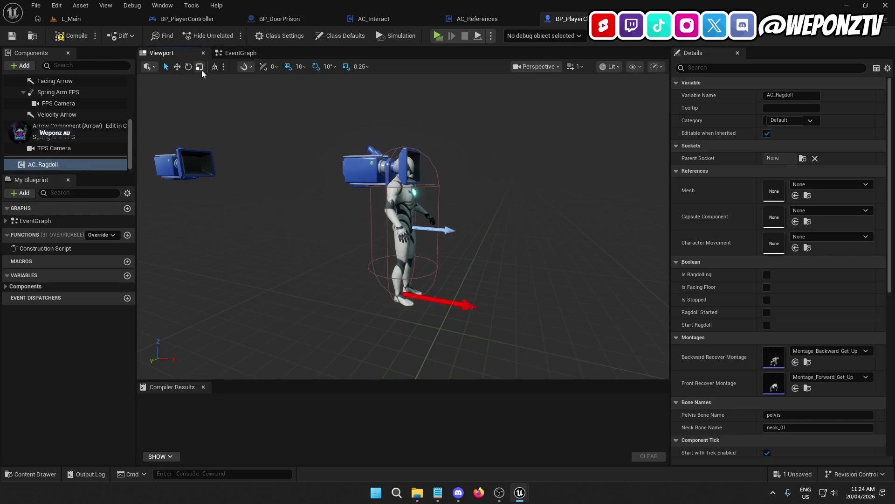
left_click(59, 38)
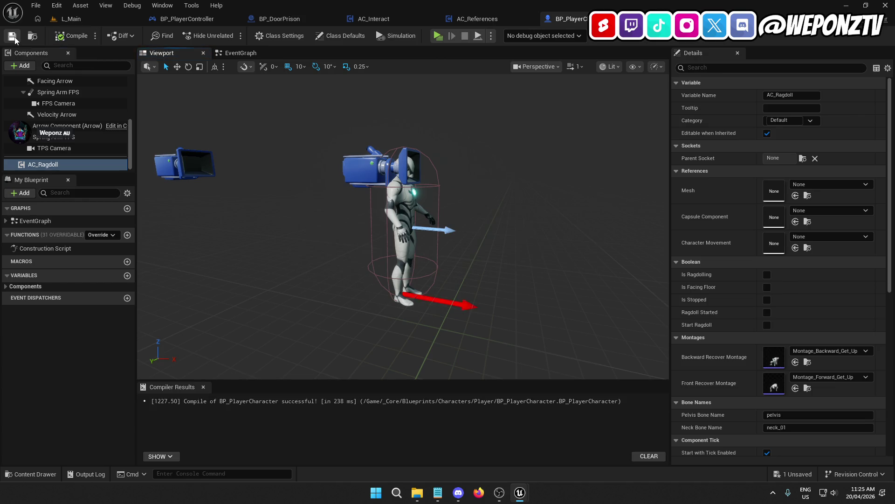
scroll(79, 119, "up", 3)
scroll(79, 119, "up", 3)
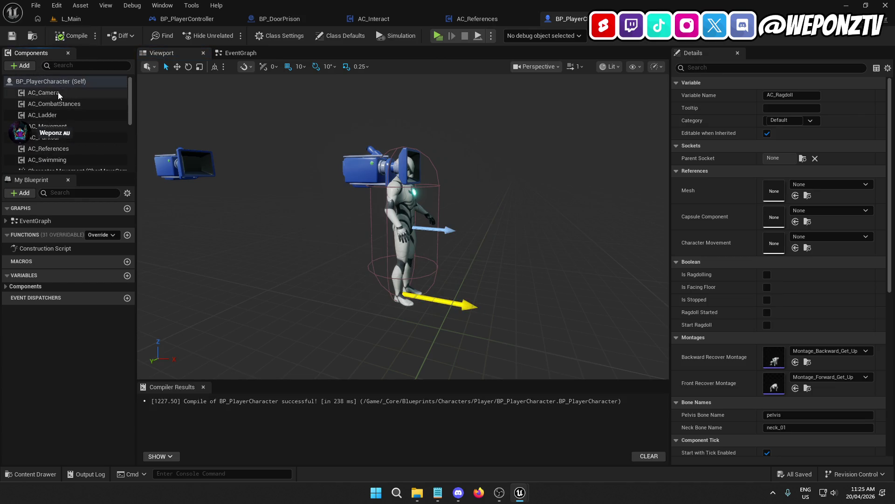
Add a new AC_Interact component from an 'ac' search and accept its default name
left_click(58, 92)
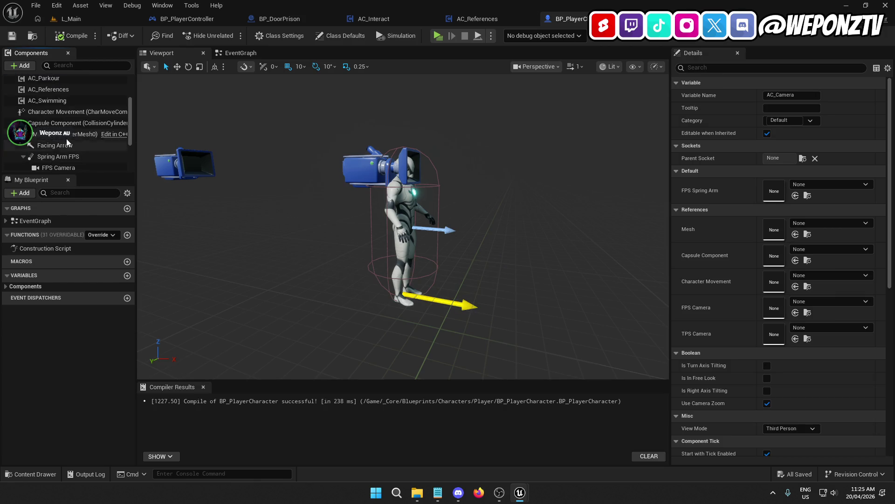
scroll(74, 127, "down", 3)
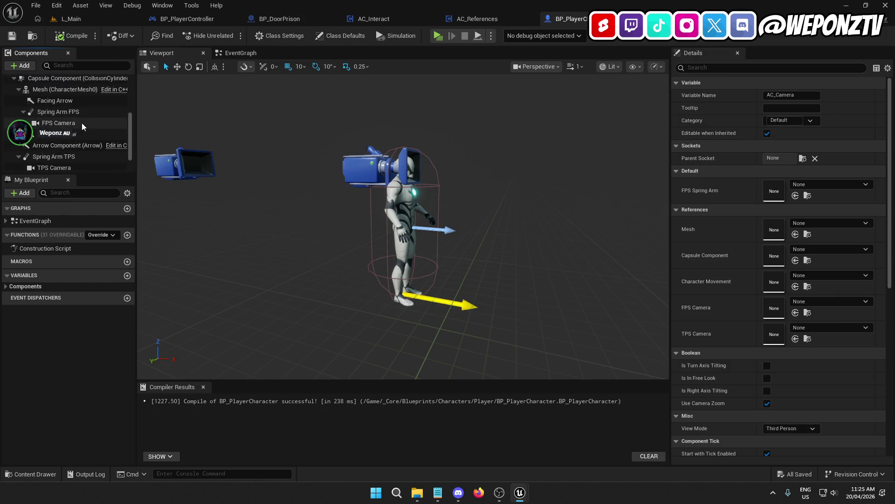
scroll(84, 126, "up", 3)
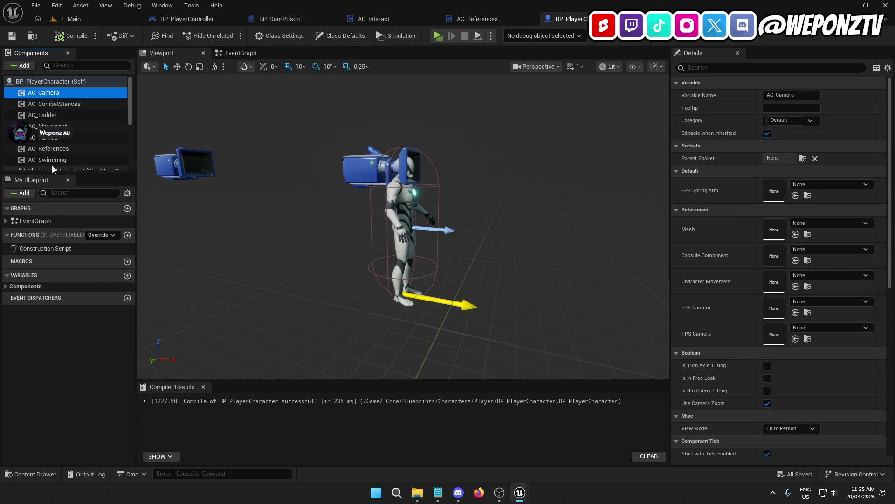
scroll(66, 140, "down", 1)
scroll(68, 136, "up", 1)
scroll(66, 139, "down", 2)
scroll(66, 140, "up", 3)
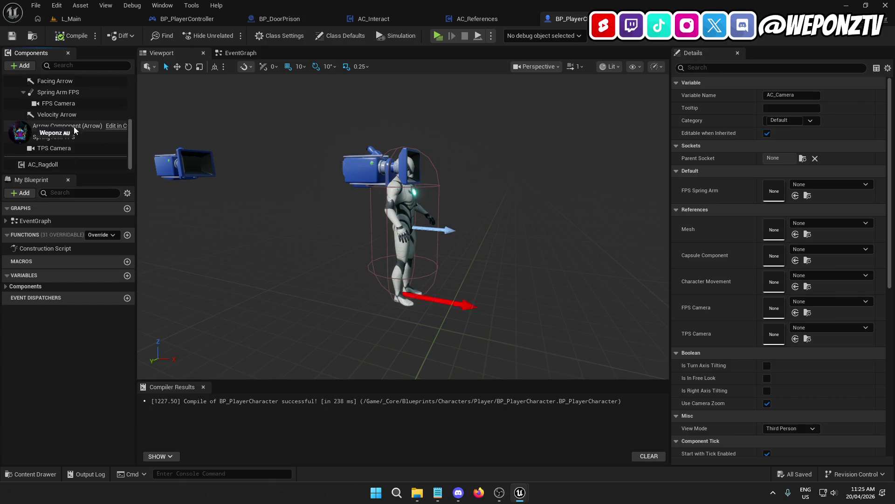
left_click(23, 66)
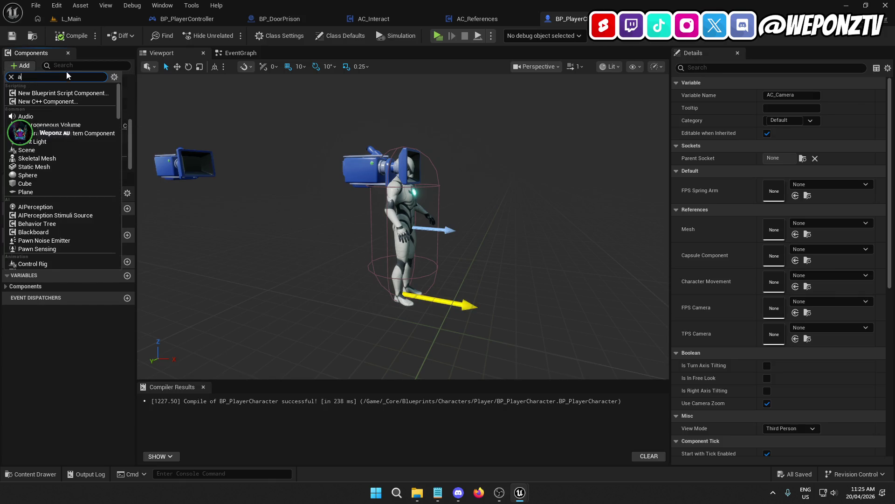
type("ac")
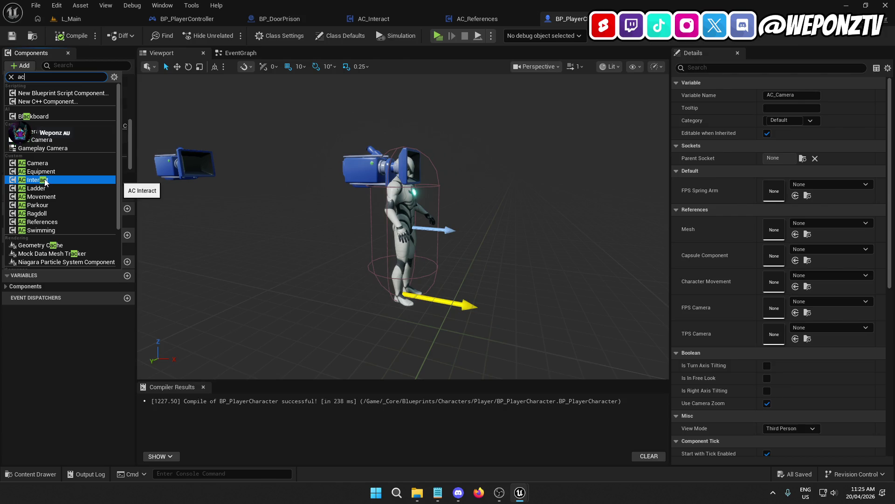
left_click(42, 181)
key("Return")
Compile and save BP_PlayerCharacter
scroll(79, 131, "down", 3)
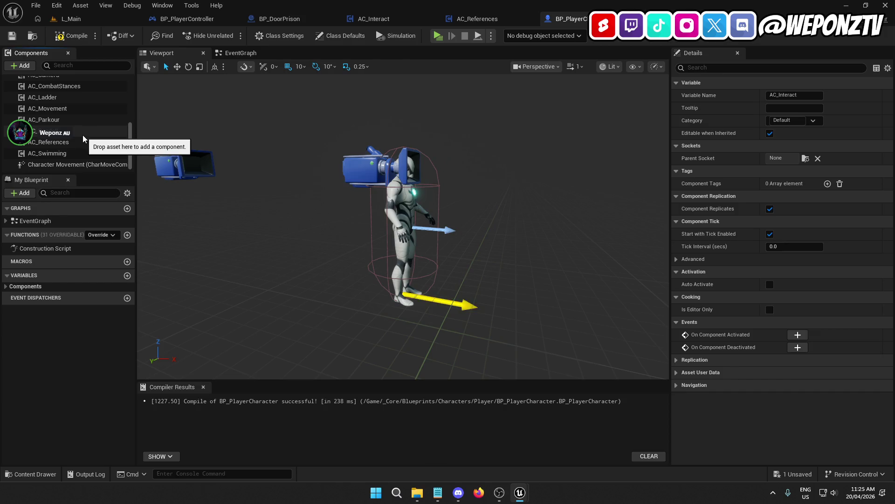
scroll(87, 134, "up", 5)
left_click(71, 35)
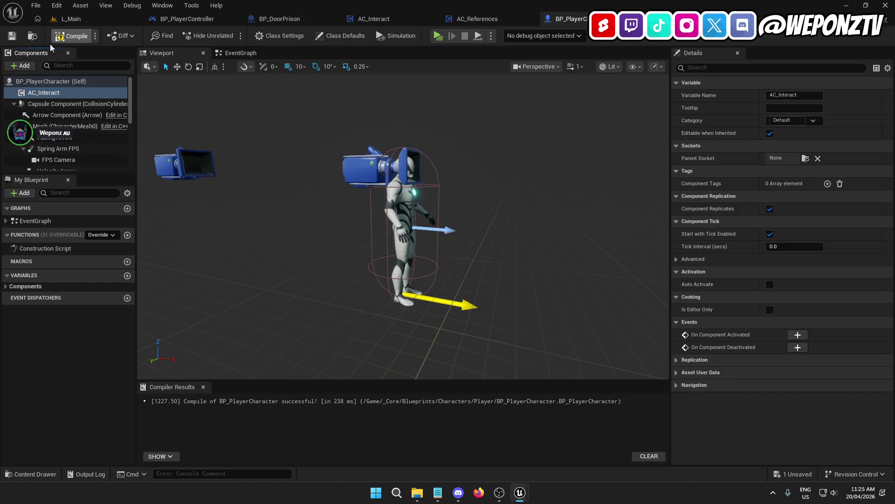
left_click(12, 35)
left_click(517, 15)
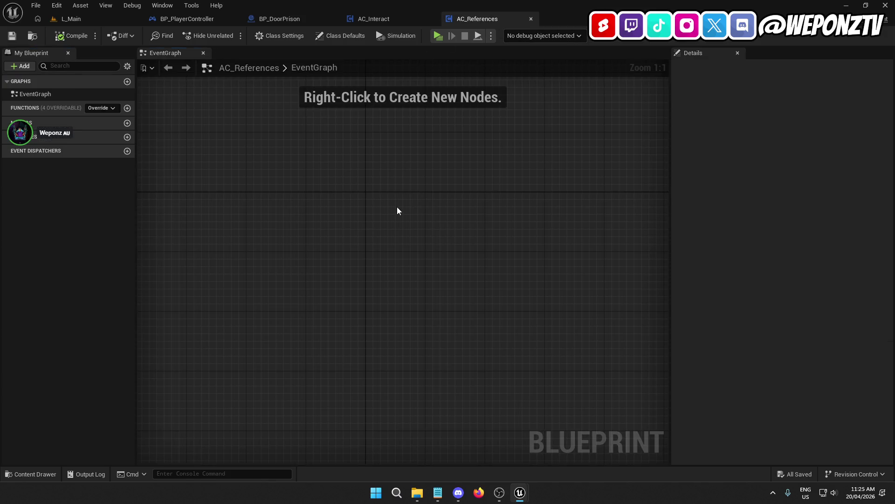
Place an Event Begin Play node in the AC_References EventGraph and compile
right_click(398, 210)
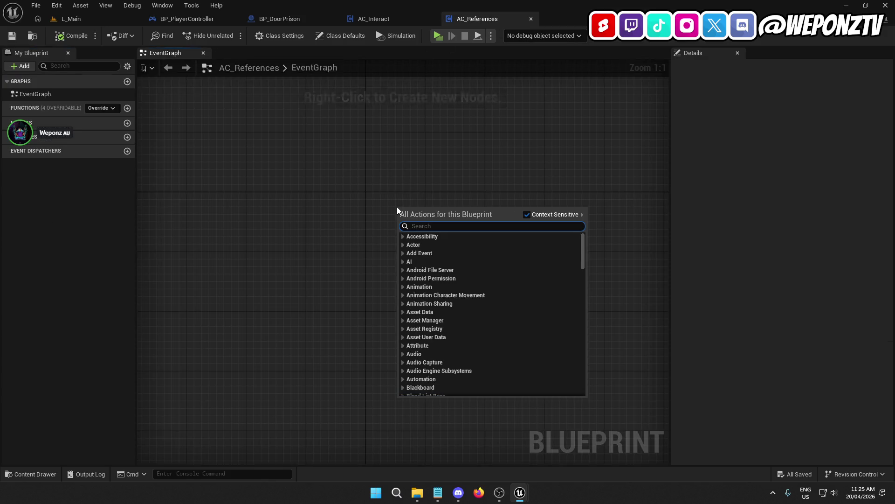
type("begin")
key("Up")
key("Up")
key("Up")
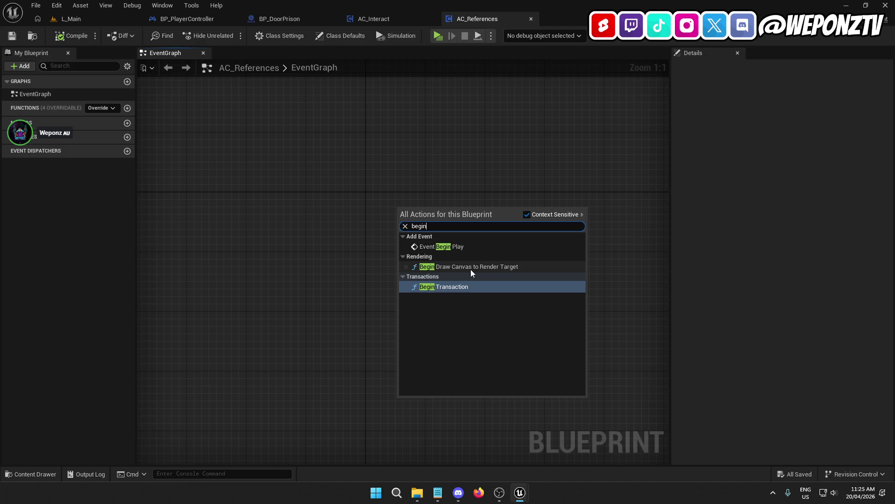
key("Return")
left_click(426, 258)
left_click_drag(425, 258, 275, 244)
left_click(68, 38)
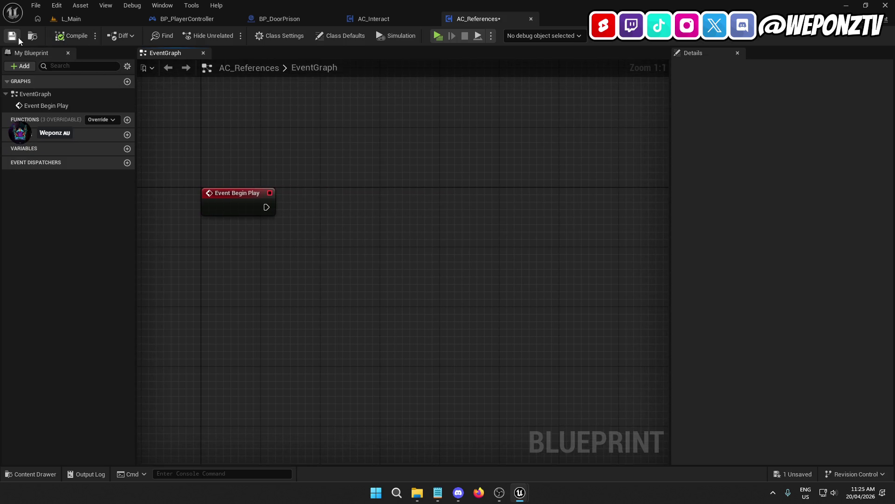
Add a Get Owner node to the graph
right_click(319, 143)
type("getac")
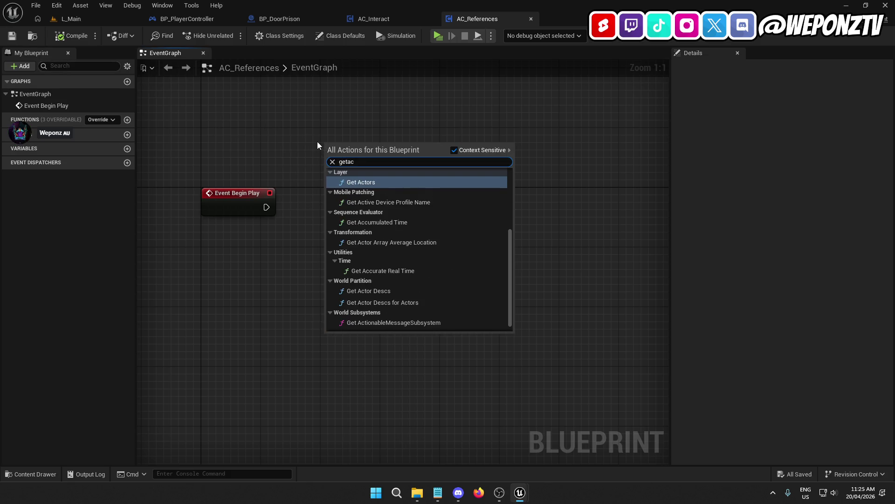
key("ctrl+a")
type("getow")
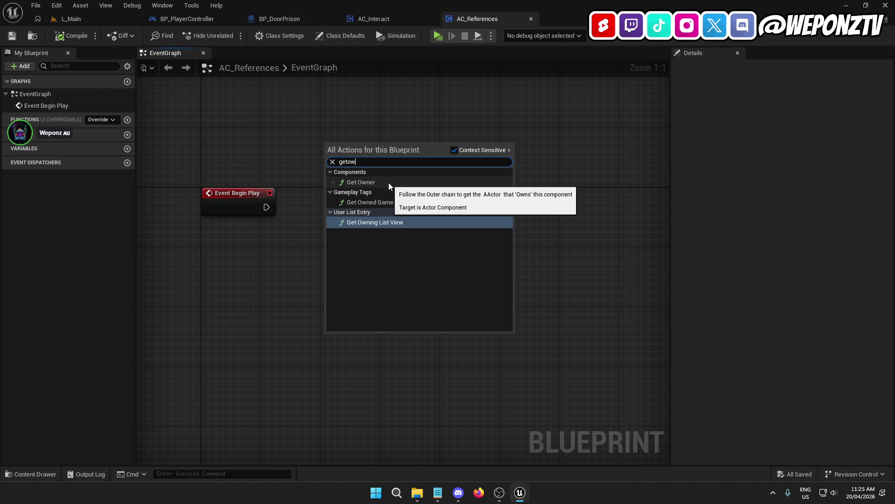
left_click(413, 182)
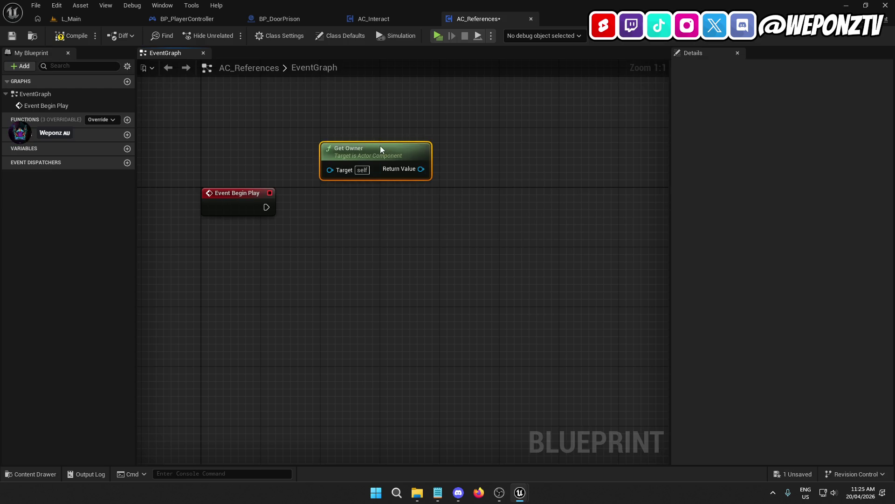
left_click_drag(379, 146, 377, 129)
Wire Get Owner into a Cast To Character node placed beside Event Begin Play
left_click_drag(422, 154, 377, 208)
type("castt")
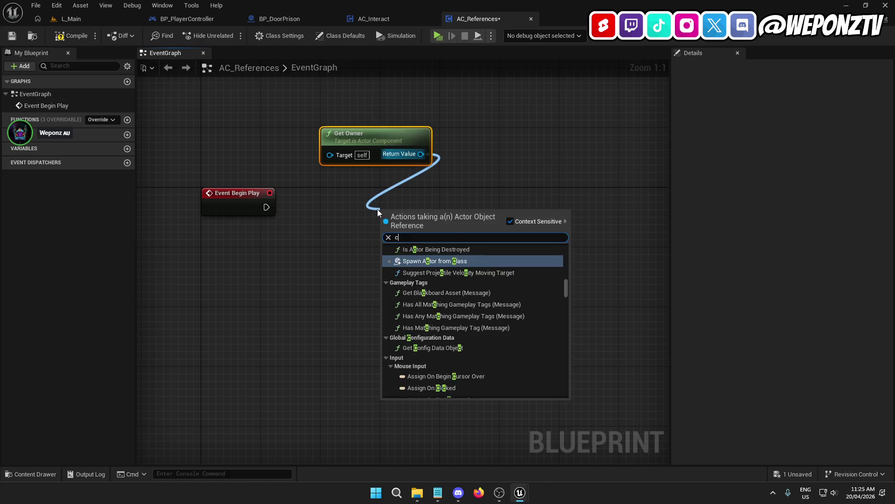
key("BackSpace")
type("character")
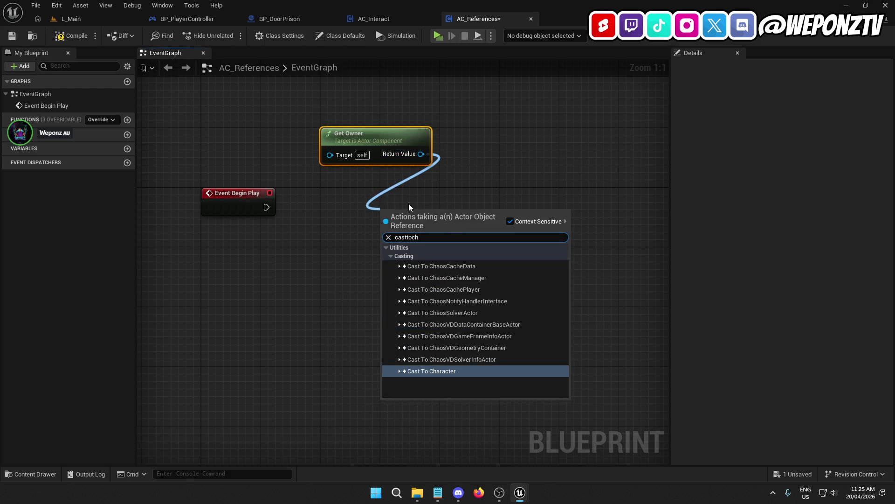
left_click(475, 370)
left_click_drag(420, 215, 367, 200)
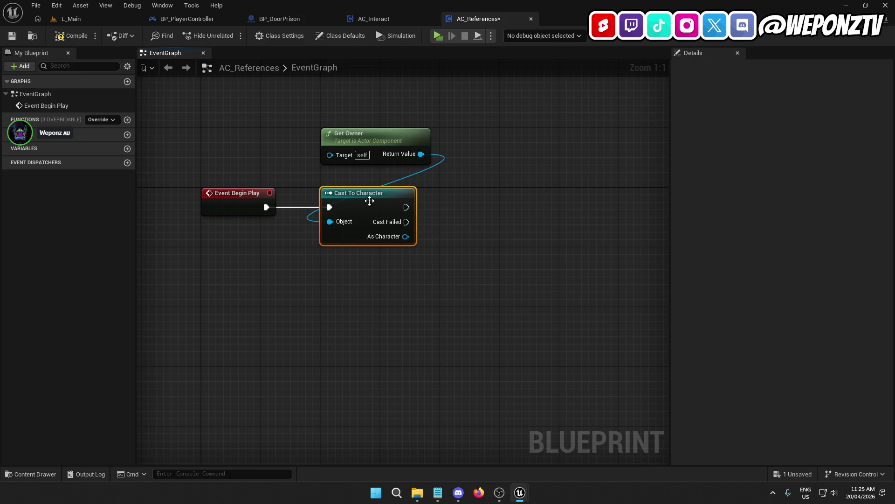
left_click(295, 264)
left_click_drag(348, 135, 349, 151)
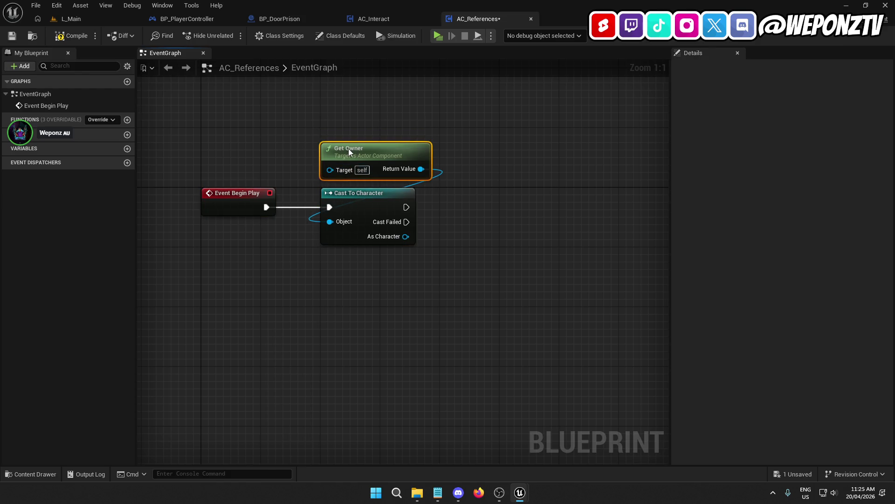
left_click_drag(408, 236, 407, 242)
Promote the cast's As Character output to a variable named Character
right_click(409, 236)
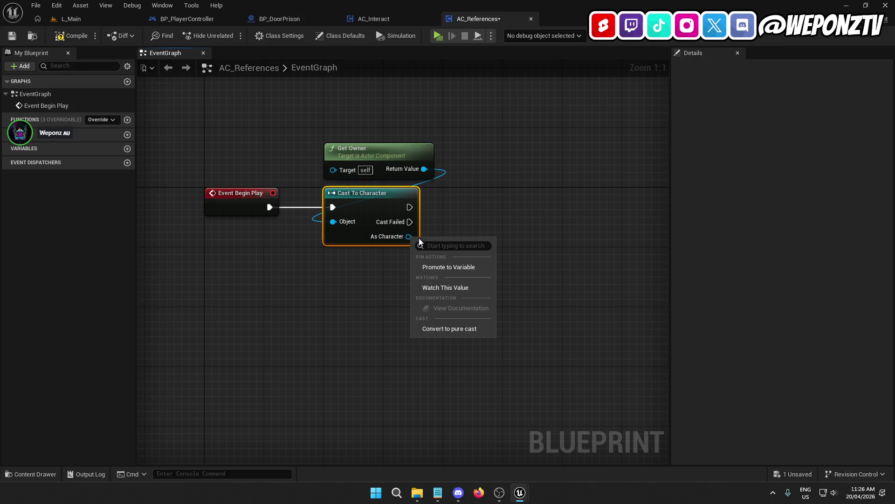
left_click(459, 266)
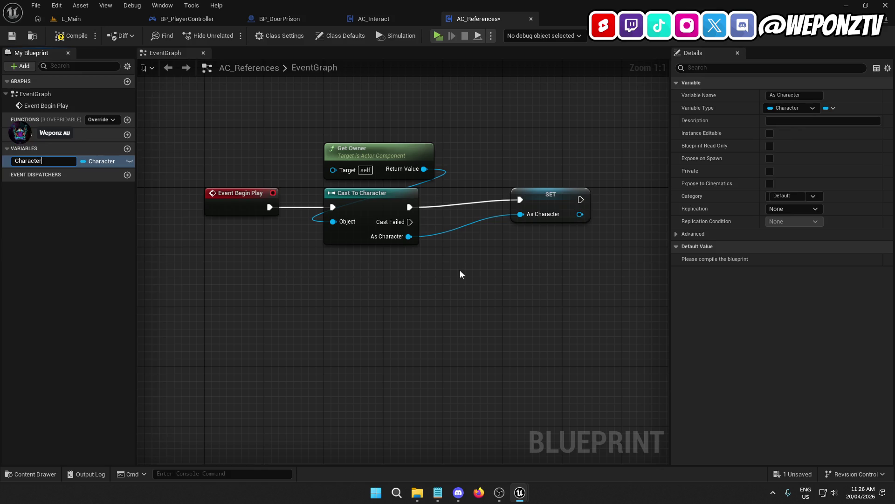
key("Return")
left_click_drag(545, 203, 535, 209)
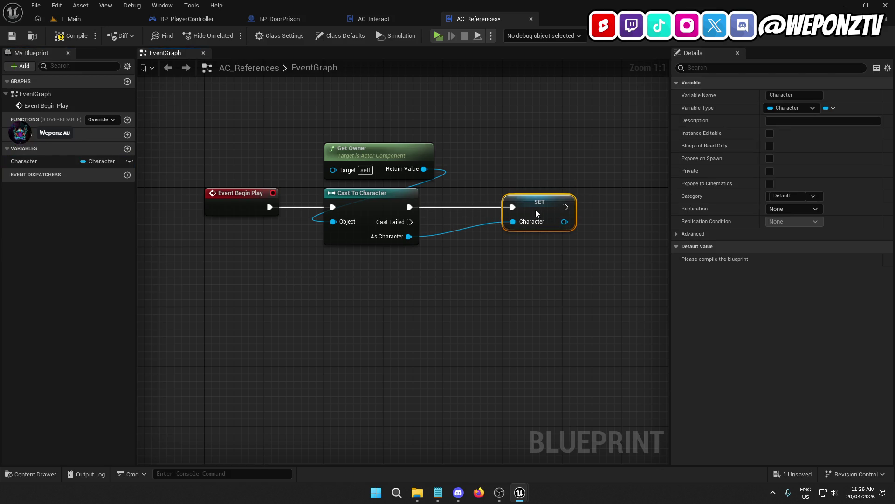
left_click(392, 200)
left_click(495, 276)
left_click(528, 209)
left_click_drag(503, 268, 370, 278)
Get Mesh from Character, promote it to a Mesh variable, and chain its SET after Character
left_click_drag(436, 219, 499, 244)
type("mesh")
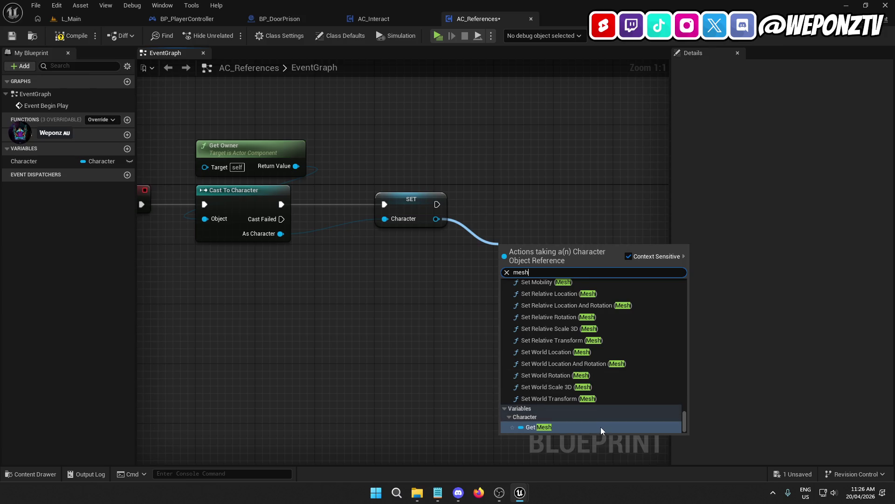
left_click(601, 427)
right_click(569, 248)
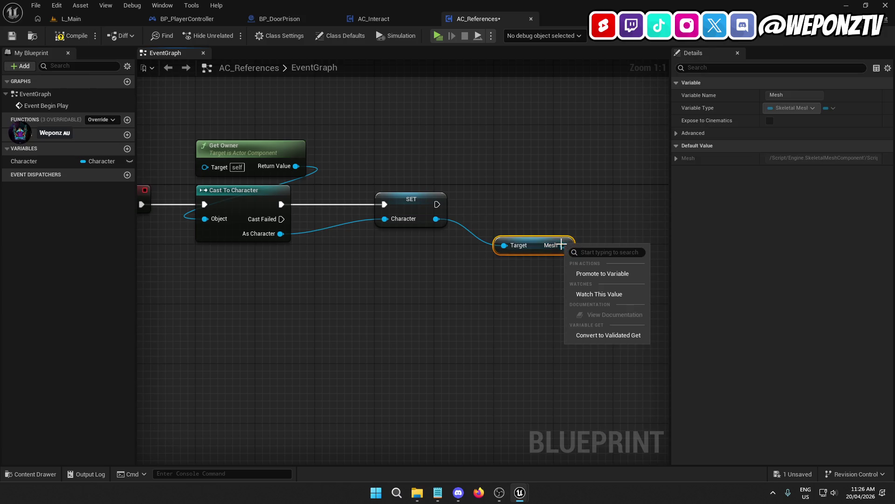
left_click(586, 278)
left_click_drag(625, 239, 444, 289)
mouse_move(541, 252)
left_mouse_down()
mouse_move(534, 201)
mouse_move(294, 198)
mouse_move(266, 209)
left_mouse_up()
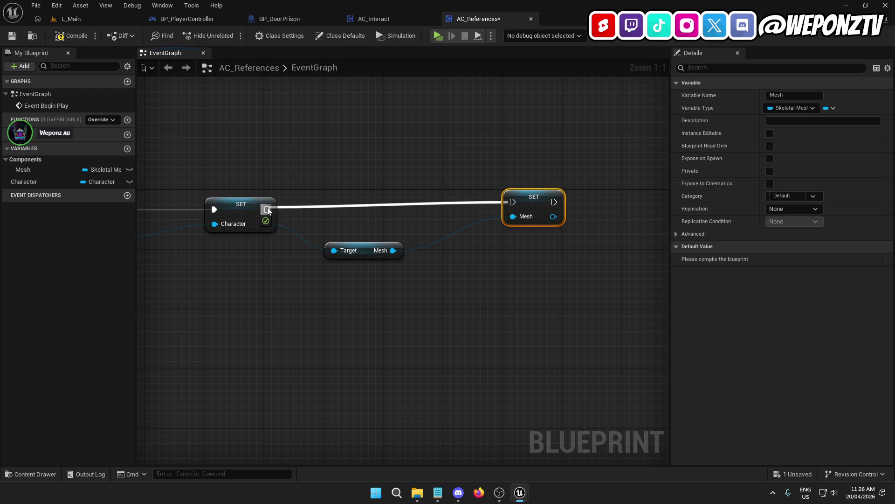
left_click_drag(526, 214, 467, 222)
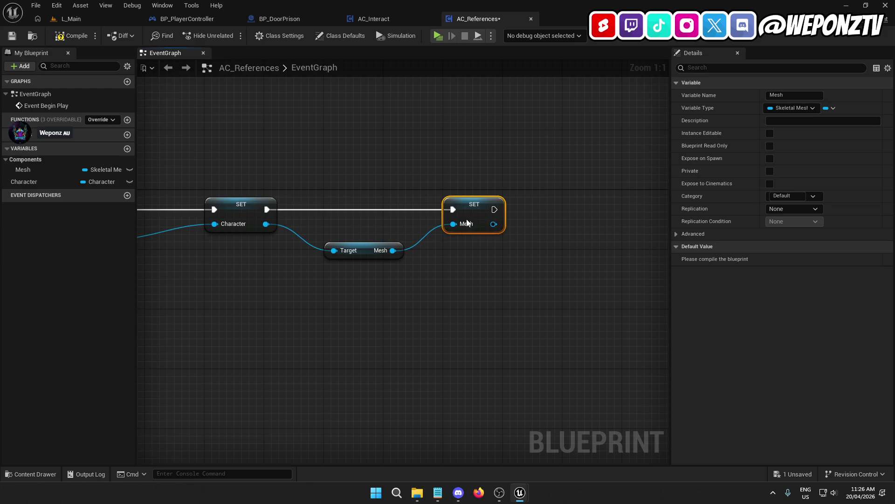
left_click(236, 205, "shift")
mouse_move(338, 298)
left_mouse_down()
mouse_move(407, 297)
mouse_move(423, 214)
left_mouse_up()
left_click(374, 273)
Get Capsule Component from Character and promote it to a CapsuleComponent variable
left_click_drag(320, 186, 367, 265)
type("caps")
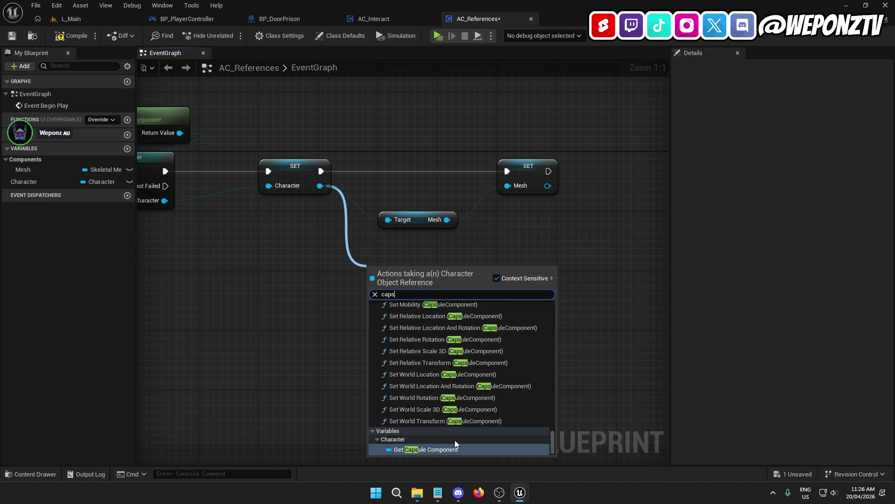
left_click(454, 440)
left_click_drag(402, 278, 416, 248)
left_click_drag(485, 242, 491, 247)
left_click(530, 275)
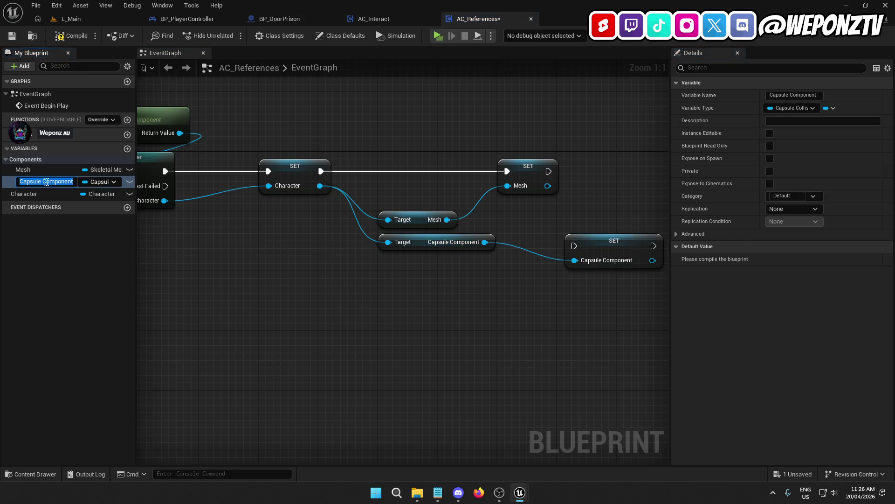
left_click(31, 182)
key("BackSpace")
key("Return")
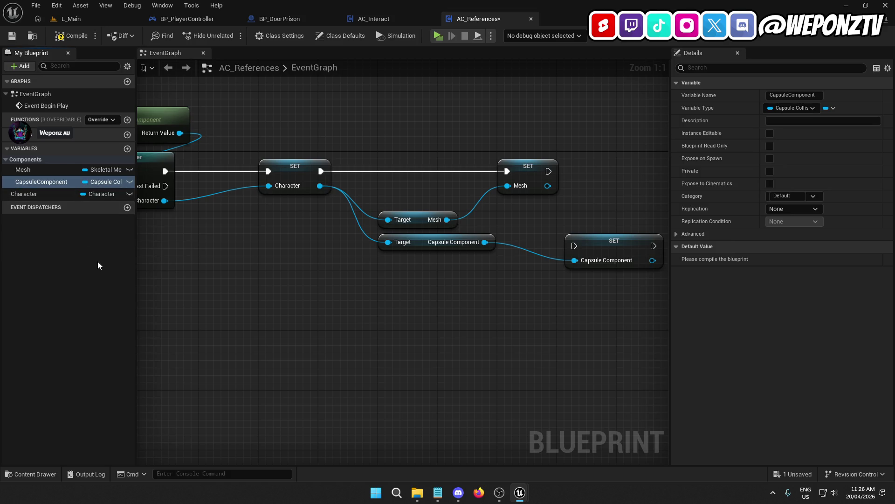
Line up the CapsuleComponent SET beside the Mesh SET and tidy the getters
mouse_move(623, 248)
left_mouse_down()
mouse_move(640, 173)
mouse_move(401, 172)
left_mouse_up()
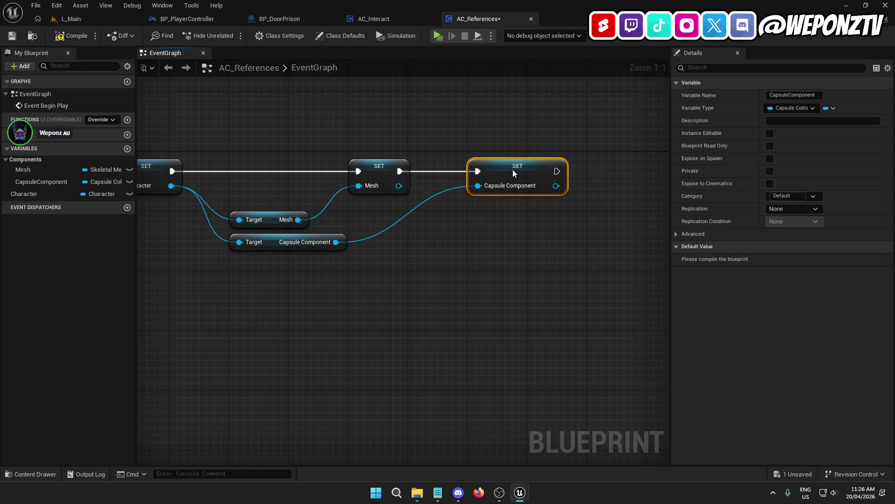
left_click(385, 165, "ctrl")
left_click(447, 249)
scroll(469, 280, "down", 2)
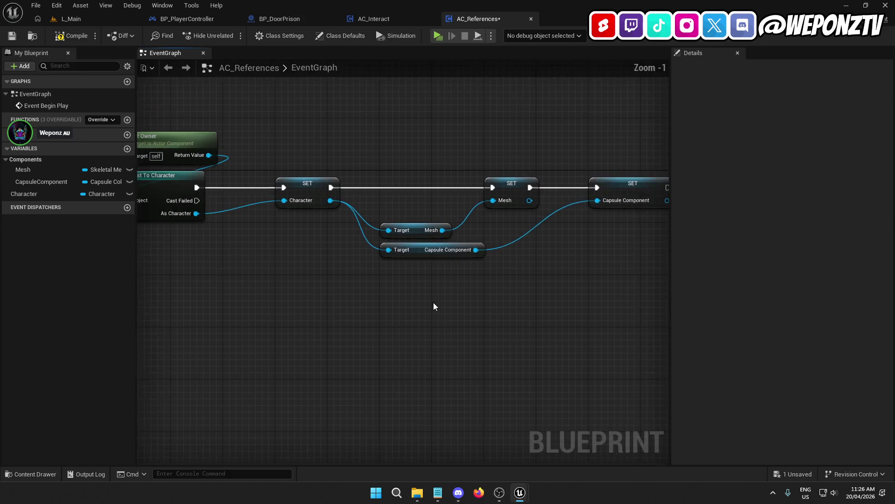
left_click_drag(469, 293, 475, 283)
left_click_drag(469, 240, 468, 245)
left_click(440, 313)
left_click_drag(439, 314, 441, 321)
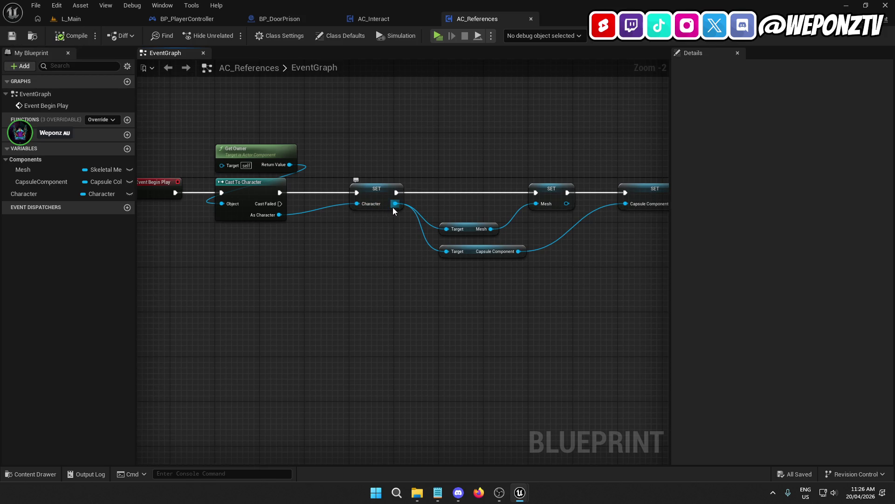
Browse camera actions from Character without adding any, then add a new function
left_click_drag(396, 204, 404, 264)
type("camer")
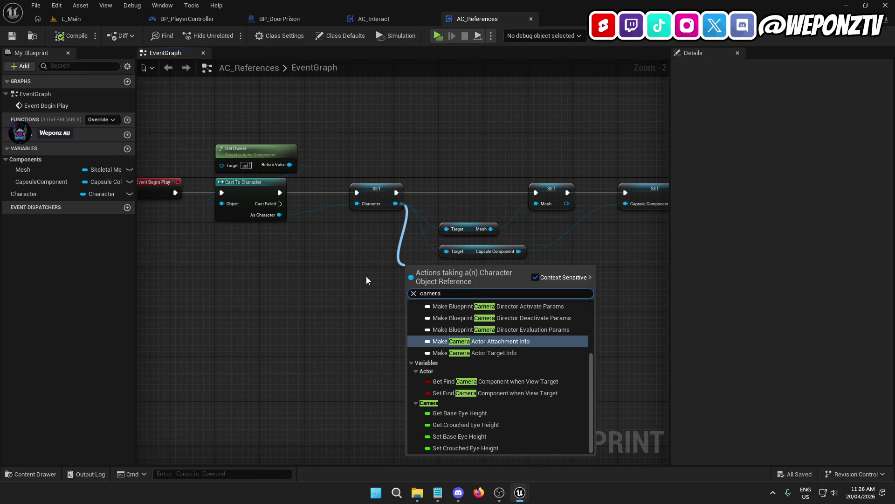
type("a")
scroll(500, 365, "down", 2)
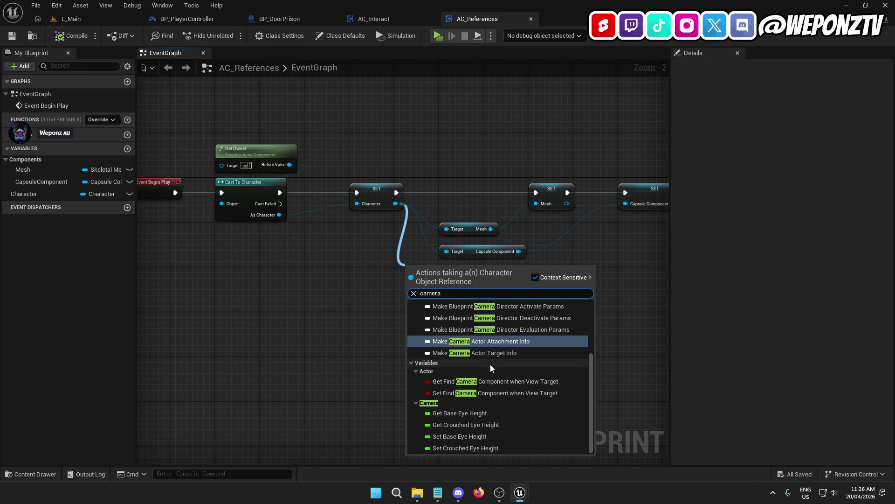
left_click(317, 310)
mouse_move(457, 282)
left_mouse_down()
mouse_move(474, 242)
mouse_move(501, 240)
left_mouse_up()
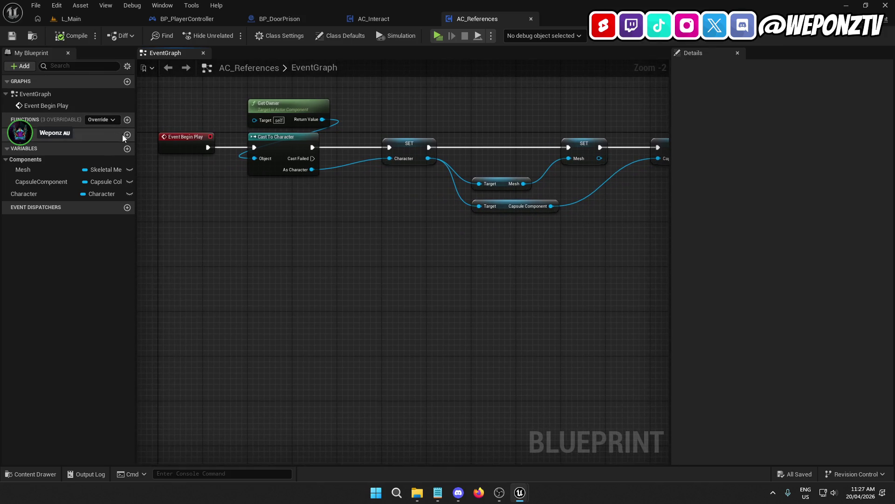
left_click(127, 120)
Name the new function SetActorComponents and call it after the CapsuleComponent SET
type("Get")
type("A")
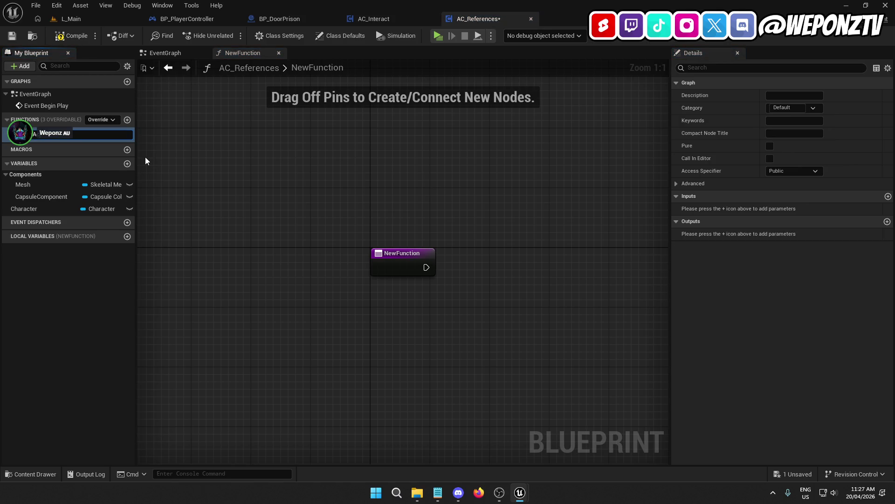
type("ctorComponents")
key("Return")
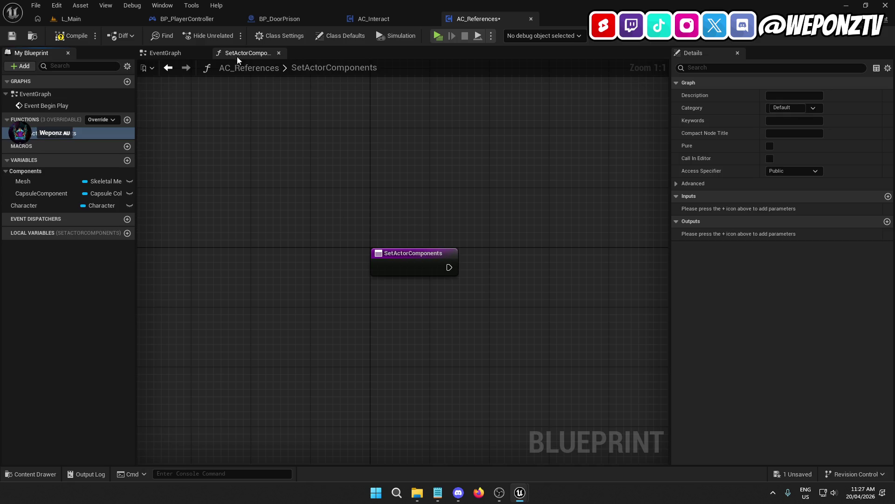
left_click(166, 53)
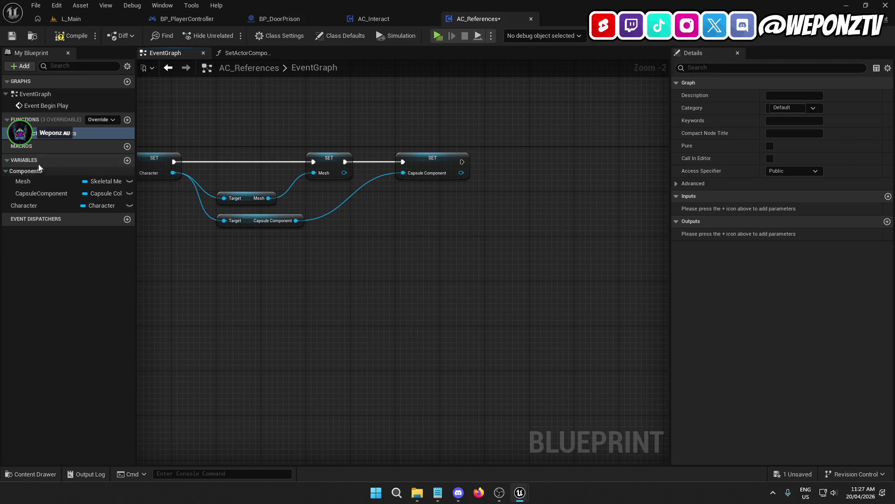
mouse_move(51, 133)
left_mouse_down()
mouse_move(495, 128)
mouse_move(536, 161)
mouse_move(461, 161)
left_mouse_up()
left_click_drag(542, 152, 518, 158)
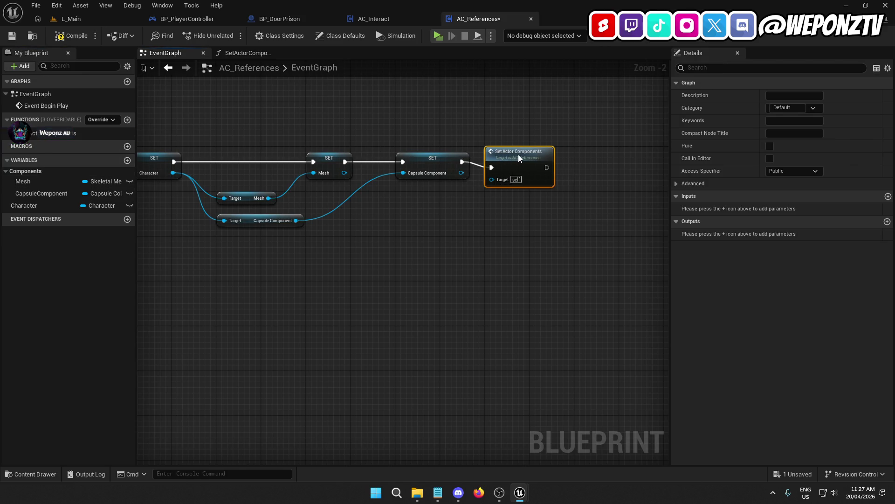
Tidy the event graph and open the SetActorComponents function graph
left_click(443, 155, "shift")
left_click(498, 234)
mouse_move(558, 224)
left_mouse_down()
mouse_move(580, 231)
mouse_move(645, 224)
mouse_move(644, 200)
mouse_move(594, 202)
left_mouse_up()
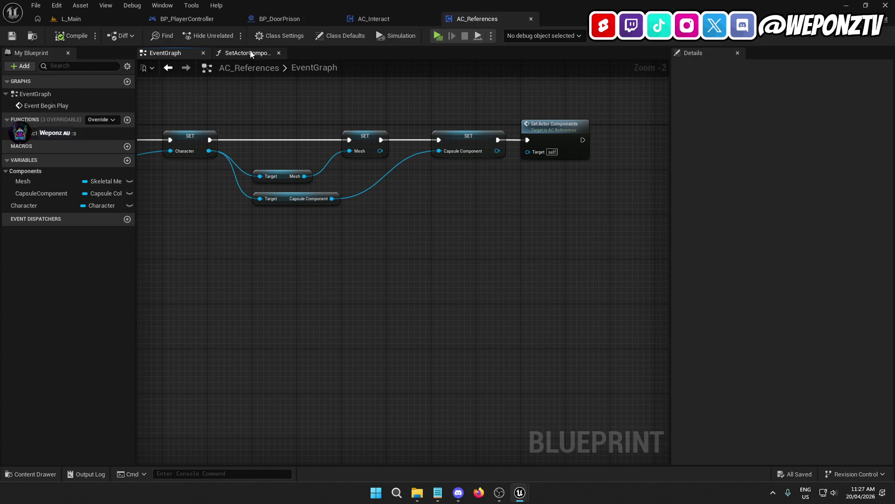
left_click(229, 54)
right_click(380, 176)
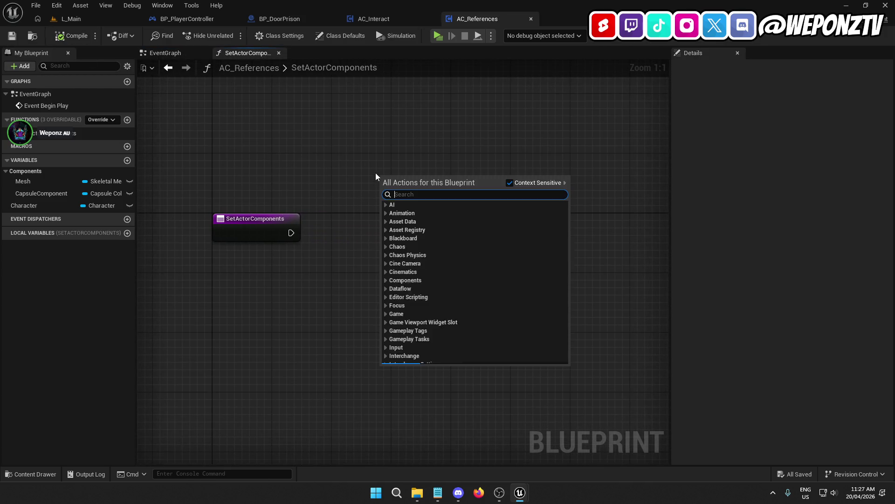
Add Get Owner feeding a Get Component by Class node set to AC_Interact
type("getow")
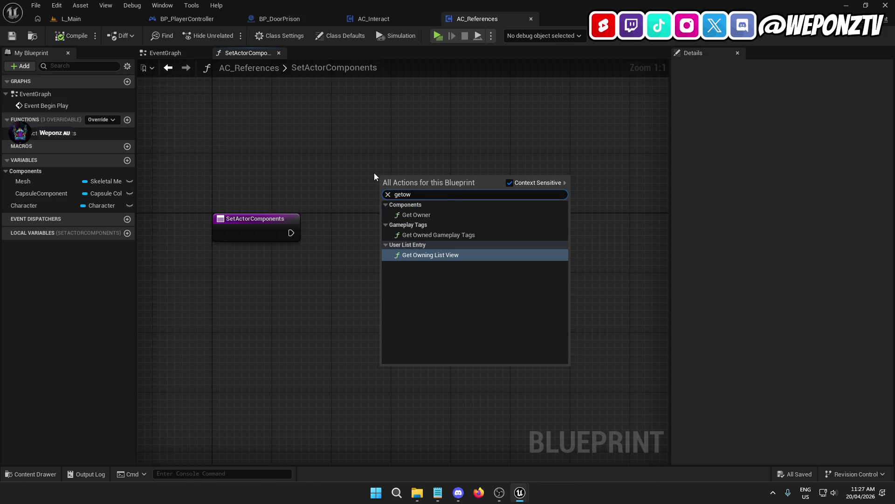
left_click(404, 214)
left_click_drag(421, 178, 387, 138)
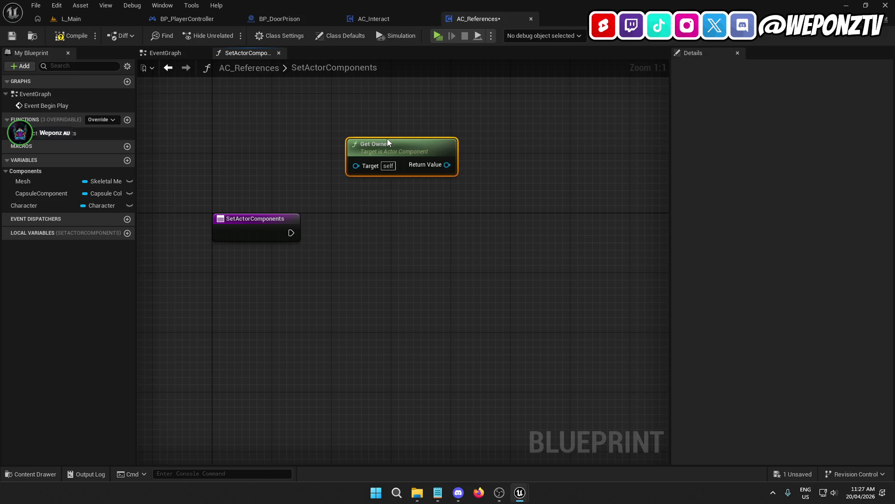
left_click_drag(447, 165, 394, 222)
type("getcom")
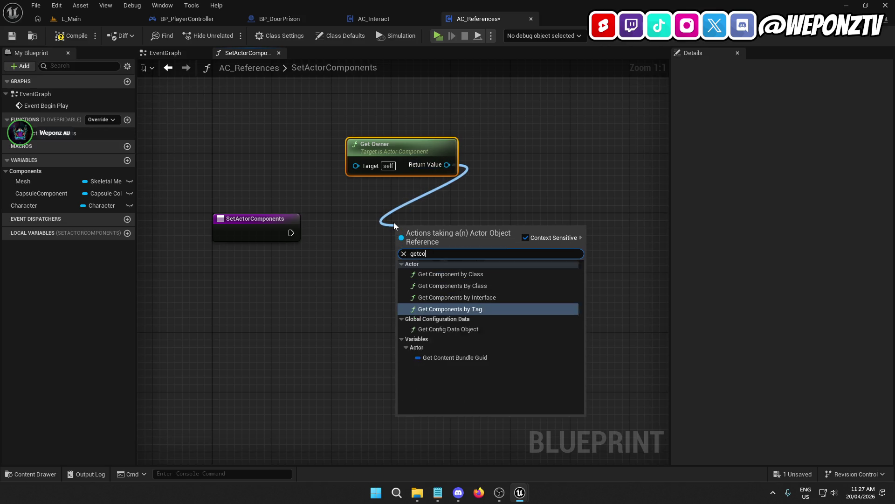
left_click(475, 273)
left_click_drag(459, 236, 398, 199)
left_click(382, 232)
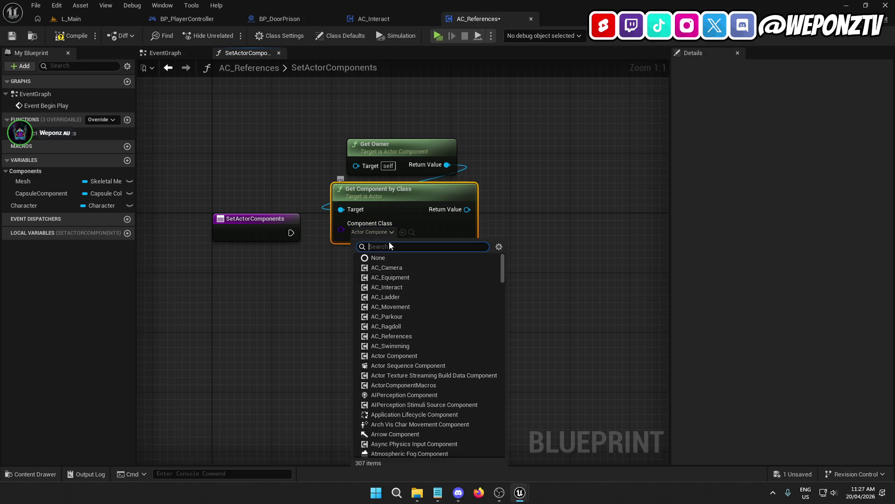
left_click(404, 288)
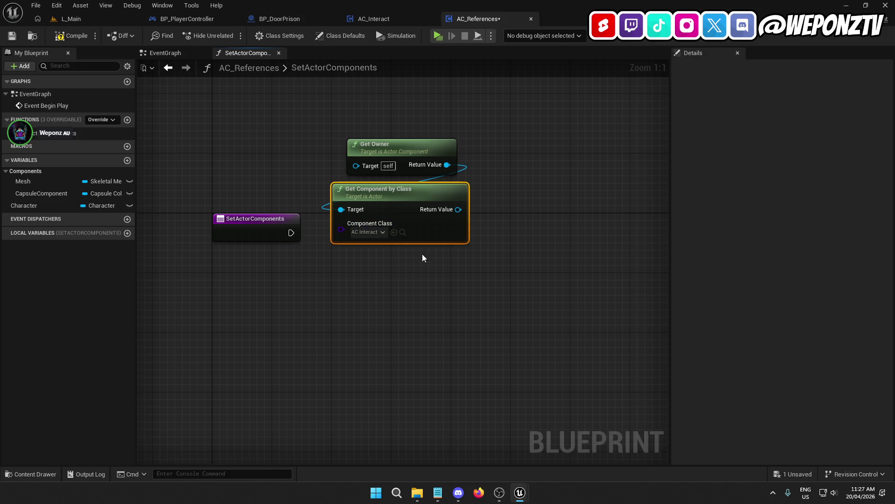
Promote the found component to a new AC_Interact variable and arrange the three nodes
right_click(462, 208)
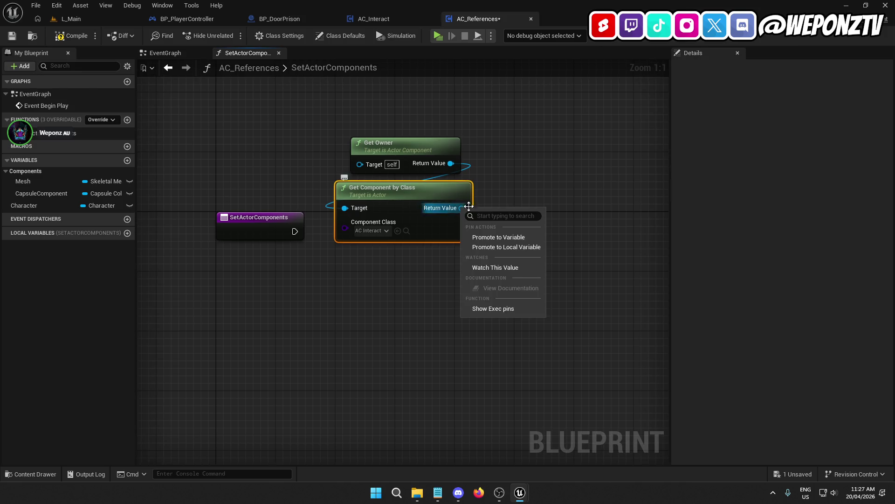
left_click(502, 237)
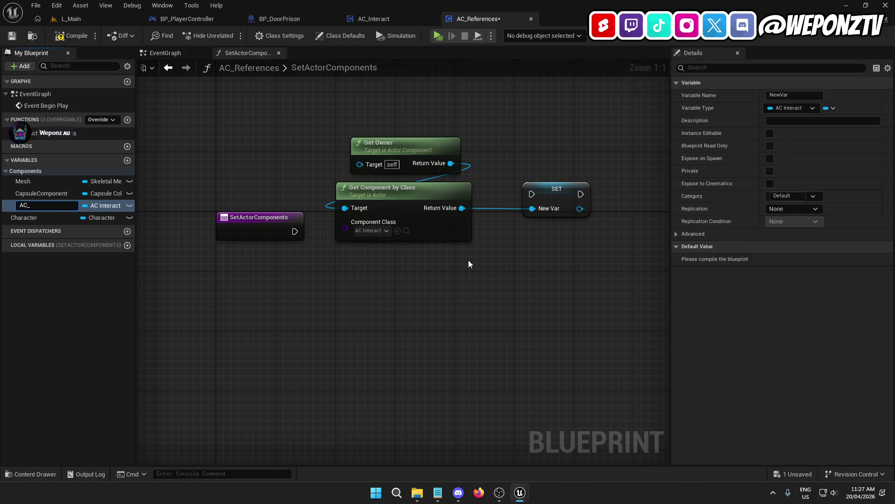
type("AC_Interact")
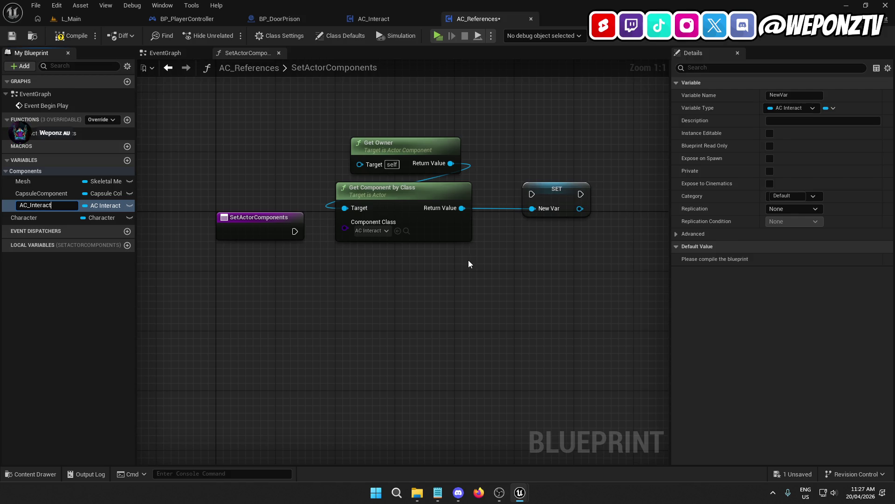
key("Return")
mouse_move(561, 211)
left_mouse_down()
mouse_move(473, 275)
mouse_move(406, 264)
left_mouse_up()
left_click_drag(426, 298, 377, 104)
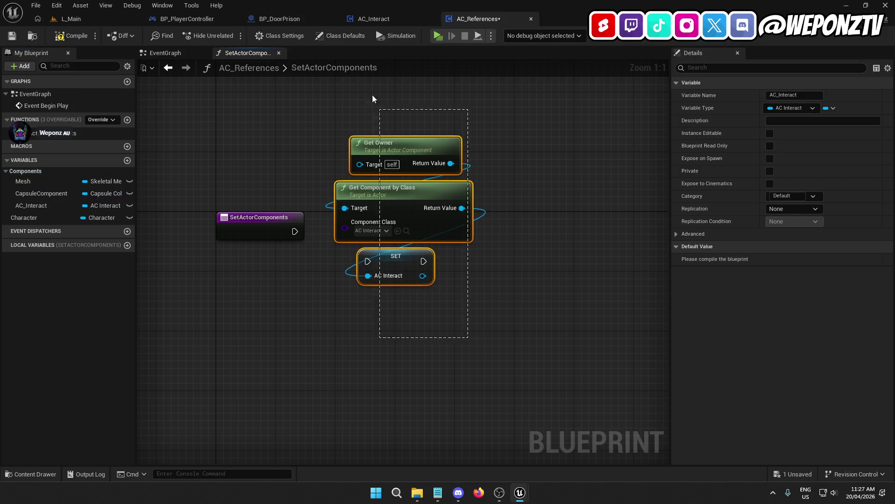
left_click_drag(385, 261, 416, 243)
left_click_drag(420, 240, 295, 231)
left_click(418, 227)
left_click(248, 216, "ctrl")
left_click(338, 331)
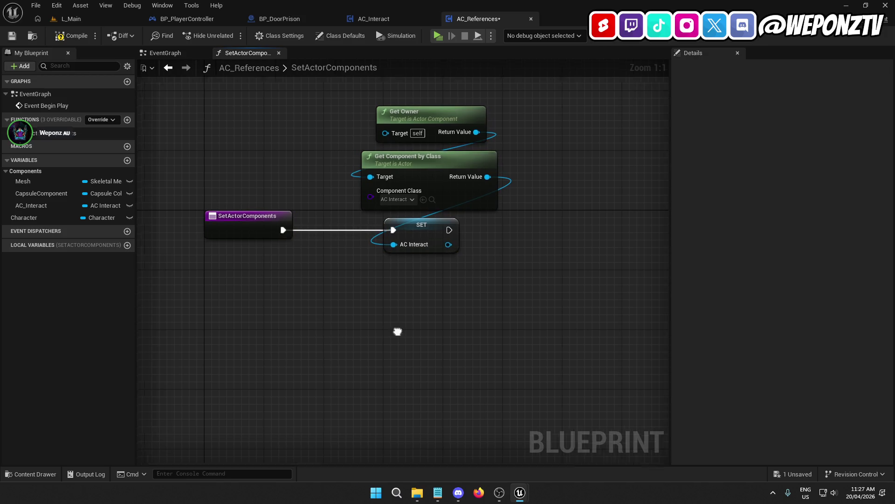
Add a Return Node wired after the SET node, then compile and save
right_click(492, 219)
type("return")
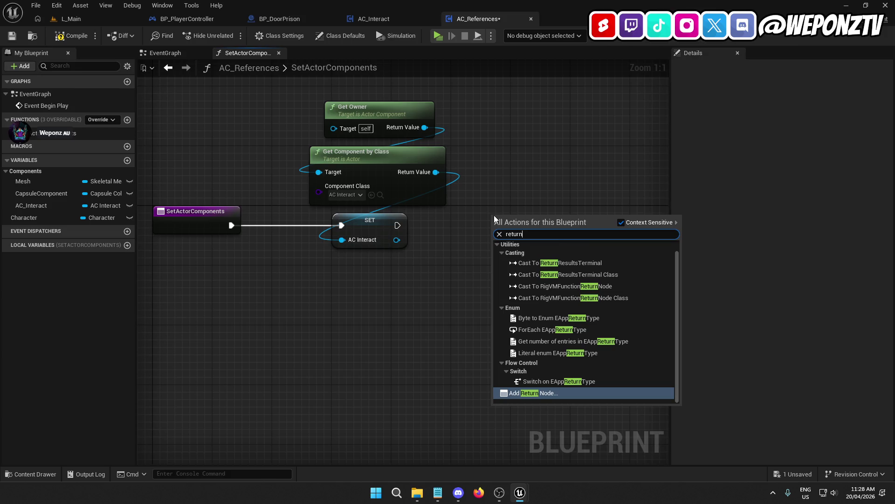
left_click(580, 393)
left_click_drag(497, 233, 397, 225)
mouse_move(521, 222)
left_mouse_down()
mouse_move(555, 219)
mouse_move(543, 223)
left_mouse_up()
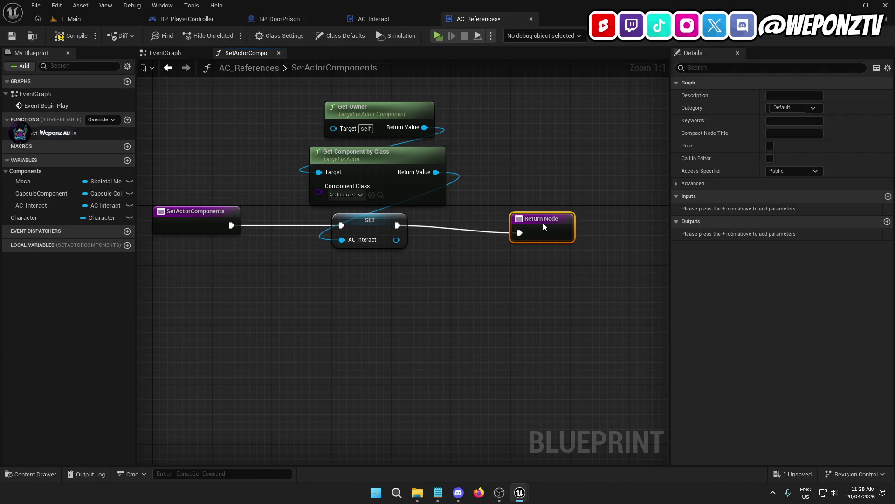
left_click(380, 225)
left_click_drag(415, 291, 526, 295)
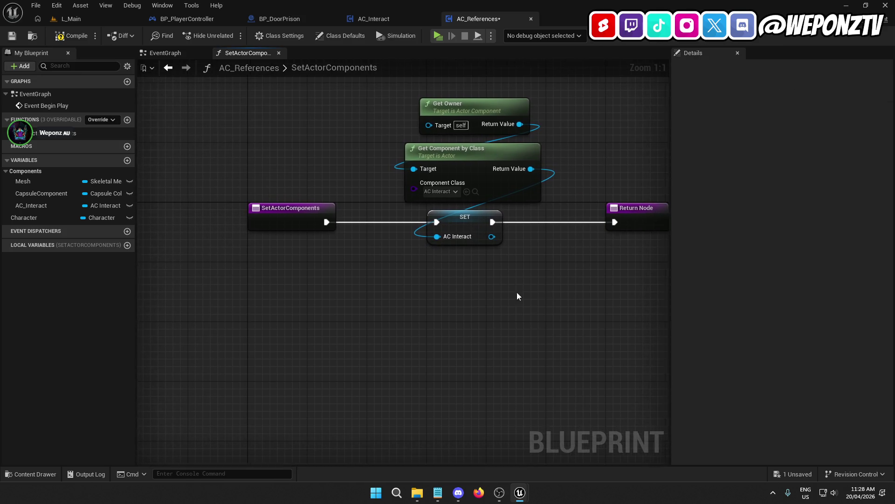
left_click(71, 35)
left_click(12, 35)
left_click_drag(491, 252, 333, 206)
scroll(333, 206, "down", 1)
scroll(388, 147, "down", 1)
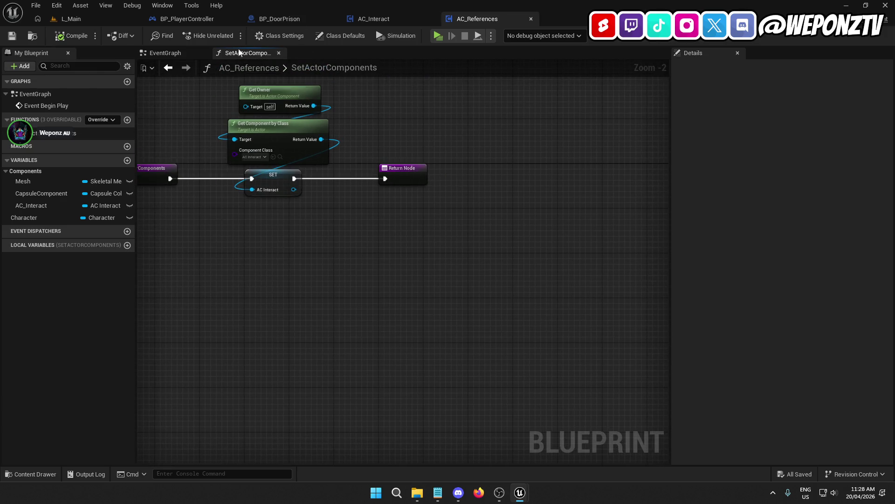
key("Home")
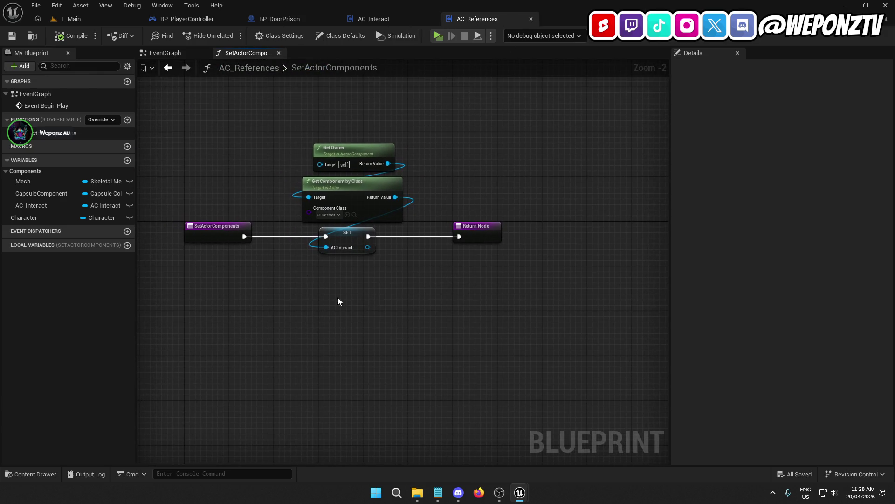
Close AC_References and add an Event BeginPlay node in AC_Interact's event graph
left_click(532, 19)
right_click(403, 216)
type("begin")
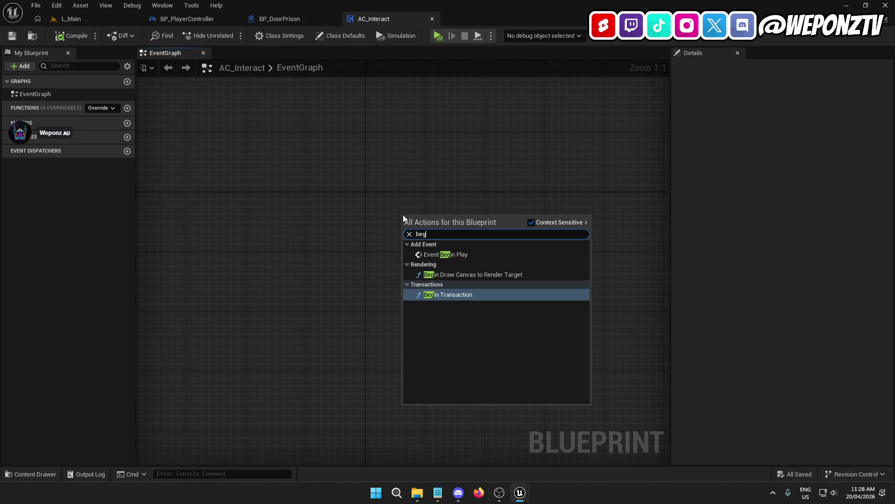
left_click(442, 255)
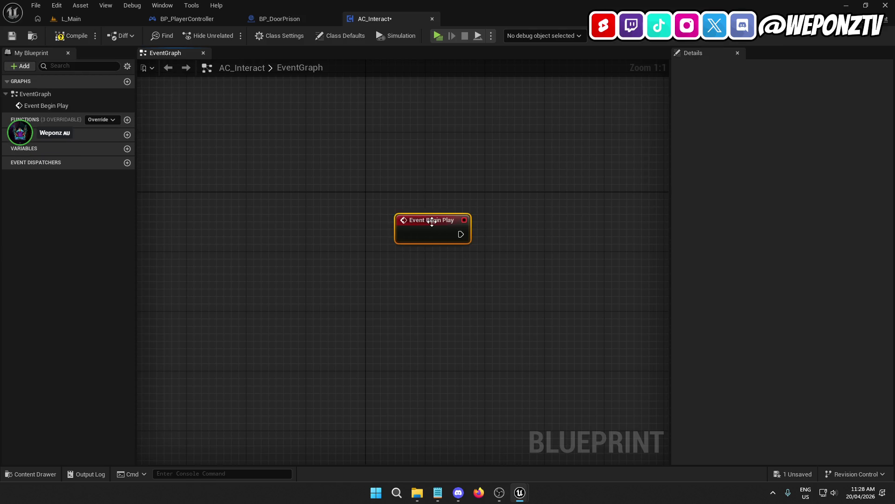
left_click_drag(431, 218, 400, 200)
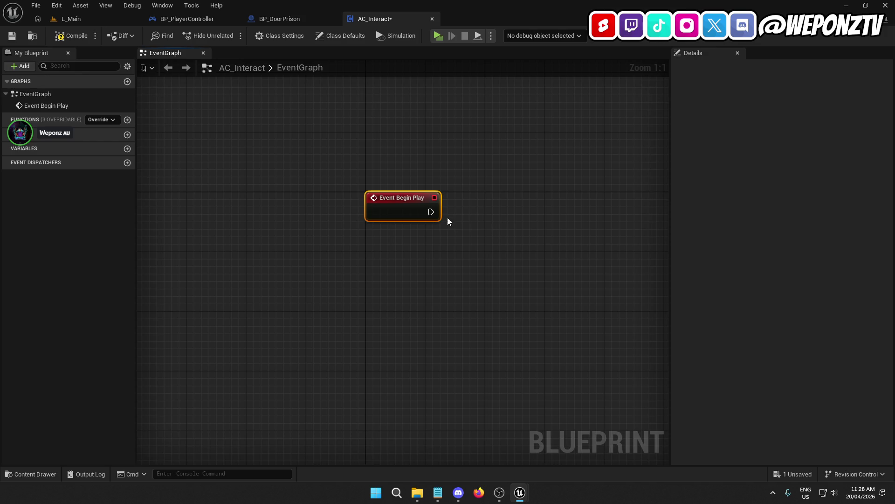
left_click_drag(464, 287, 395, 283)
left_click(60, 38)
left_click_drag(403, 217, 343, 209)
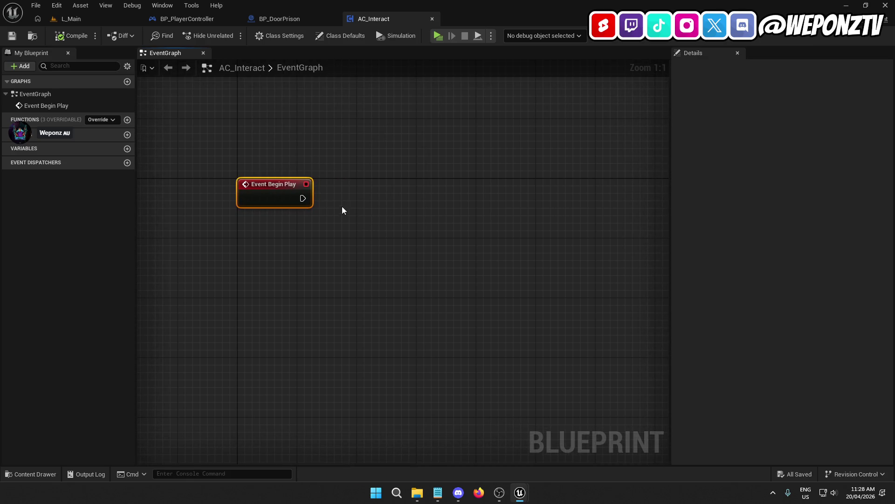
Add Get Owner feeding Get Component by Class set to AC_References, then compile and save
right_click(387, 212)
type("getowner")
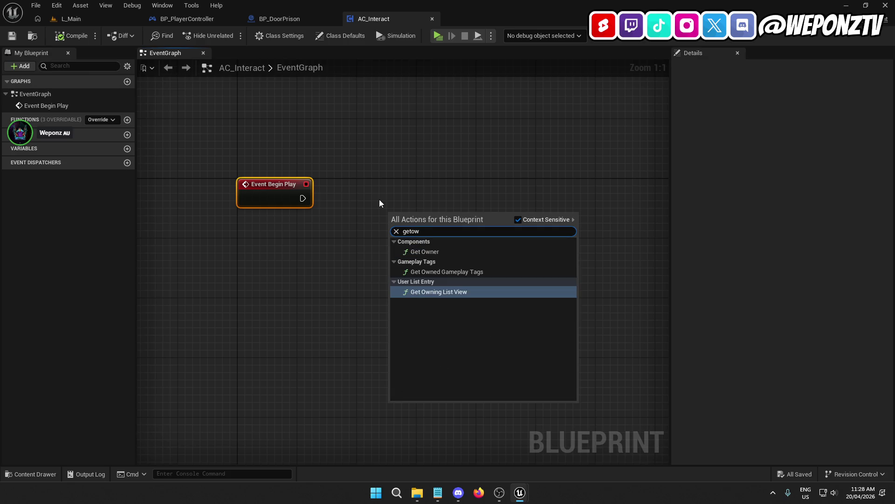
left_click(466, 254)
left_click_drag(423, 182, 400, 122)
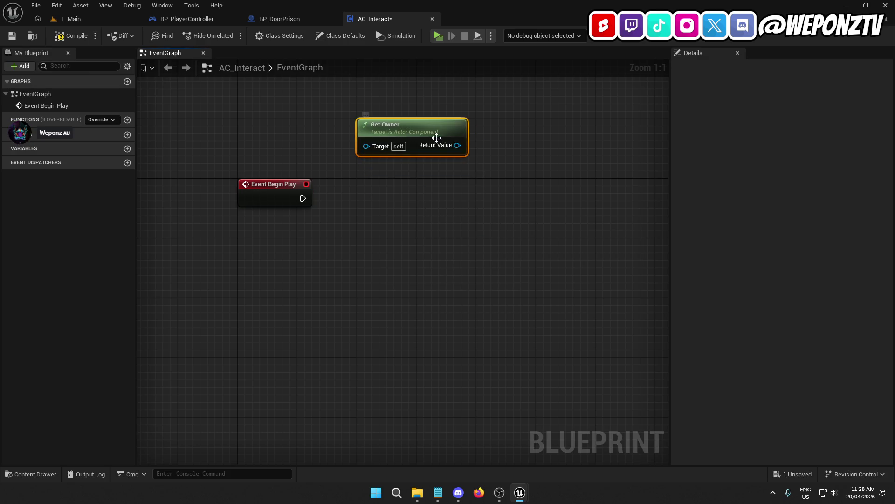
left_click_drag(457, 146, 428, 202)
type("getcomp")
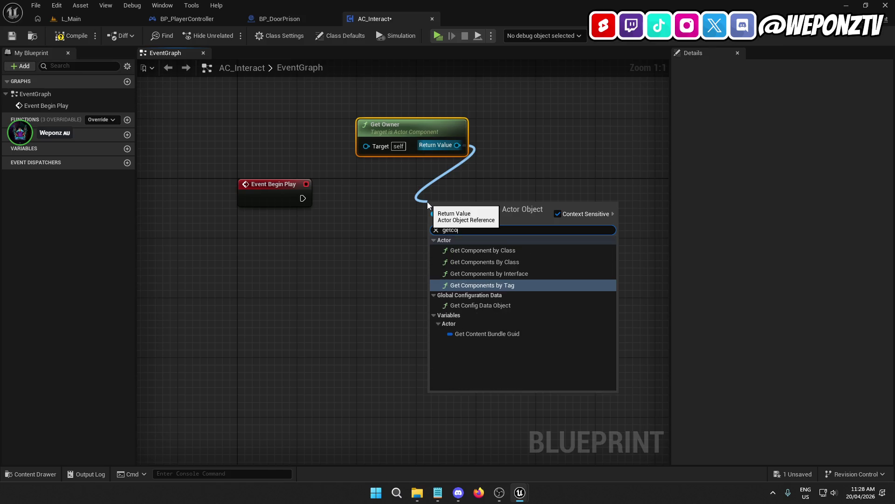
left_click(493, 262)
left_click_drag(479, 211, 397, 173)
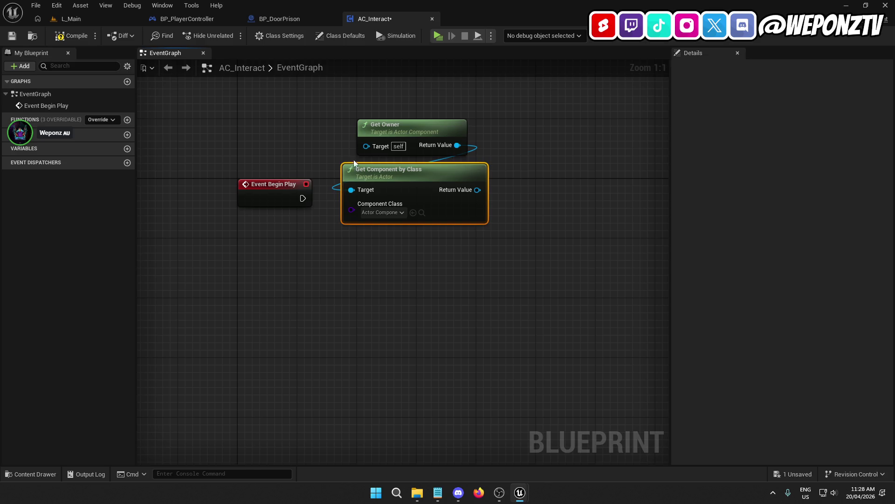
left_click(388, 213)
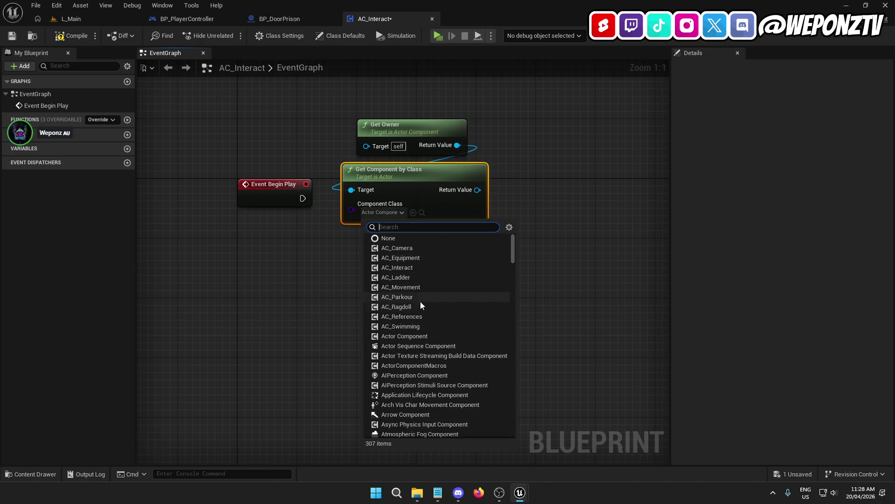
left_click(417, 316)
left_click(394, 119, "ctrl")
mouse_move(413, 186)
left_mouse_down()
mouse_move(438, 138)
mouse_move(427, 125)
left_mouse_up()
left_click(466, 201)
left_click(11, 35)
left_click(71, 35)
Promote the found component to a new AC_References variable and run its SET from Begin Play
right_click(492, 130)
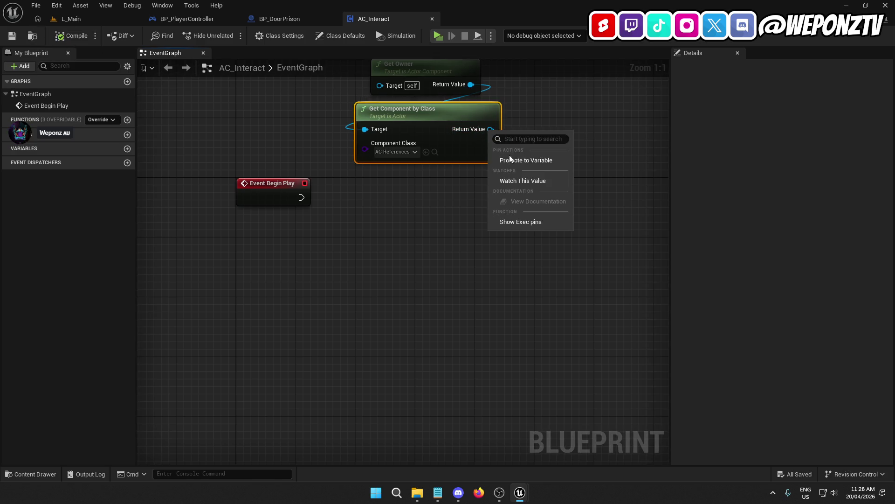
left_click(513, 158)
type("AC")
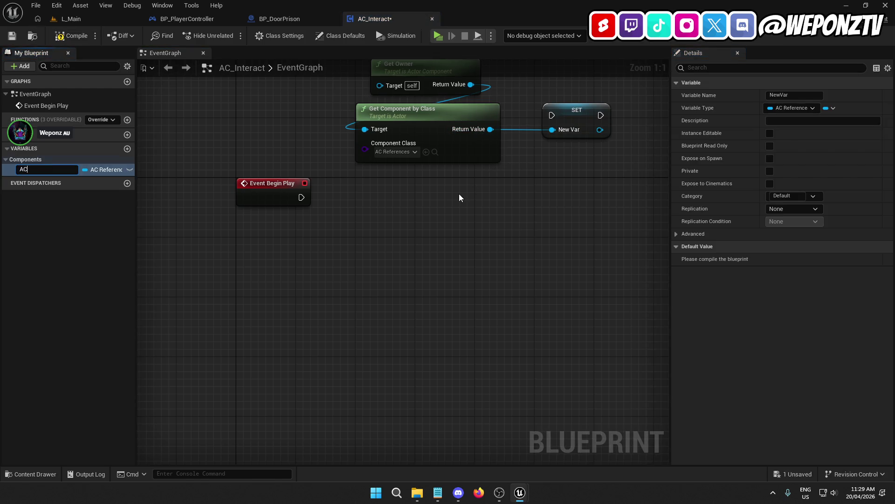
type("ces")
key("Return")
mouse_move(578, 111)
left_mouse_down()
mouse_move(443, 187)
mouse_move(429, 176)
mouse_move(510, 217)
left_mouse_up()
type("set")
left_click(538, 176)
left_click_drag(451, 196, 514, 220)
type("mesh")
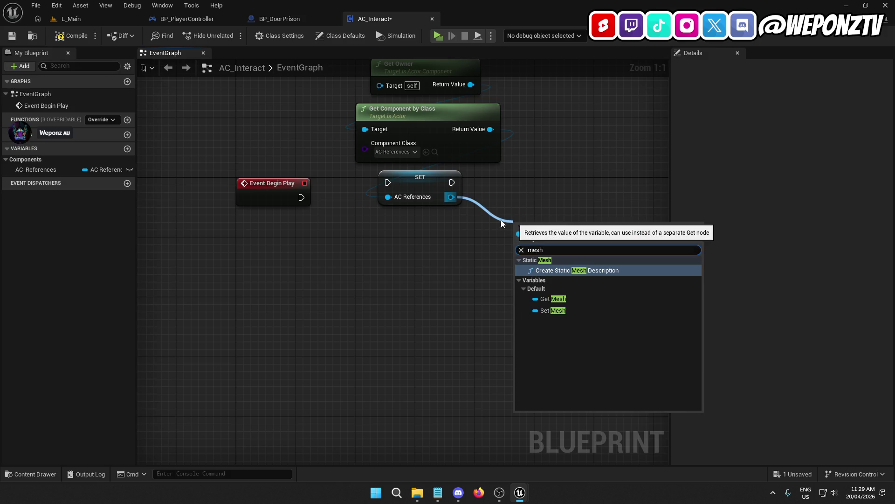
left_click(476, 297)
left_click_drag(386, 182, 301, 197)
Browse the reference's actions without adding nodes, tidy the layout, then compile and save
left_click_drag(451, 196, 498, 241)
type("ac_")
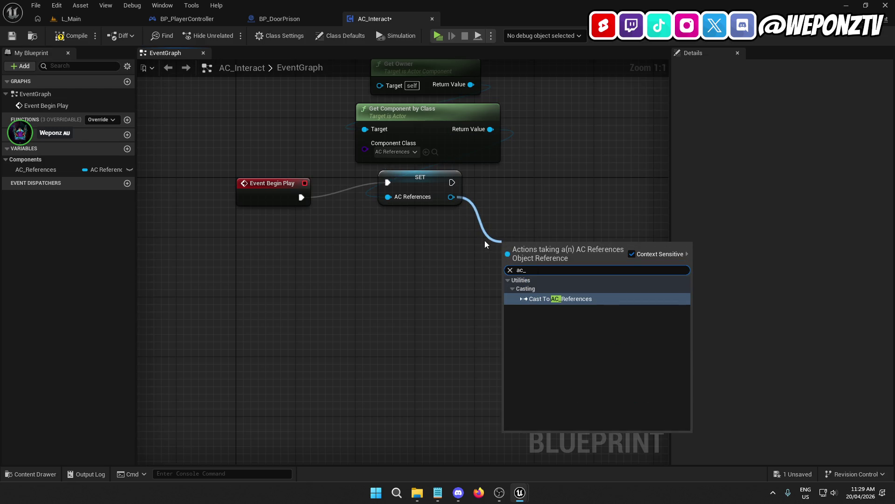
left_click(483, 241)
left_click_drag(451, 196, 508, 219)
type("interac")
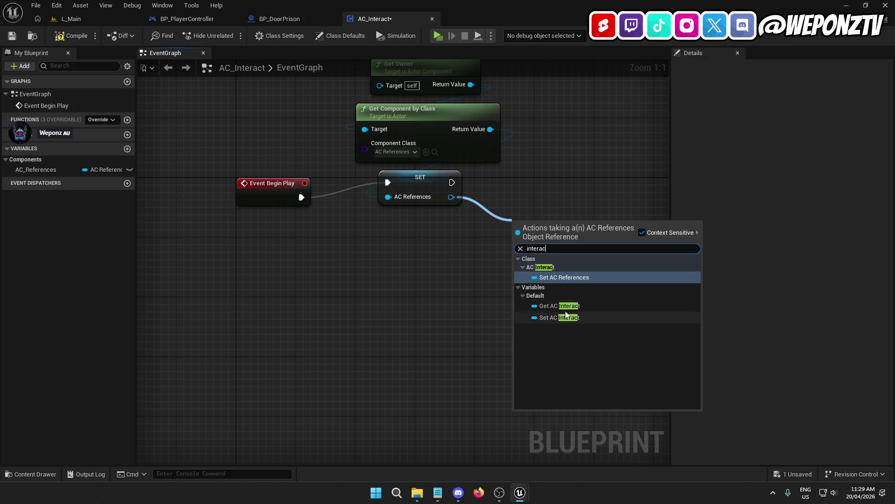
left_click(431, 279)
left_click_drag(410, 186, 390, 208)
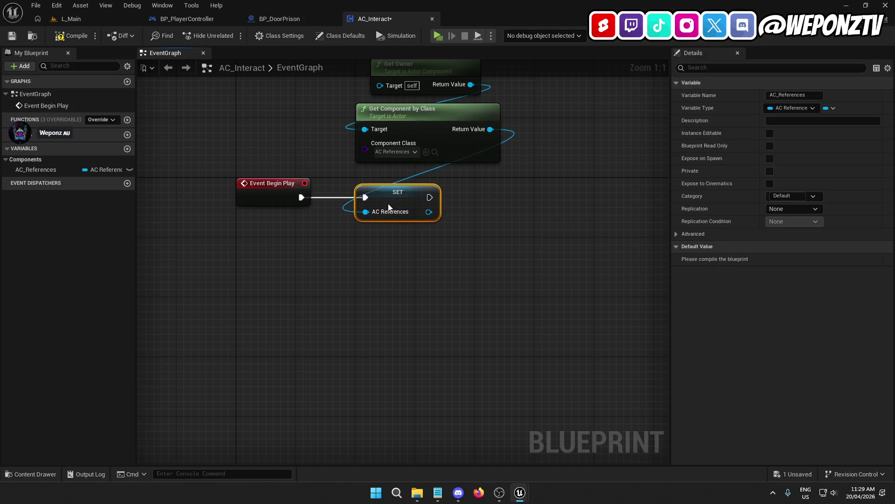
left_click(386, 284)
left_click_drag(536, 250, 521, 304)
left_click_drag(502, 224, 394, 103)
left_click_drag(412, 181, 384, 195)
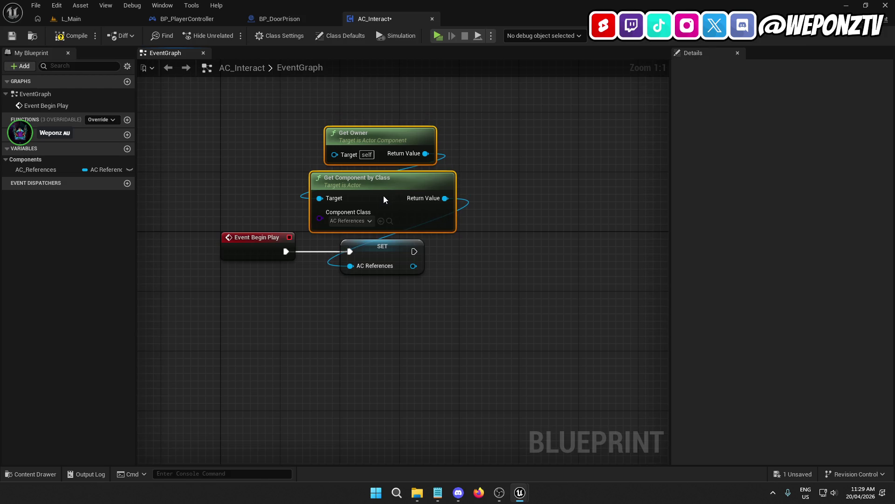
left_click(410, 314)
left_click(13, 36)
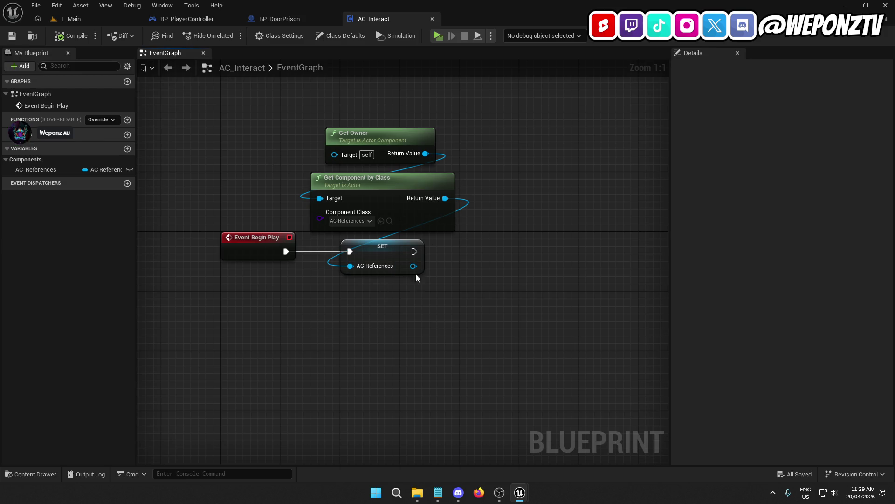
mouse_move(471, 323)
left_mouse_down()
mouse_move(483, 278)
mouse_move(421, 197)
left_mouse_up()
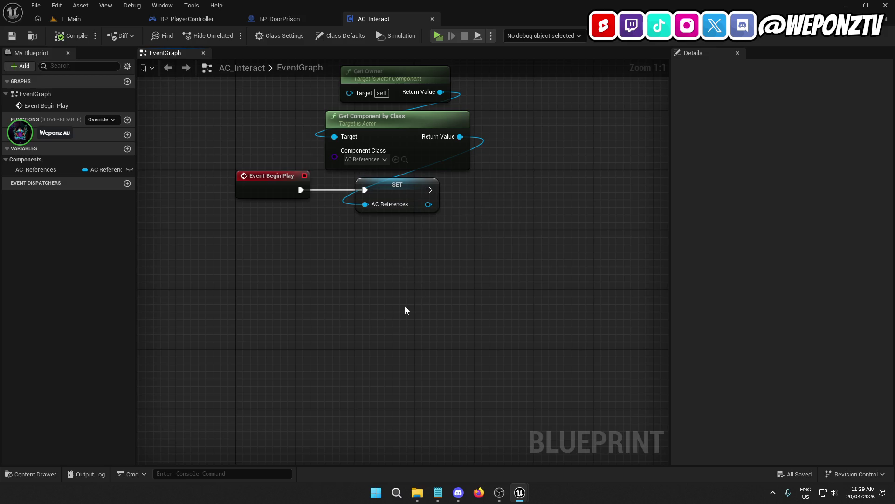
mouse_move(474, 274)
left_mouse_down()
mouse_move(434, 342)
mouse_move(414, 312)
mouse_move(503, 267)
mouse_move(418, 268)
left_mouse_up()
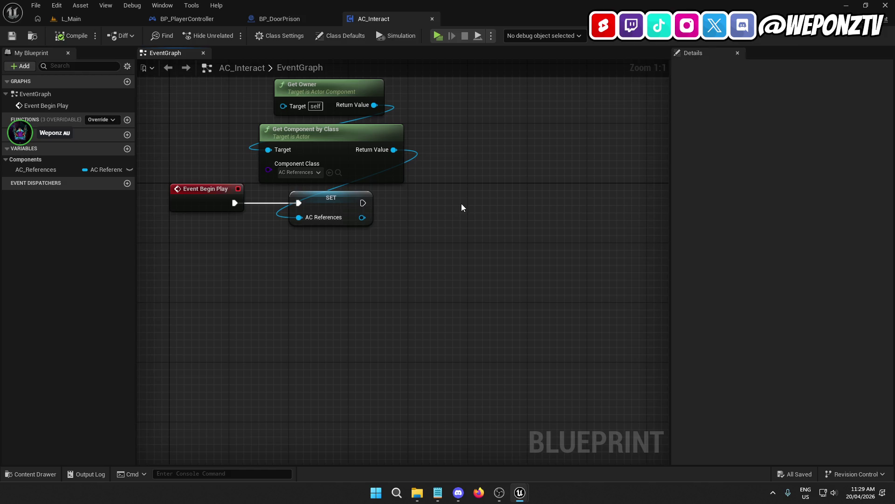
Chain a Set Timer by Function Name node after the AC_References SET with Time 0.1, and add a new function
right_click(461, 204)
type("settime")
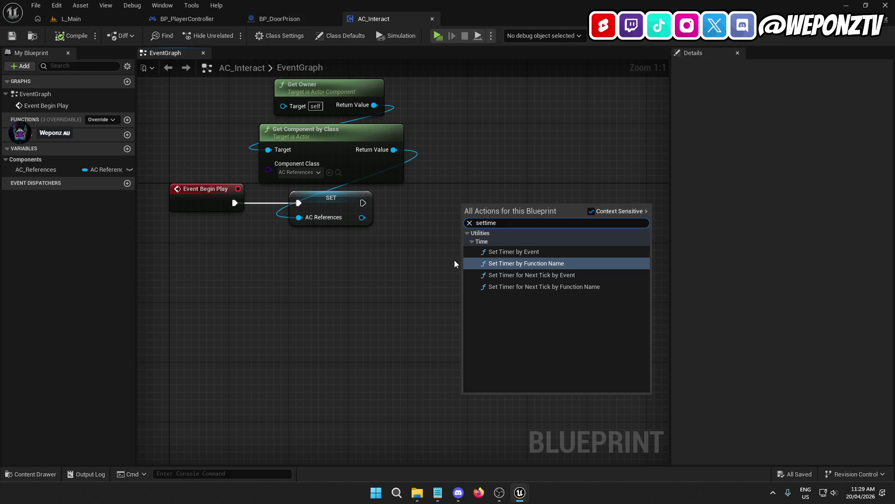
left_click(565, 263)
mouse_move(490, 206)
left_mouse_down()
mouse_move(511, 205)
mouse_move(510, 196)
mouse_move(365, 200)
left_mouse_up()
left_click(339, 201)
mouse_move(404, 266)
left_mouse_down()
mouse_move(392, 278)
mouse_move(464, 231)
left_mouse_up()
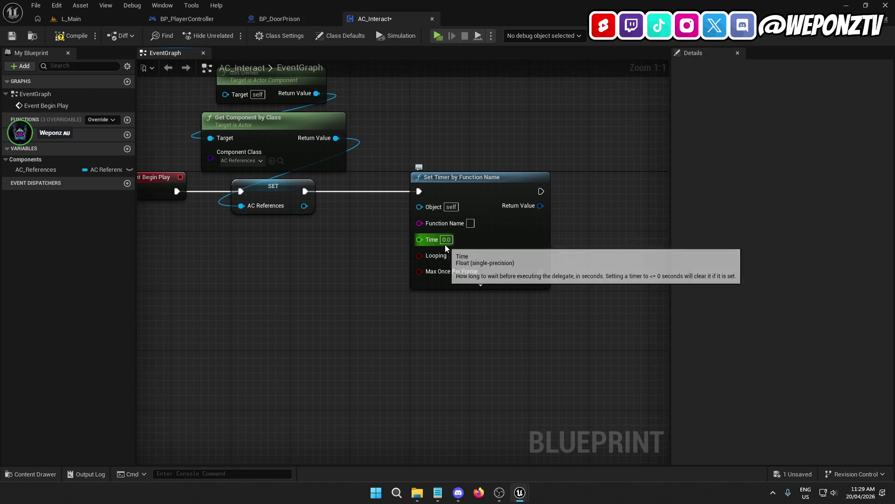
left_click(453, 239)
type("0.1")
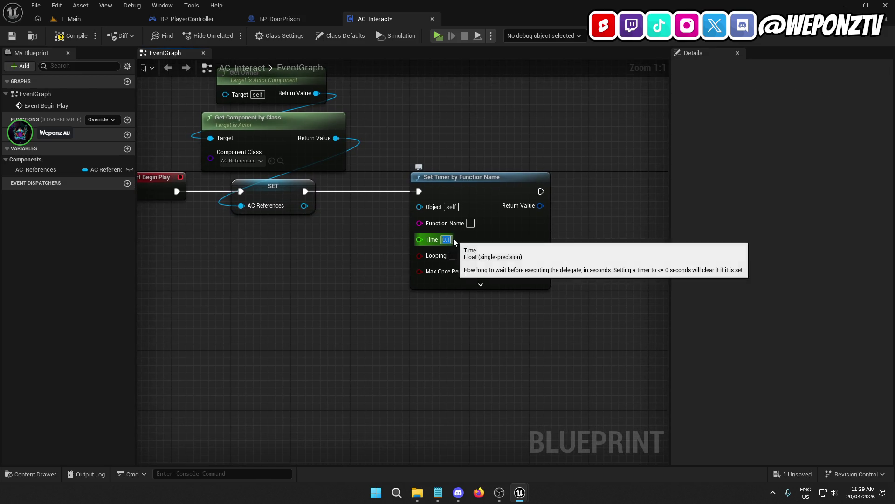
left_click_drag(433, 313, 402, 288)
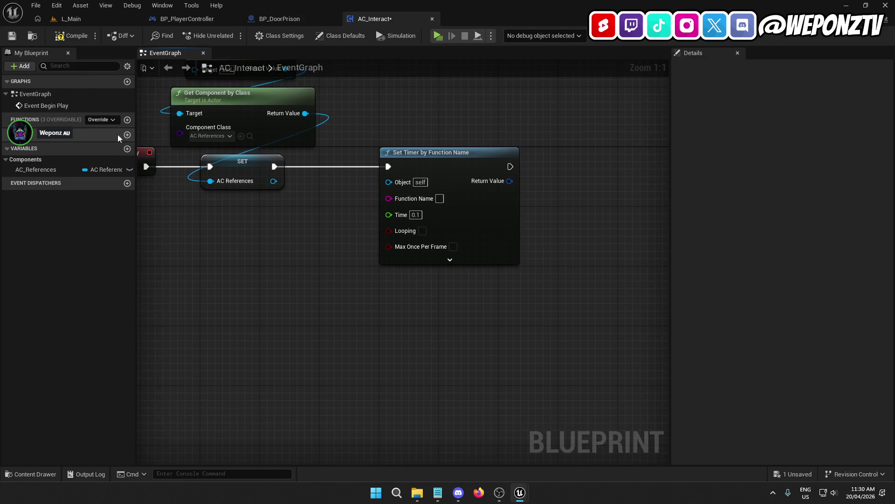
left_click(127, 120)
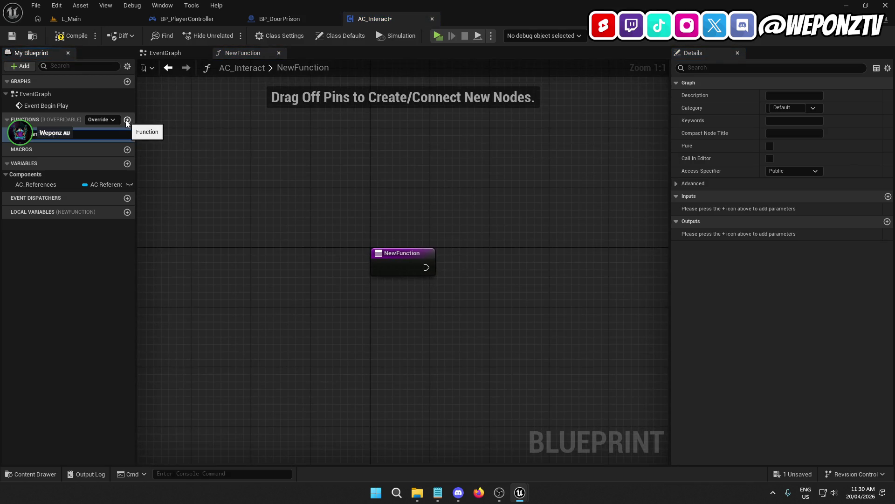
Name the new function ScanForInteractables and enter it as the timer's Function Name
type("es")
key("Return")
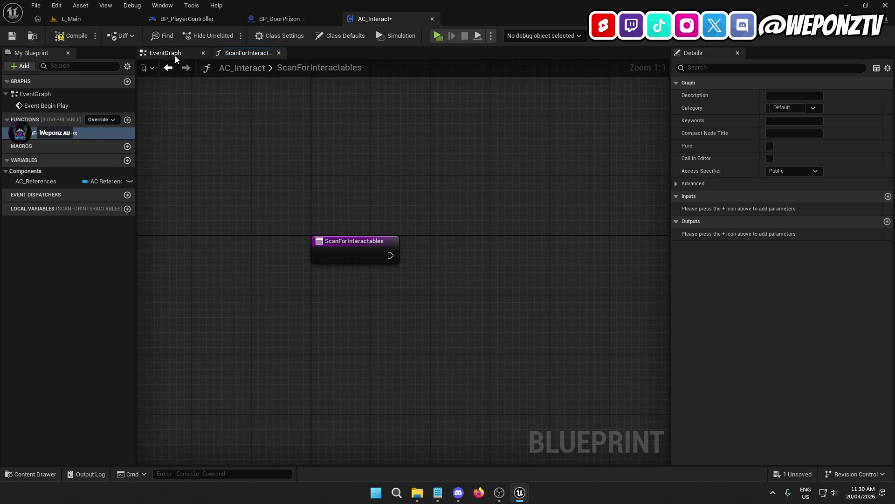
left_click(55, 135)
left_click(55, 136)
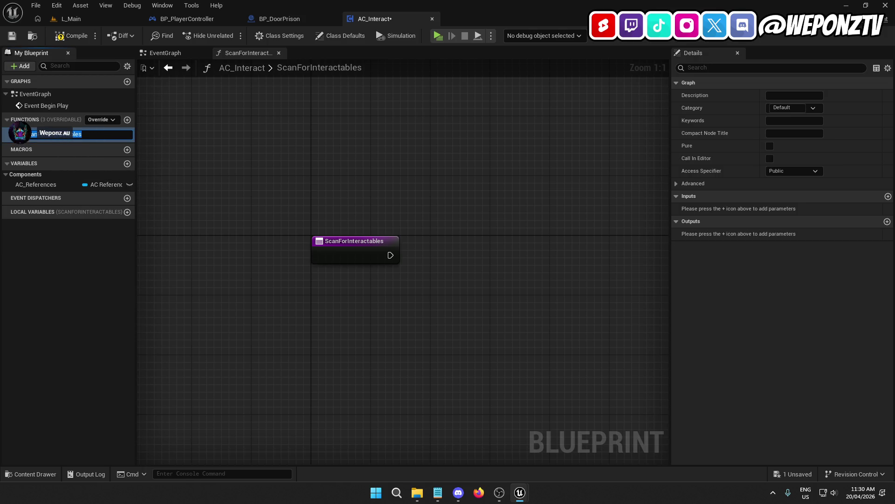
left_click(195, 156)
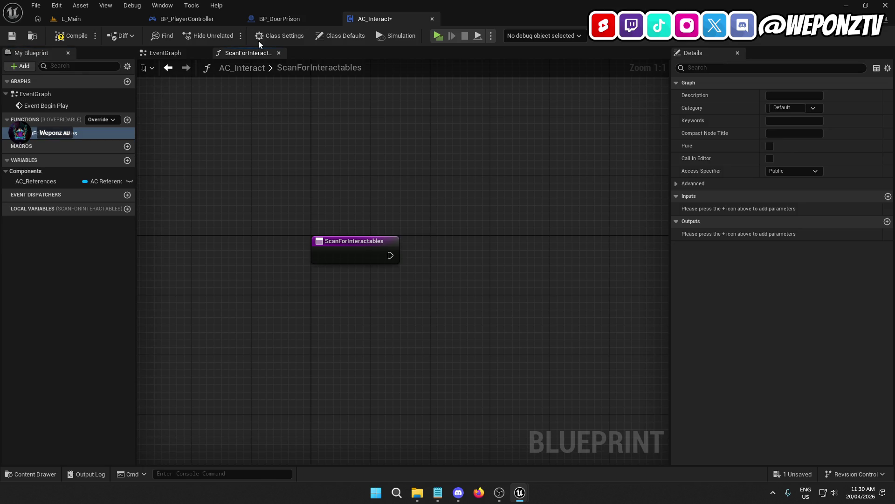
left_click(169, 55)
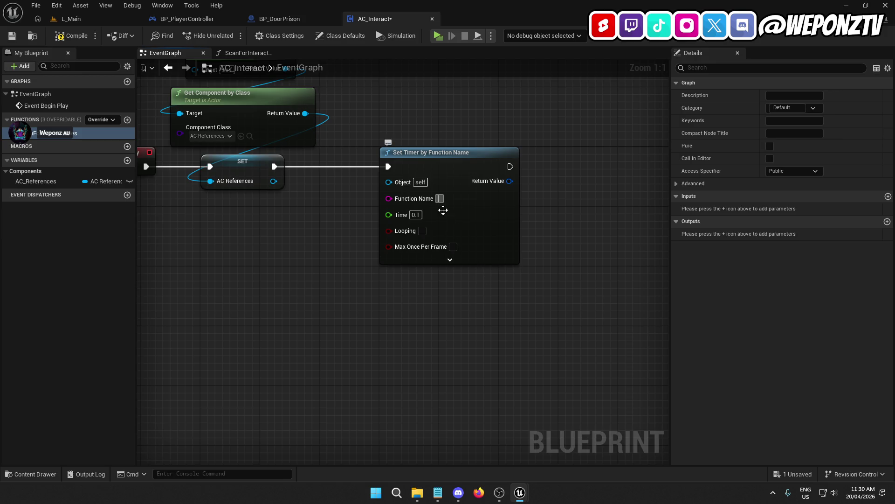
type("Sc")
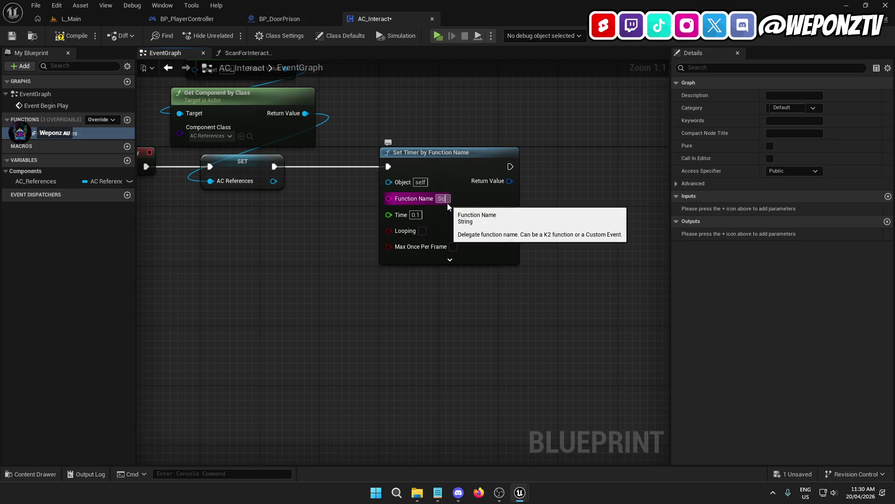
type("anForInte")
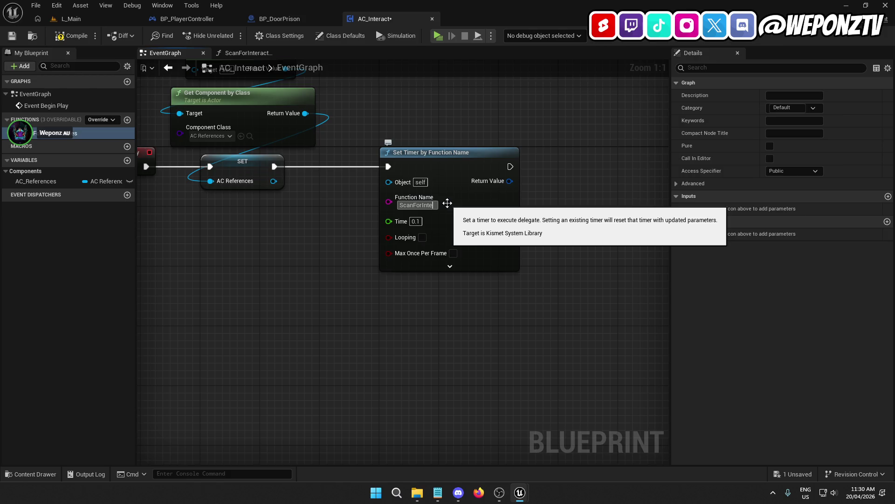
type("ractables")
key("Return")
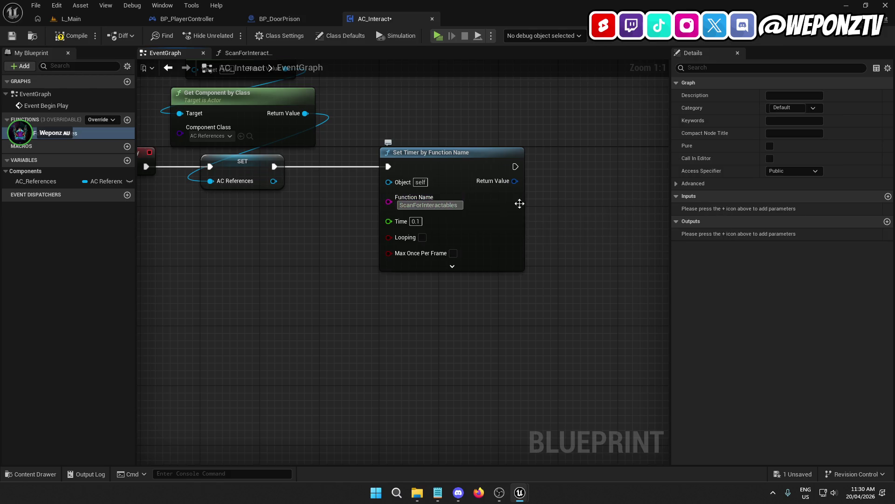
Promote the timer's Return Value to a new ScannerTimer variable, then save and compile
left_click_drag(533, 328, 448, 314)
left_click_drag(427, 168, 492, 197)
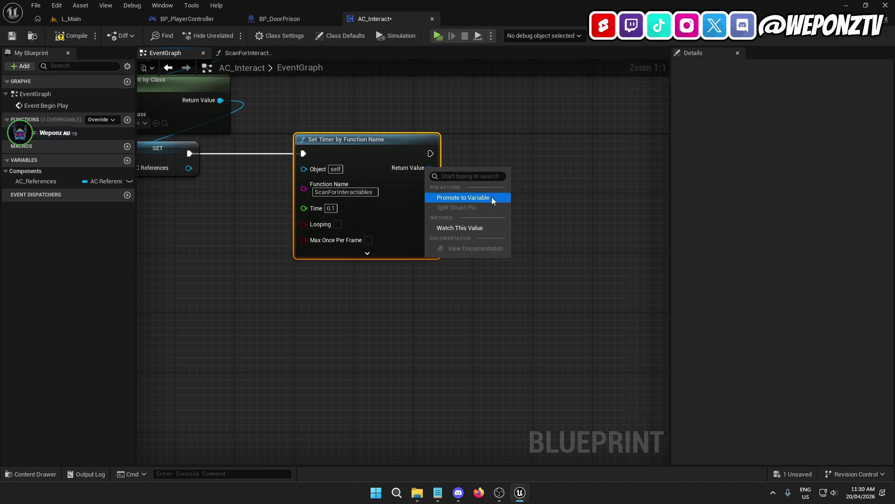
left_click(494, 197)
type("Interact")
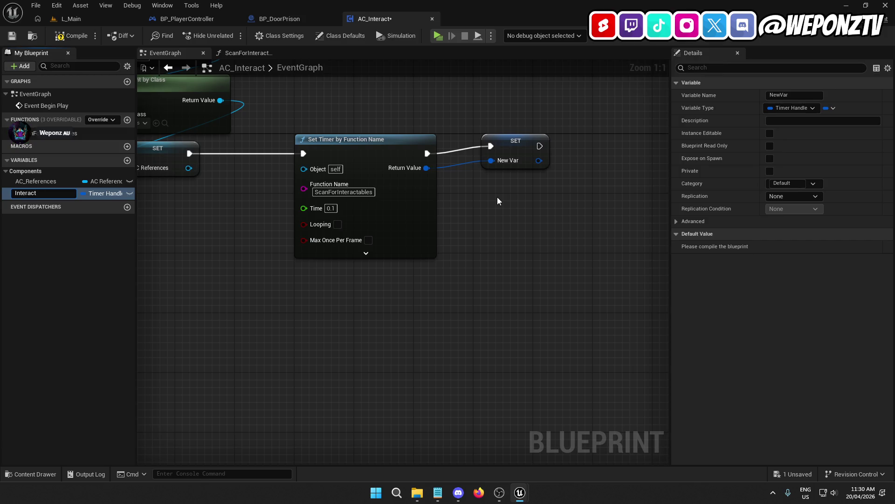
key("BackSpace")
key("BackSpace")
key("BackSpace")
type("Scanner")
key("Return")
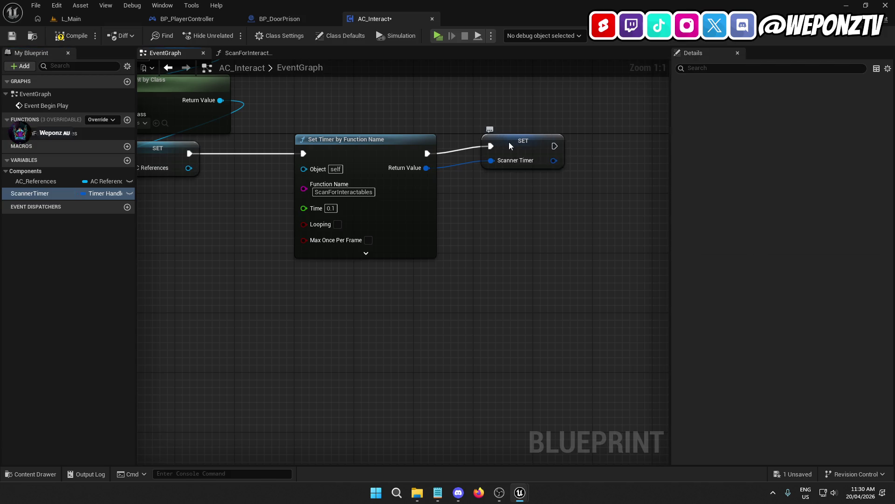
left_click_drag(509, 146, 499, 153)
left_click(511, 269)
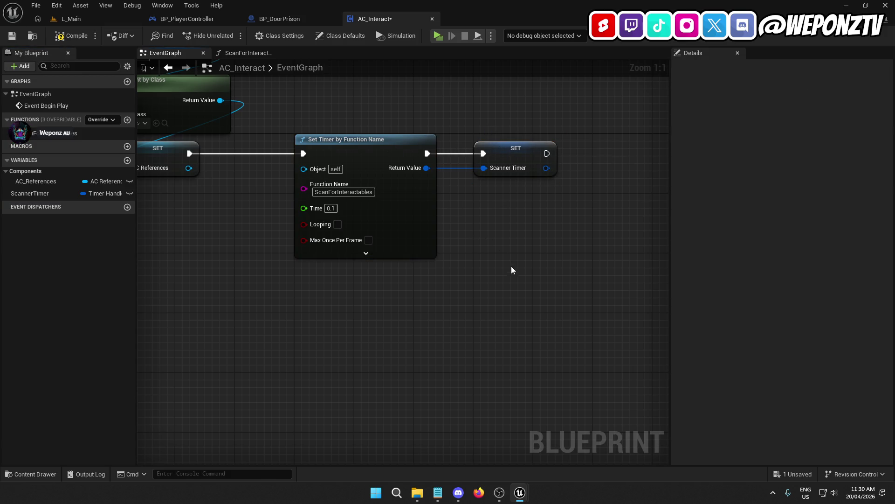
left_click_drag(511, 270, 429, 267)
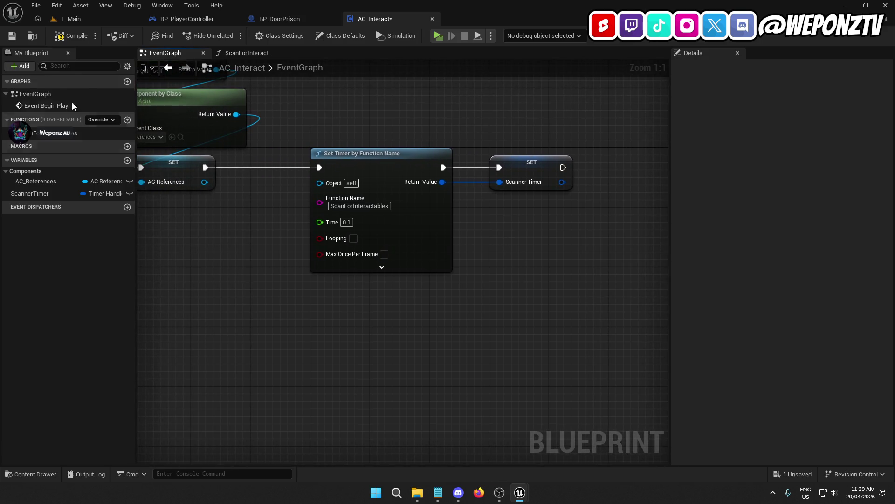
left_click(12, 36)
left_click(66, 36)
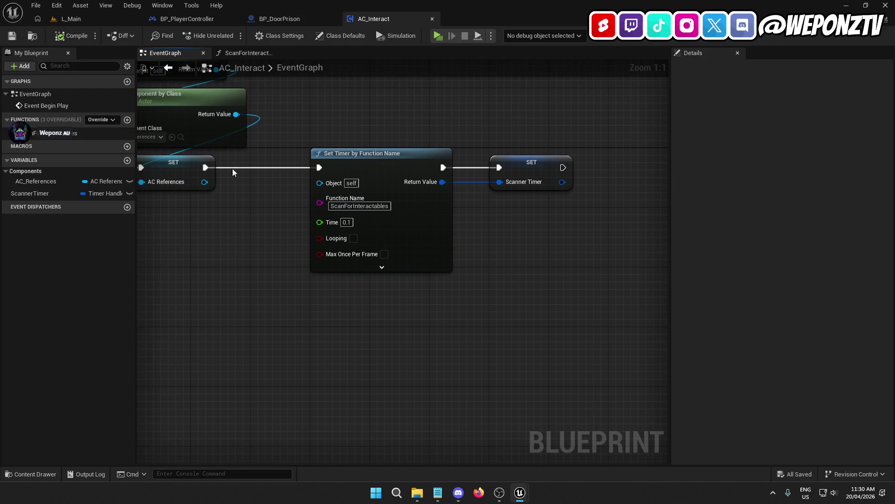
Enable Looping on the timer and save the blueprint
mouse_move(336, 353)
left_mouse_down()
mouse_move(407, 368)
mouse_move(415, 354)
left_mouse_up()
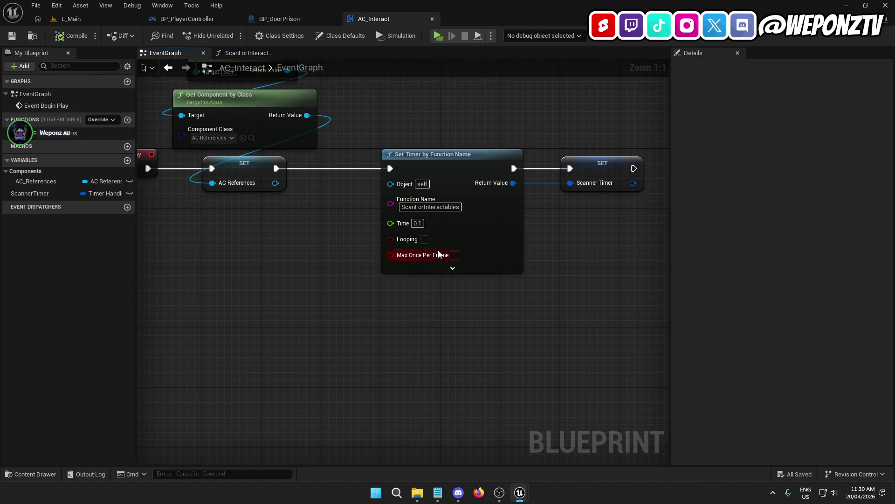
left_click(424, 240)
left_click(444, 269)
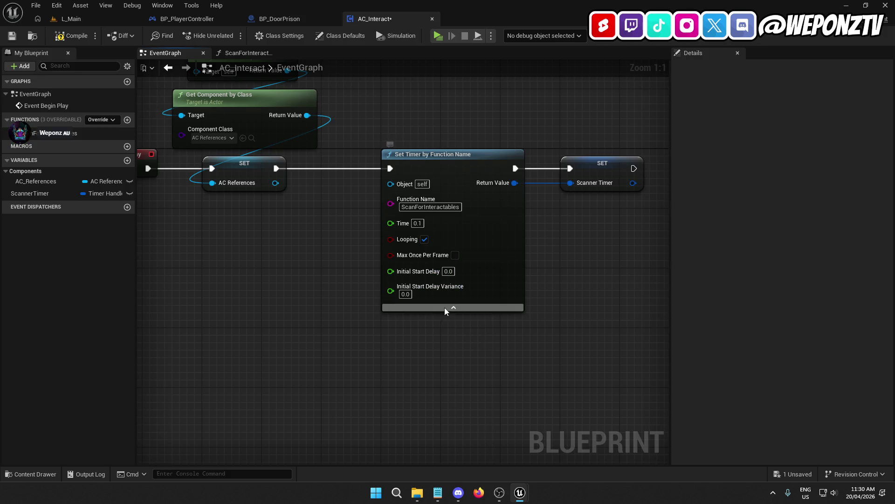
left_click(444, 307)
left_click_drag(337, 335, 385, 338)
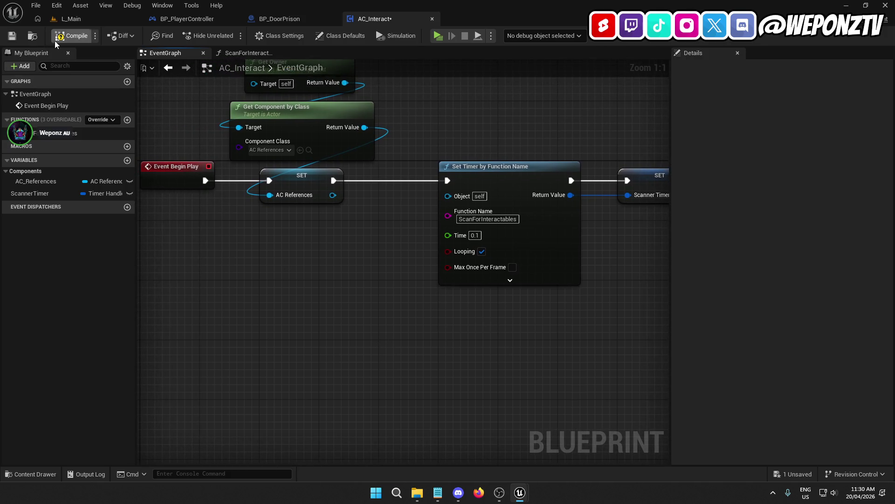
left_click(12, 35)
left_click_drag(301, 216, 340, 240)
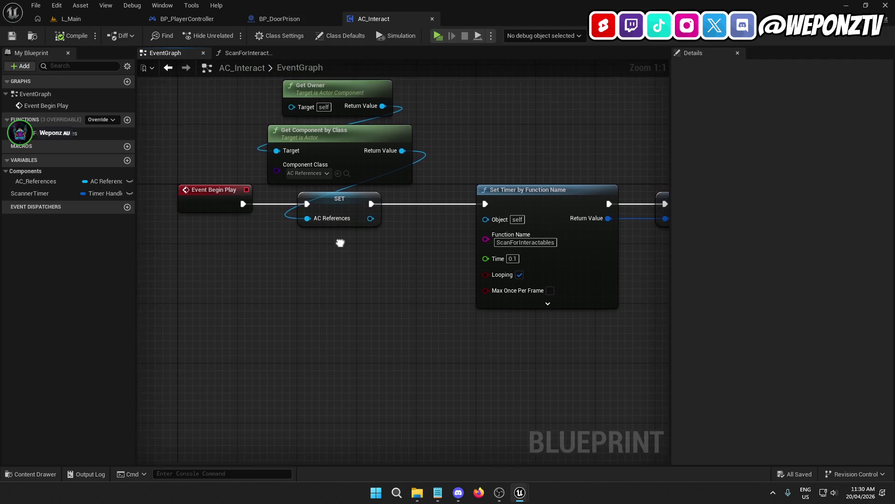
In ScanForInteractables, place an AC_References getter with a Get Character node
double_click(77, 133)
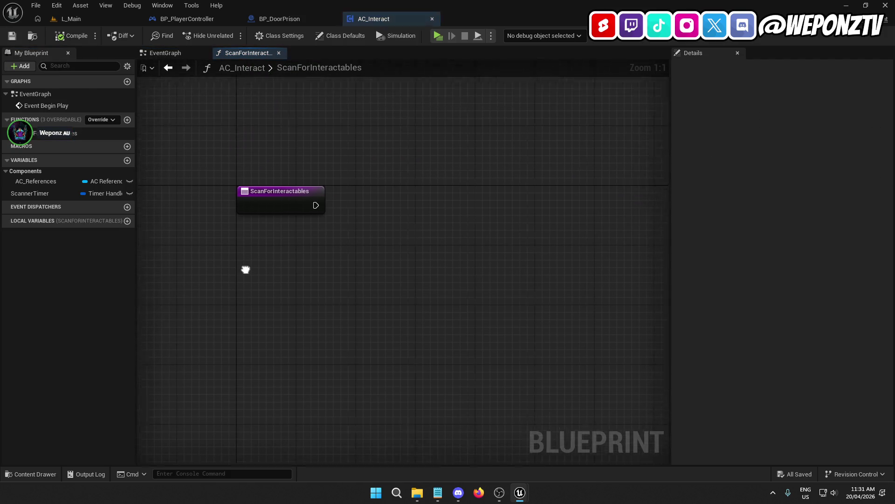
mouse_move(379, 244)
left_mouse_down()
mouse_move(292, 252)
mouse_move(331, 304)
left_mouse_up()
mouse_move(340, 228)
left_mouse_down()
mouse_move(331, 226)
mouse_move(338, 204)
left_mouse_up()
right_click(291, 271)
left_click(287, 211)
mouse_move(30, 183)
left_mouse_down()
mouse_move(251, 216)
mouse_move(216, 244)
left_mouse_up()
left_click_drag(271, 251, 250, 279)
type("character")
left_click(307, 338)
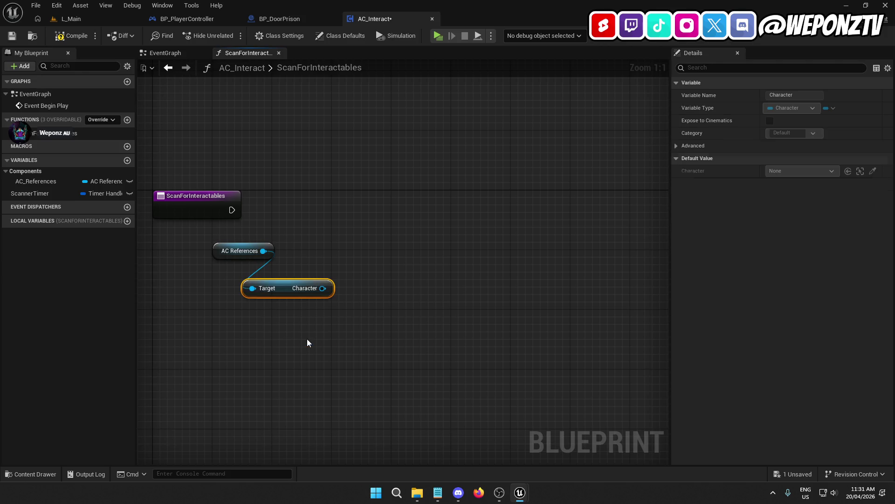
left_click_drag(285, 291, 239, 276)
left_click(271, 316)
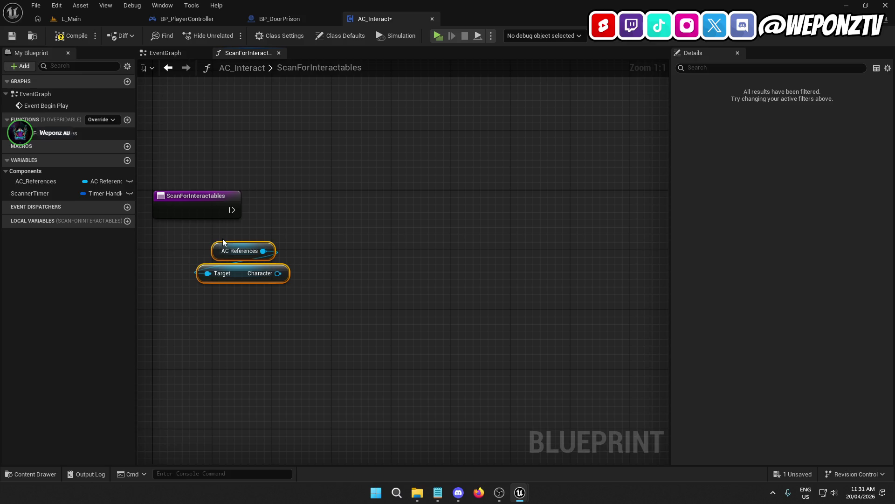
Delete those nodes, save AC_Interact with Ctrl+S, and switch to the L_Main level editor
key("Delete")
key("ctrl+s")
left_click(93, 19)
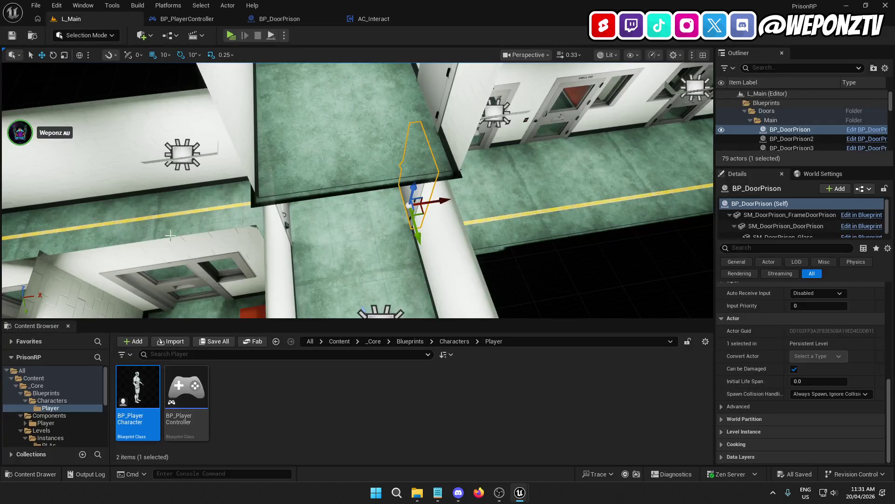
Open the AC_References blueprint from the _Core/Components/Player folder
left_click(374, 341)
double_click(185, 388)
left_click(141, 385)
double_click(142, 385)
double_click(239, 391)
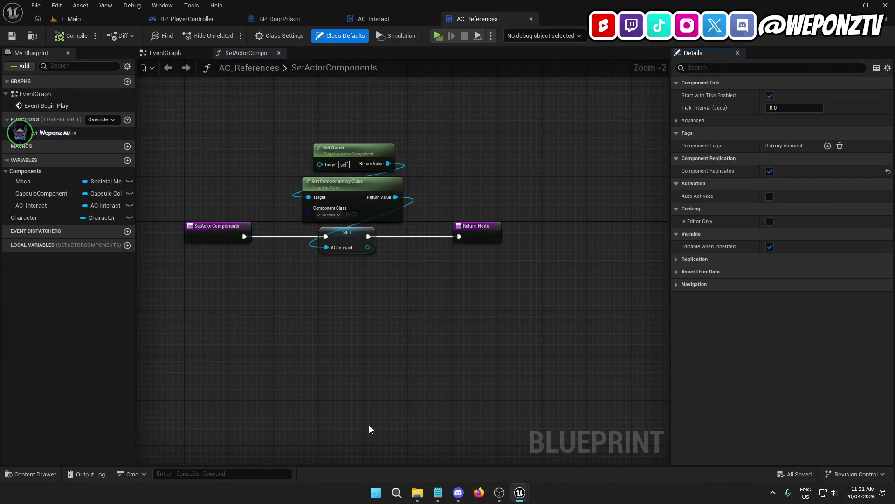
left_click_drag(373, 327, 356, 325)
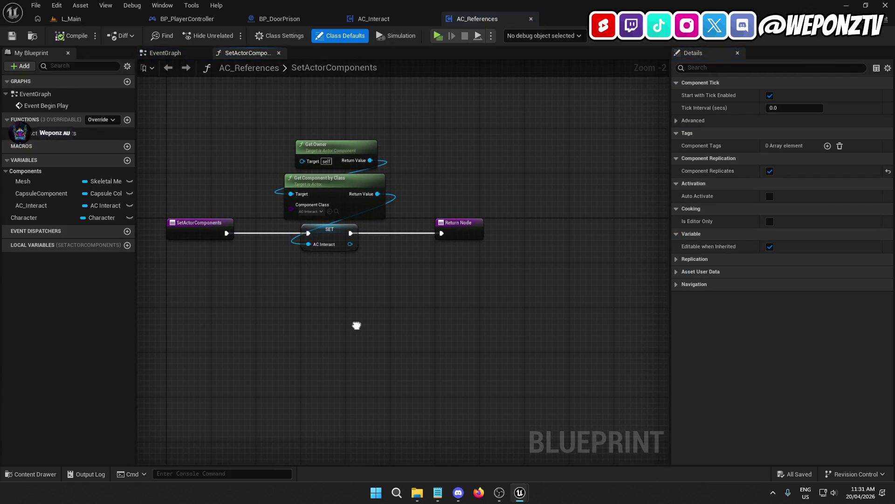
Add a new function named SetHardReferences to AC_References
left_click(180, 50)
left_click_drag(408, 276, 278, 273)
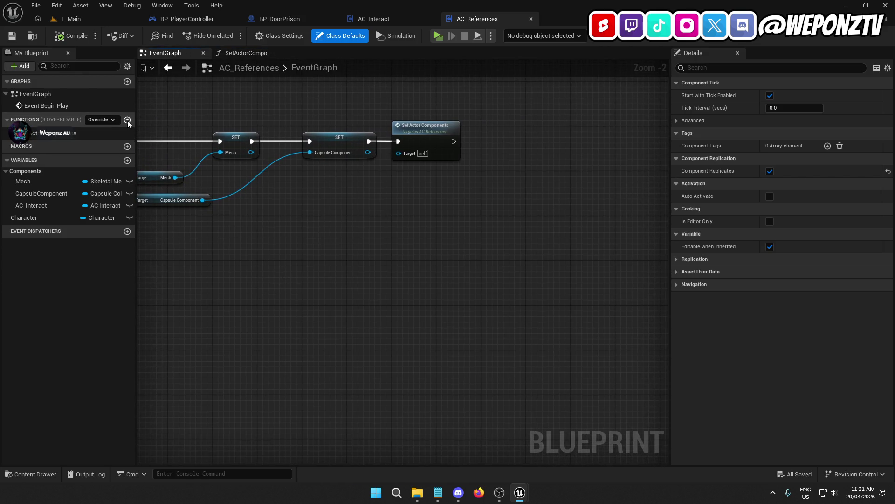
left_click(128, 120)
type("SetHa")
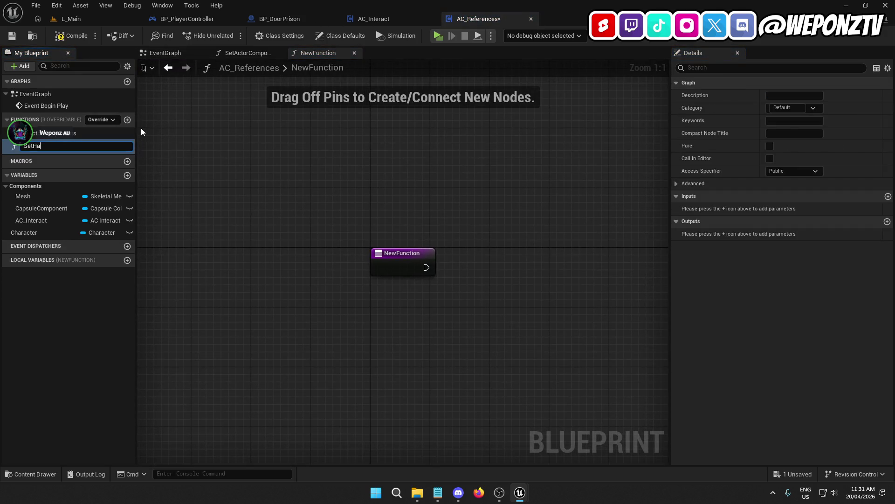
type("rdReferences")
key("Return")
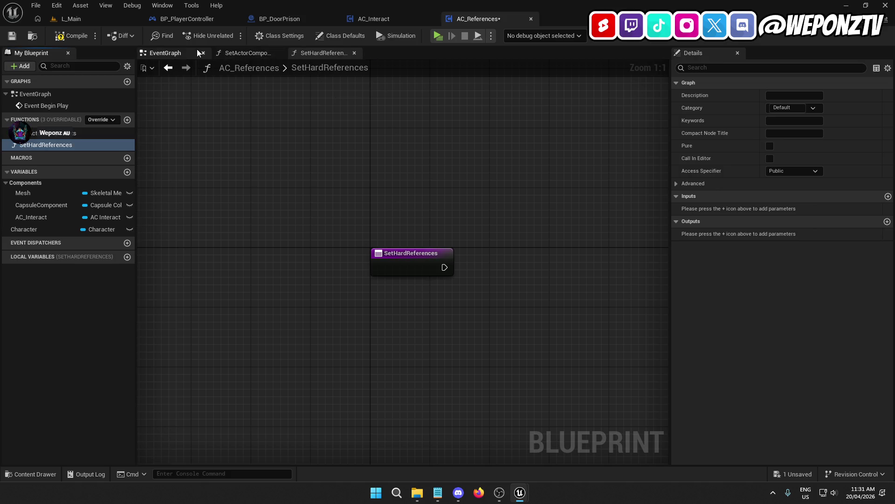
Place a SetHardReferences call after Set Actor Components in the EventGraph
left_click(179, 52)
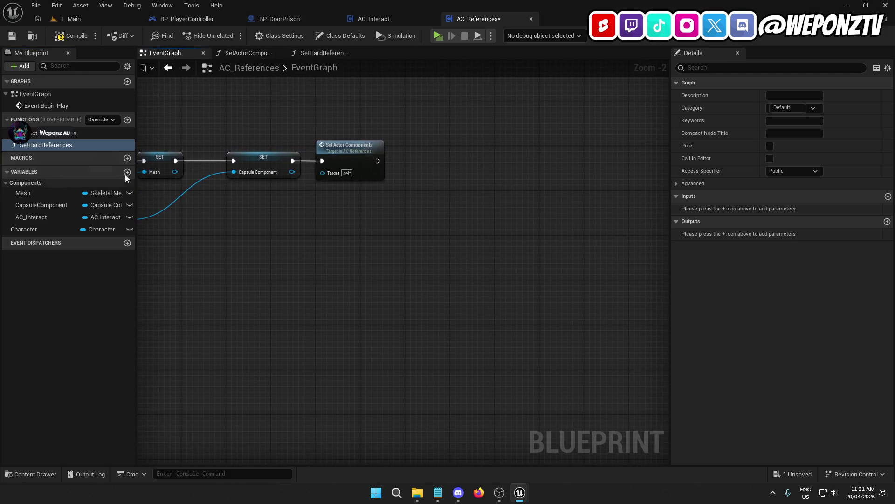
mouse_move(46, 144)
left_mouse_down()
mouse_move(421, 140)
mouse_move(377, 161)
left_mouse_up()
left_click(454, 148)
left_click(363, 148, "shift")
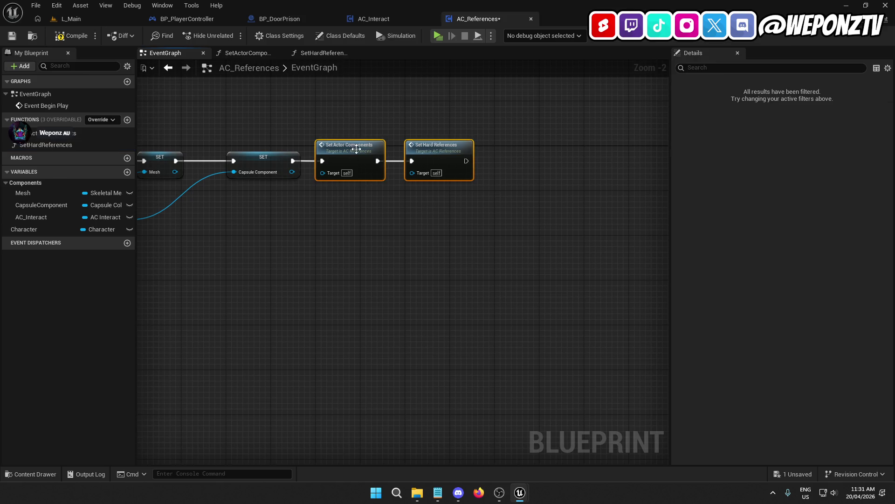
left_click(382, 245)
mouse_move(382, 245)
left_mouse_down()
mouse_move(304, 195)
mouse_move(331, 232)
left_mouse_up()
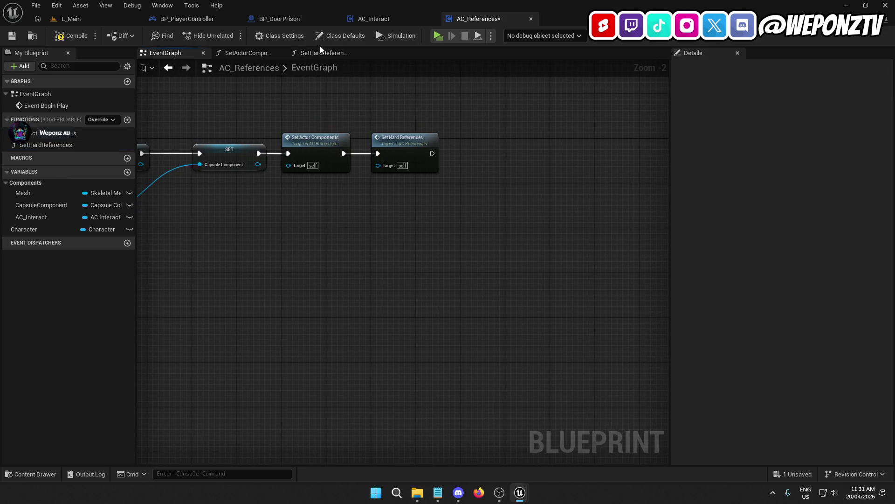
Switch to the SetHardReferences function graph and save the blueprint
left_click(328, 55)
left_click(12, 35)
left_click_drag(210, 242, 116, 236)
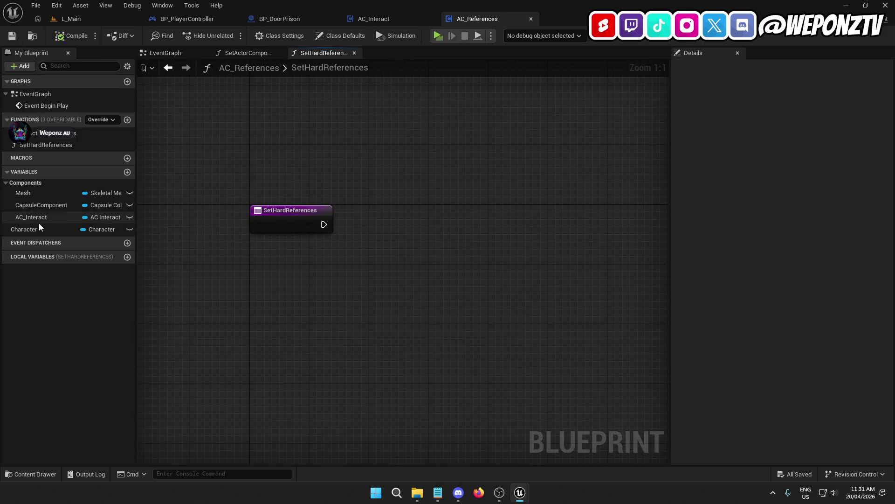
Get the Character variable and cast it to BP_PlayerCharacter in SetHardReferences
mouse_move(32, 231)
left_mouse_down()
mouse_move(375, 187)
mouse_move(410, 209)
left_mouse_up()
left_click(399, 196)
type("castto")
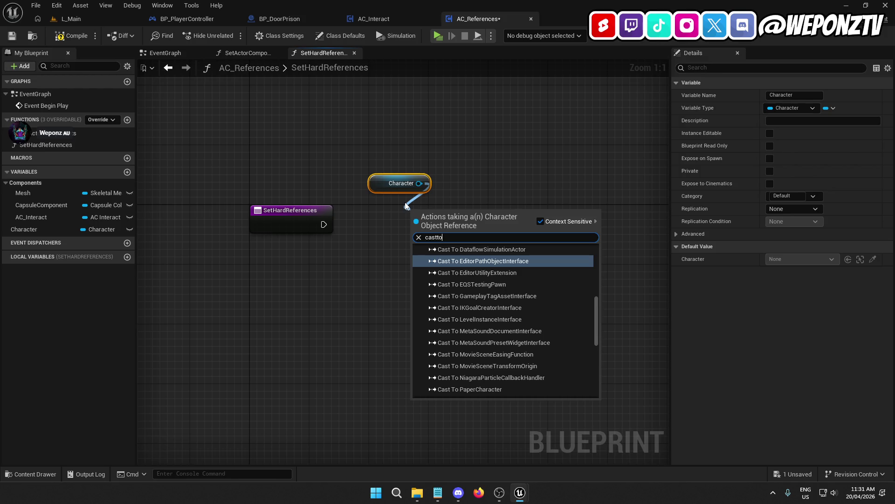
type("bp_")
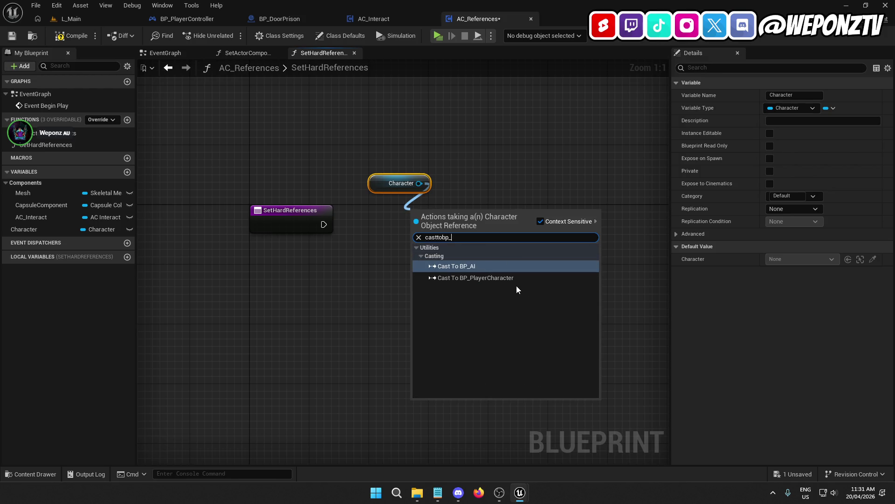
left_click(503, 278)
left_click_drag(462, 209, 324, 225)
left_click(329, 269)
left_click_drag(379, 182, 409, 189)
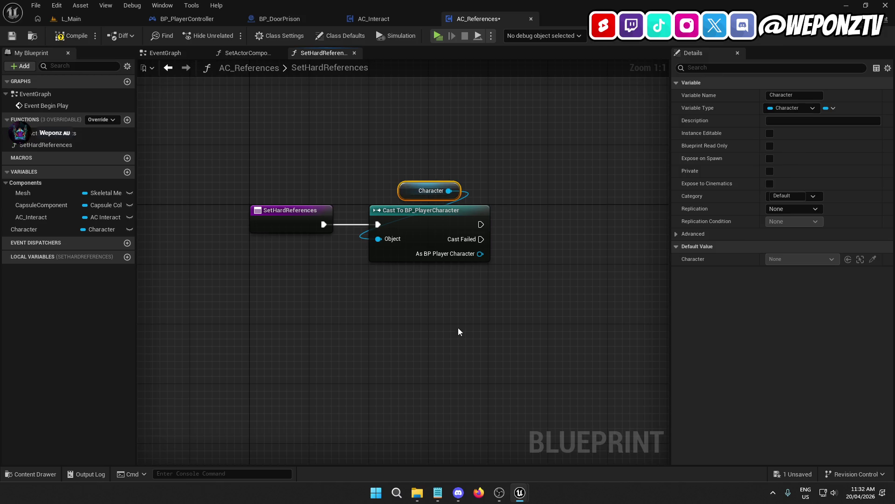
Promote the cast result to a BP_PlayerCharacter variable in the Hard References category
right_click(384, 235)
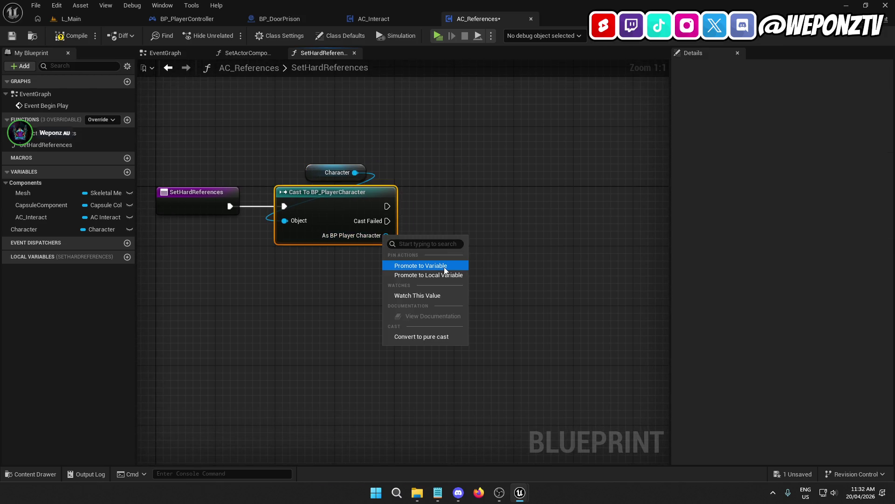
left_click(445, 267)
type("BP_PlayerC")
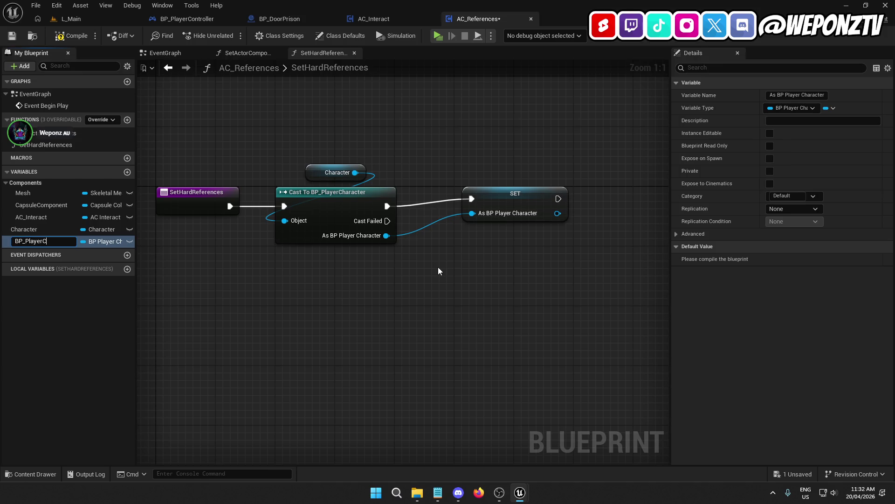
type("haracter")
key("Return")
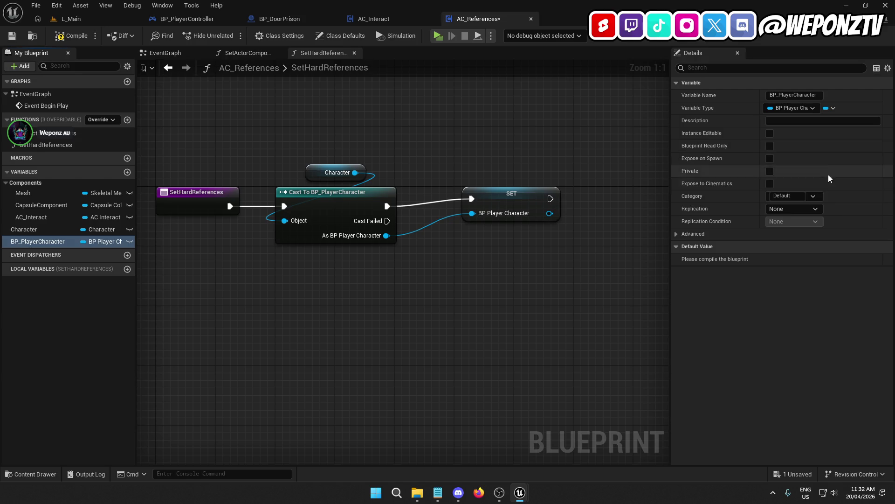
left_click(786, 198)
type("Ha")
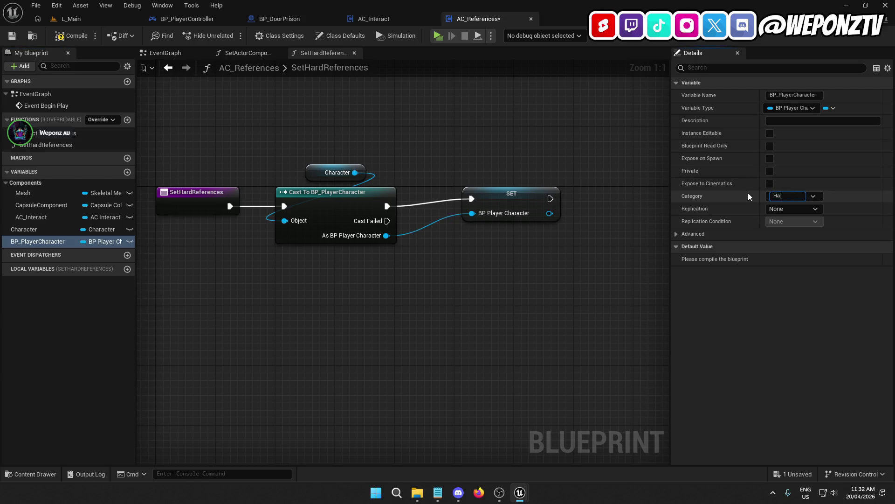
type("rd References")
key("Return")
Align the SET node with the cast, then compile and save
left_click_drag(533, 281, 415, 270)
left_click_drag(391, 186, 371, 188)
left_click(256, 182, "ctrl")
key("q")
left_click_drag(366, 278, 320, 289)
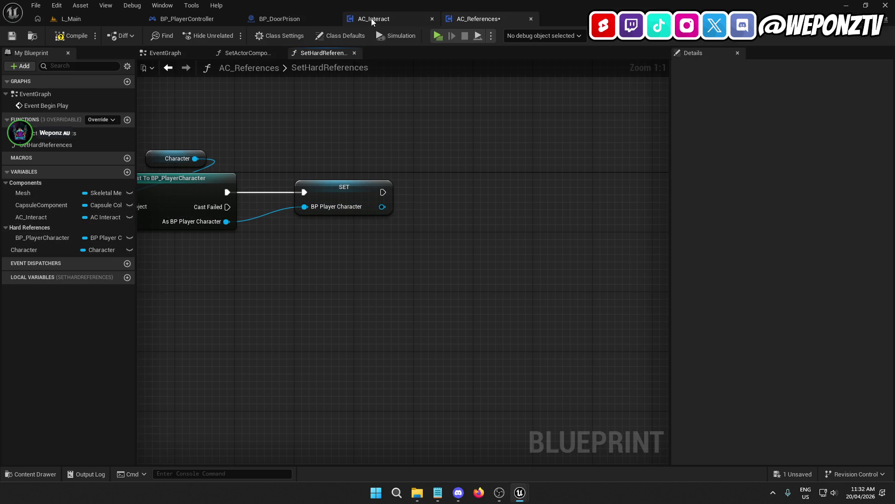
left_click(64, 41)
left_click(12, 36)
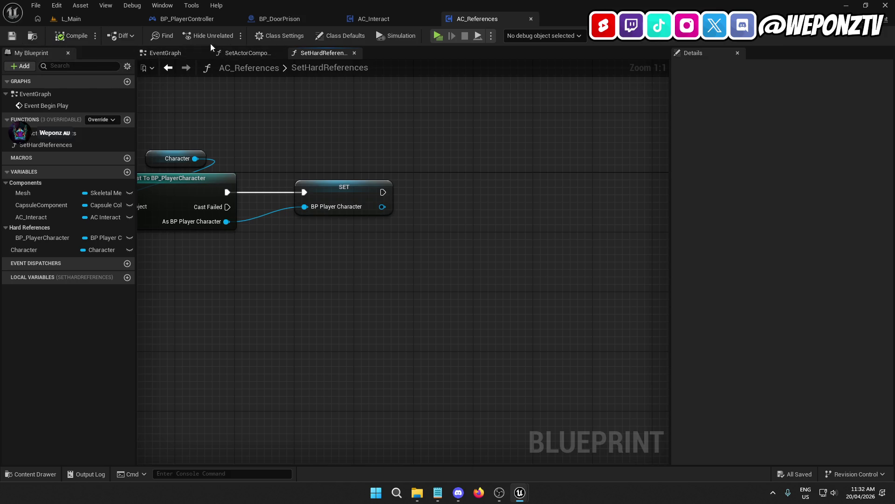
Move the Set Actor Components and Set Hard References calls further right in the EventGraph
left_click(175, 56)
left_click_drag(459, 234, 334, 110)
left_click_drag(335, 156, 514, 155)
left_click(427, 234)
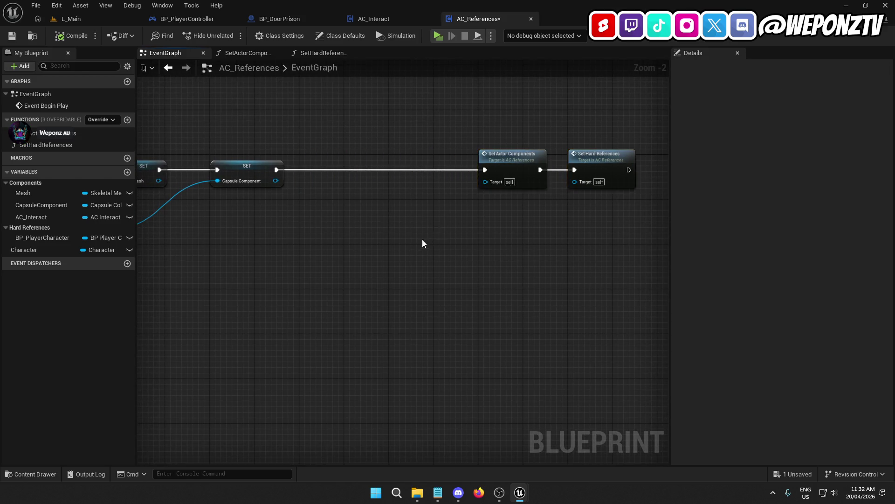
Add a Get Controller node from the Character SET output
left_click_drag(427, 234, 583, 223)
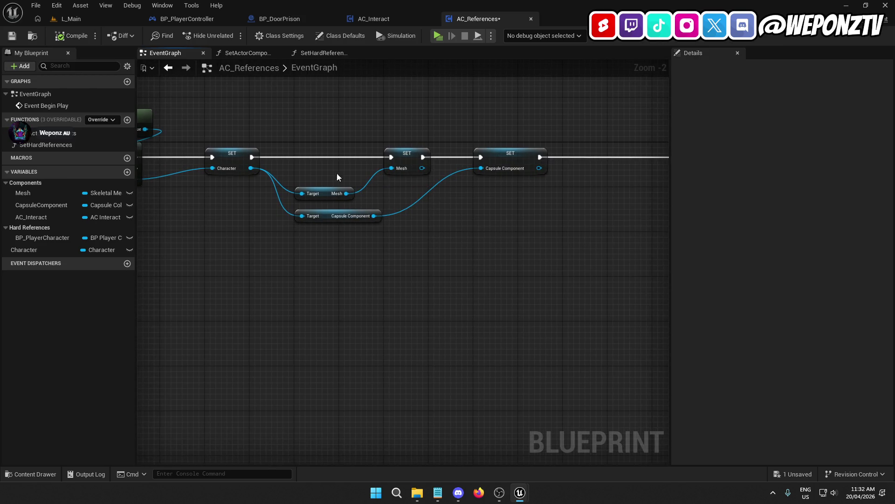
left_click_drag(251, 167, 368, 117)
type("getcon")
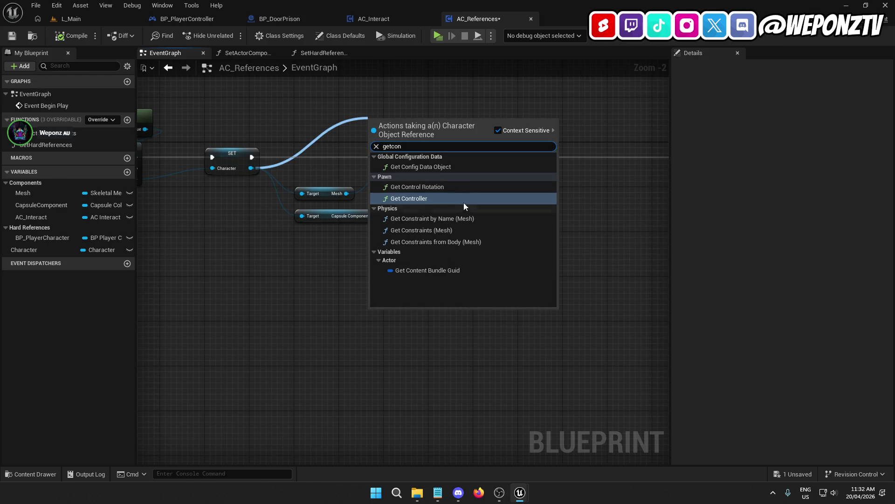
left_click(463, 203)
mouse_move(410, 121)
left_mouse_down()
mouse_move(441, 97)
mouse_move(471, 96)
left_mouse_up()
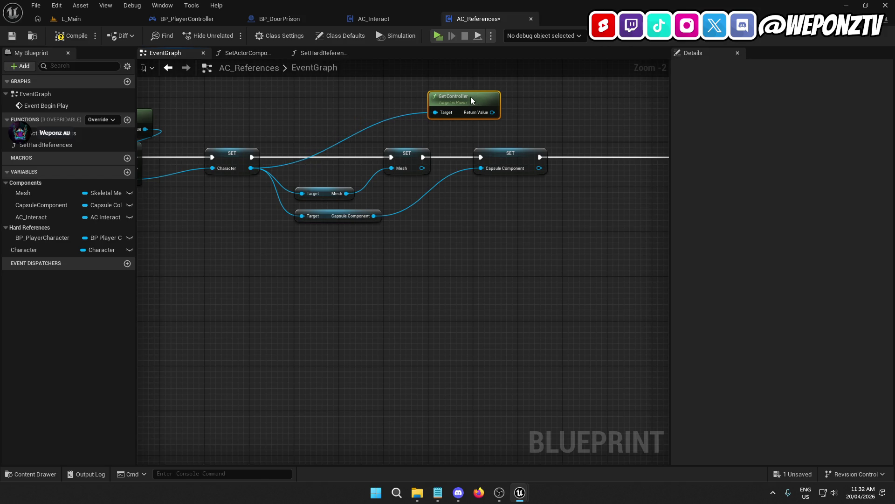
left_click(536, 144)
Cast the controller to PlayerController and fit the cast into the chain
mouse_move(550, 132)
left_mouse_down()
mouse_move(329, 122)
mouse_move(373, 136)
left_mouse_up()
type("cas")
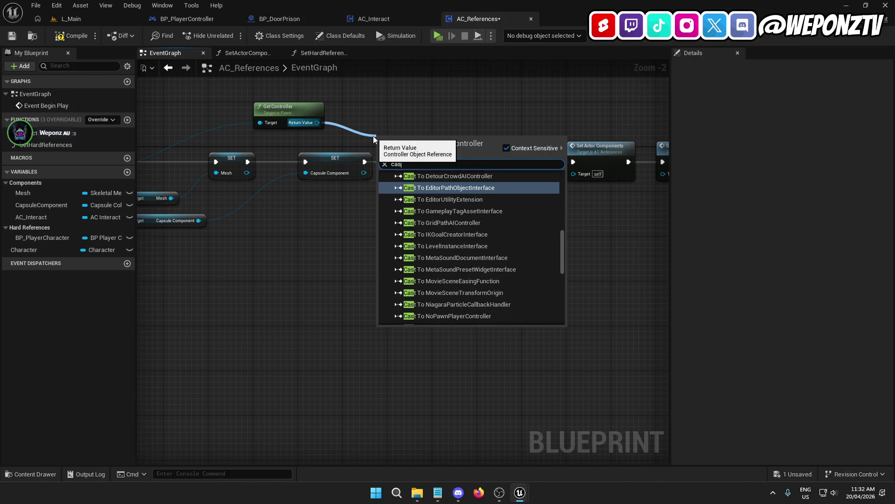
type("ttoplay")
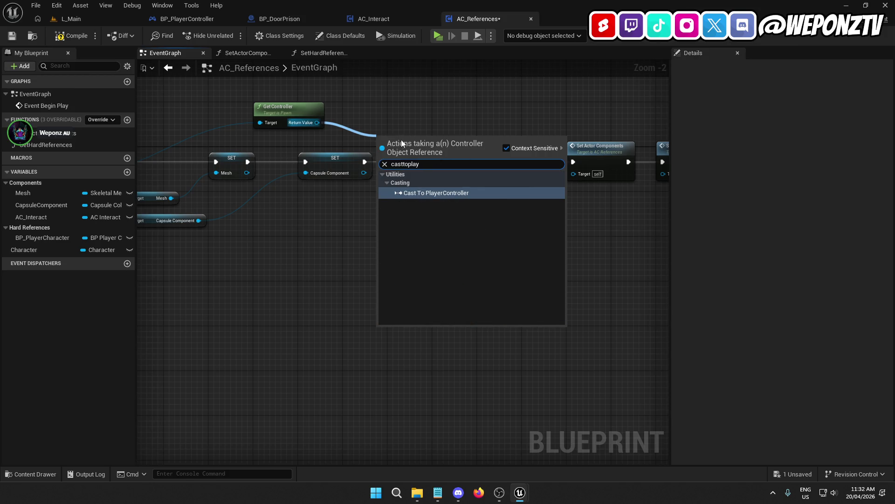
left_click(463, 193)
mouse_move(429, 153)
left_mouse_down()
mouse_move(484, 154)
mouse_move(366, 161)
left_mouse_up()
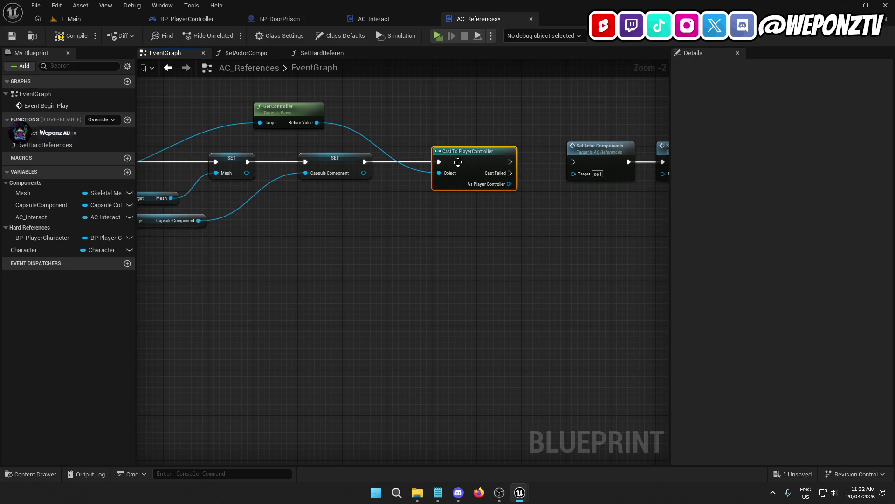
mouse_move(624, 251)
left_mouse_down()
mouse_move(468, 149)
mouse_move(514, 180)
mouse_move(600, 190)
left_mouse_up()
left_click(424, 239)
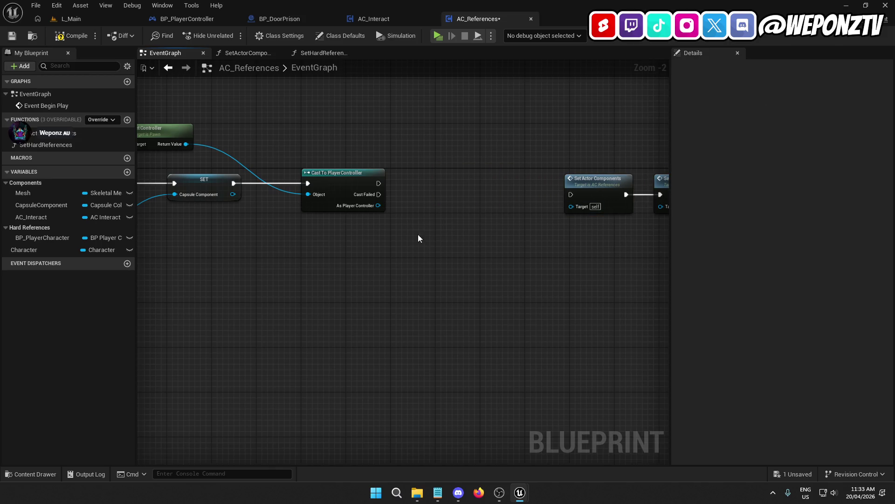
Promote the cast result to a PlayerController variable and place its SET node
right_click(377, 206)
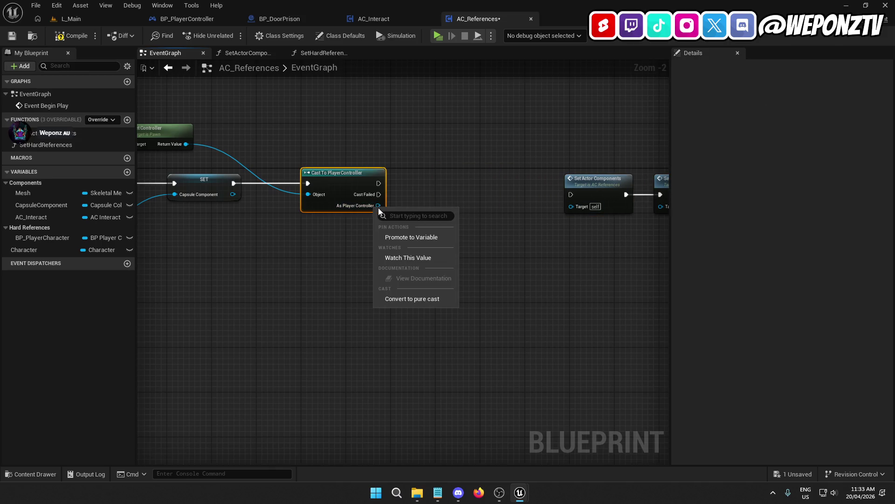
left_click(408, 240)
type("PlayerController")
key("Return")
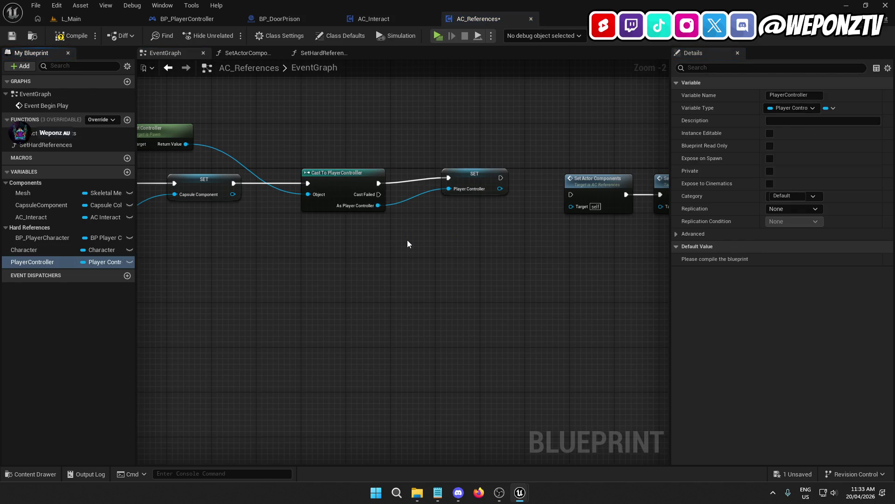
left_click_drag(473, 178, 465, 189)
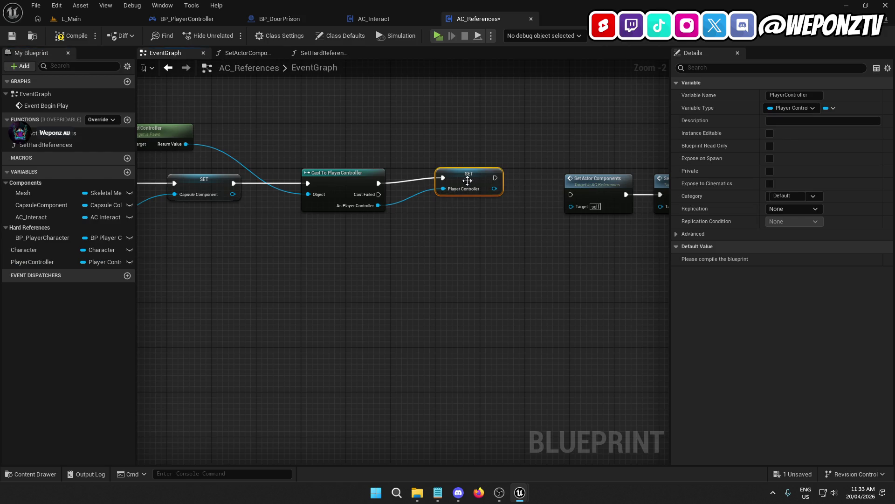
left_click(357, 181, "ctrl")
left_click(442, 249)
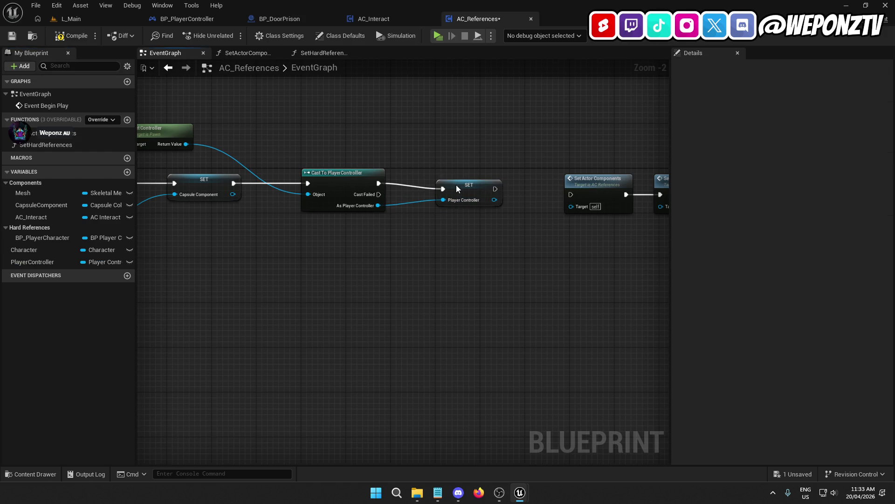
left_click(456, 188)
left_click(453, 251)
Wire the PlayerController SET into Set Actor Components, then compile and save
left_click_drag(453, 250, 346, 251)
left_click_drag(360, 189, 436, 201)
left_click_drag(546, 228, 417, 190)
left_click(421, 251)
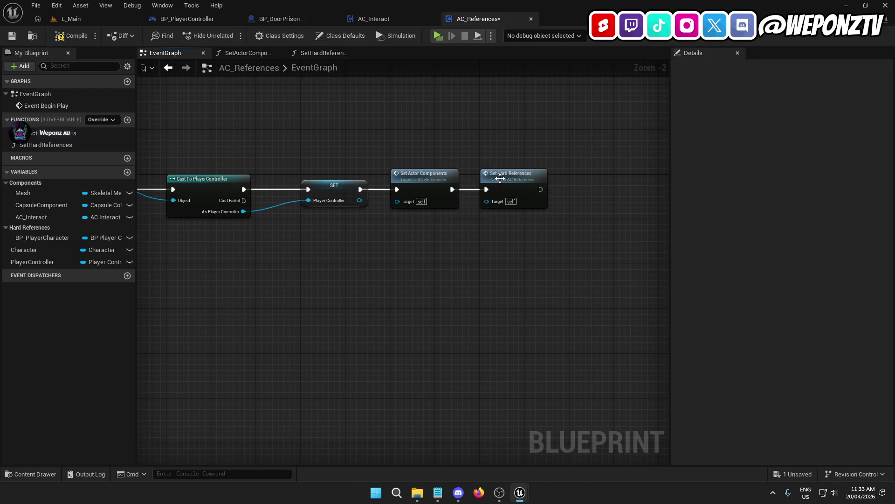
left_click(12, 36)
left_click(69, 35)
double_click(516, 184)
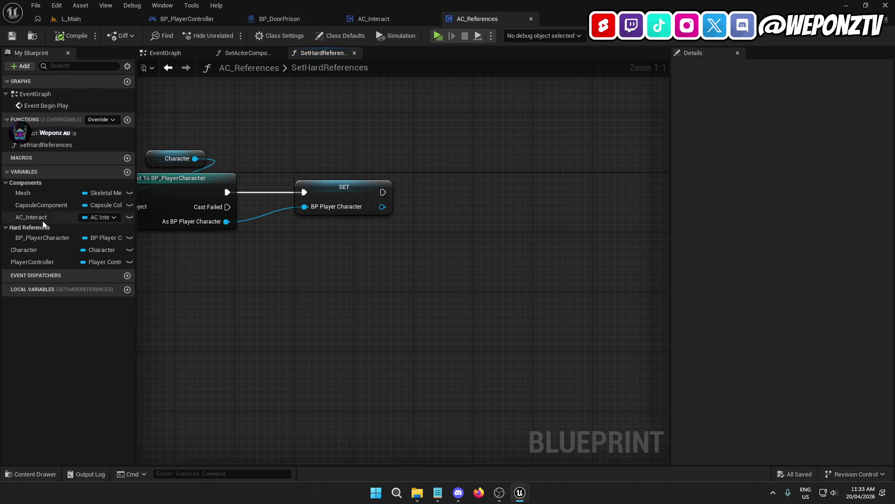
Get PlayerController and cast it to BP_PlayerController after the existing SET node
mouse_move(33, 262)
left_mouse_down()
mouse_move(137, 266)
mouse_move(496, 136)
mouse_move(528, 168)
left_mouse_up()
left_click(510, 151)
type("castt")
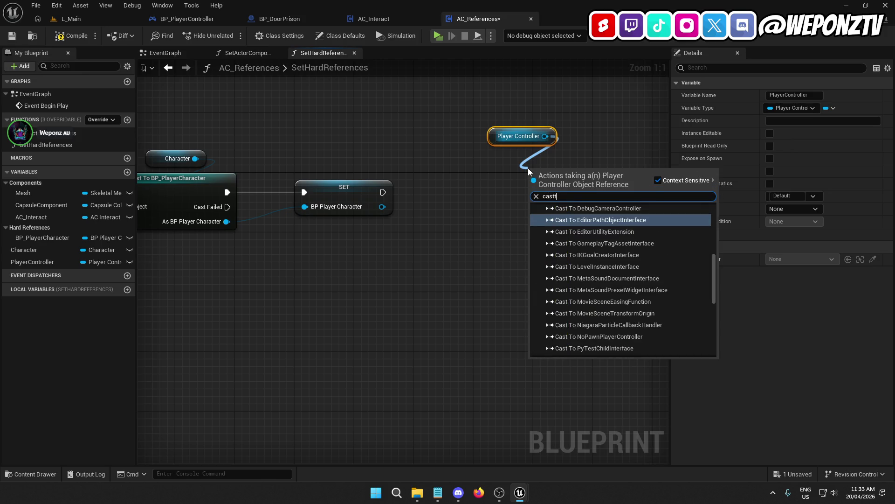
type("obp")
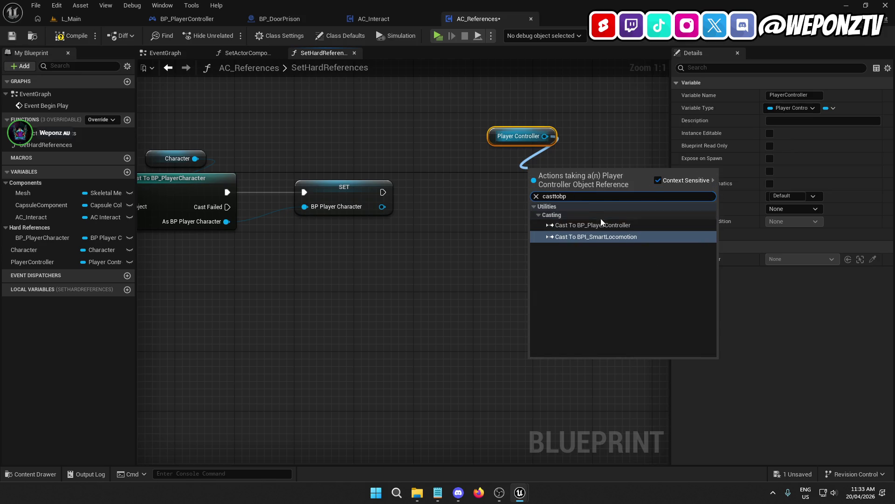
left_click(600, 226)
left_click_drag(534, 185, 383, 192)
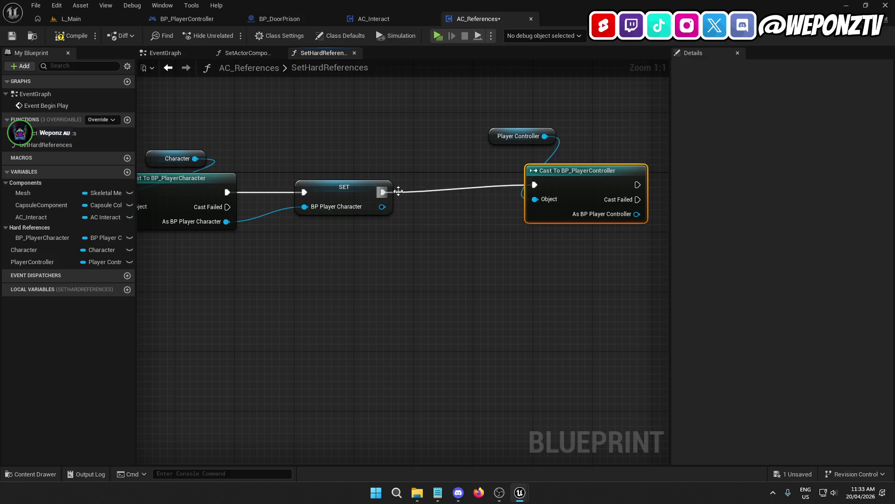
left_click_drag(549, 172, 496, 178)
left_click(338, 186)
left_click(431, 272)
left_click_drag(500, 139, 507, 161)
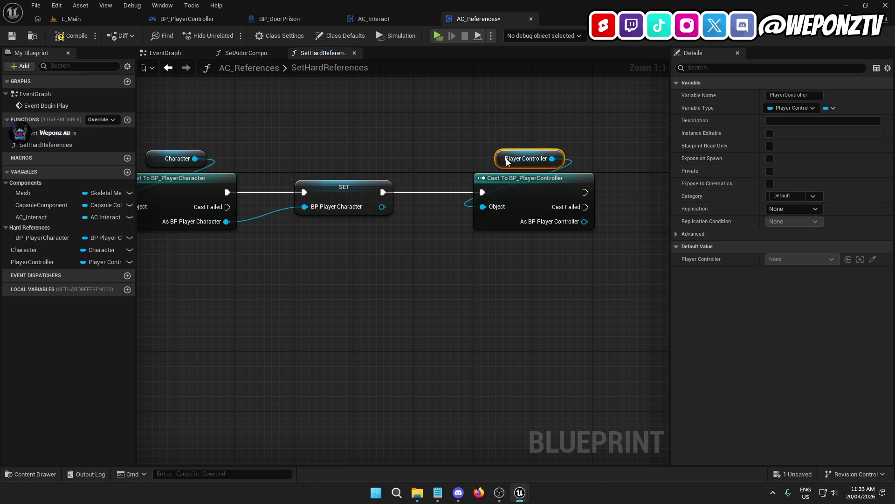
Promote the As BP Player Controller output to a BP_PlayerController variable
right_click(570, 223)
left_click(630, 254)
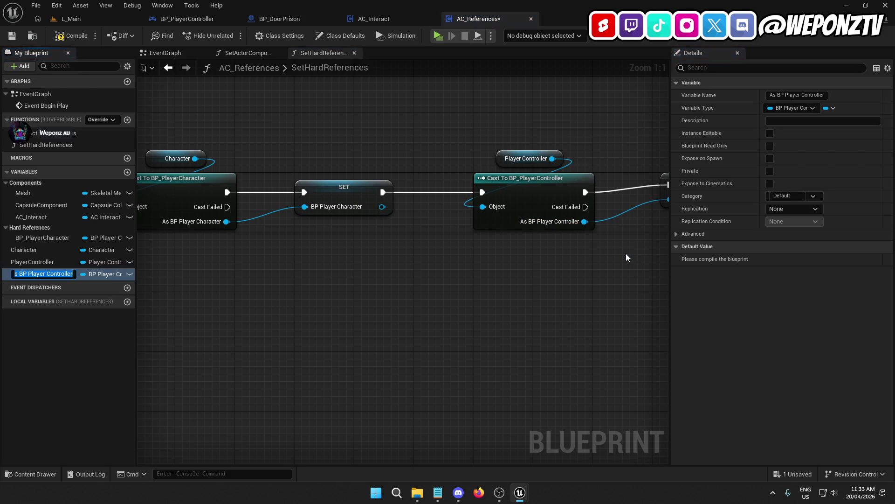
type("B")
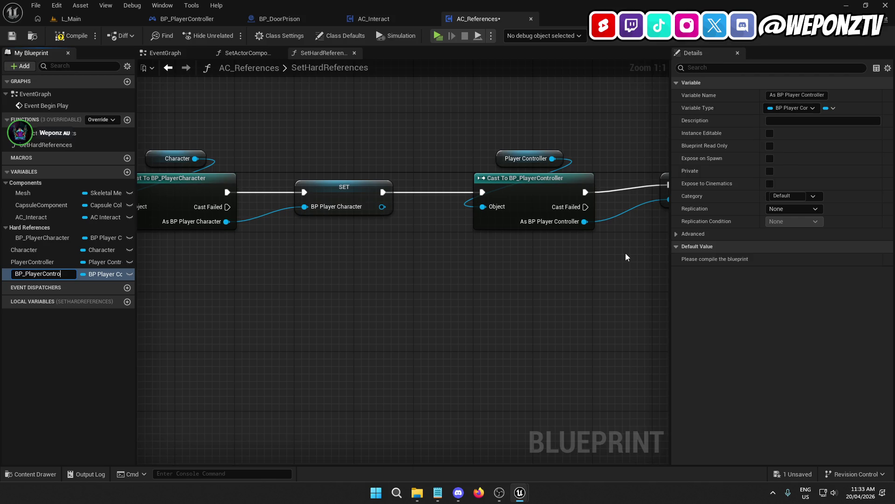
type("r")
key("Return")
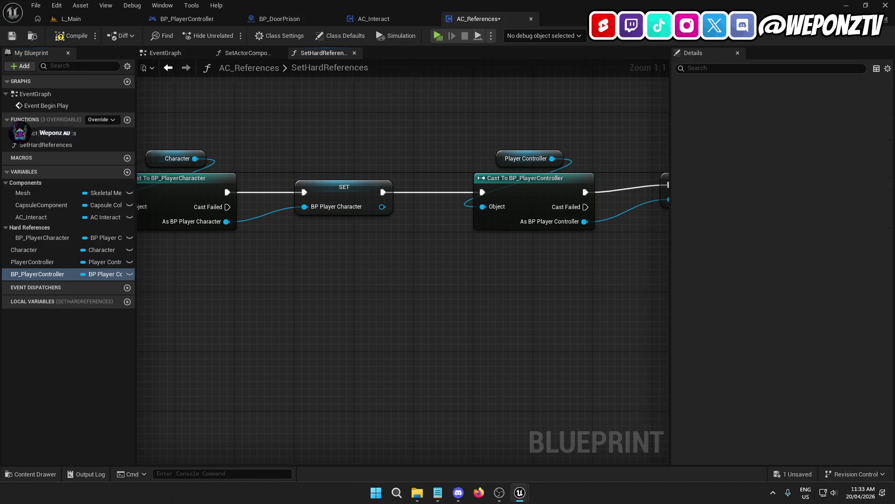
left_click_drag(584, 203, 577, 211)
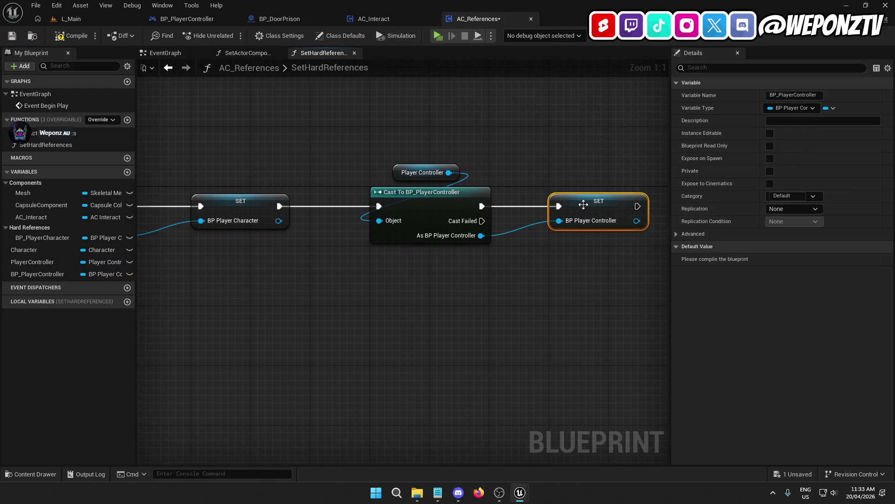
left_click(541, 295)
Save and compile AC_References, then close its editor
left_click(12, 35)
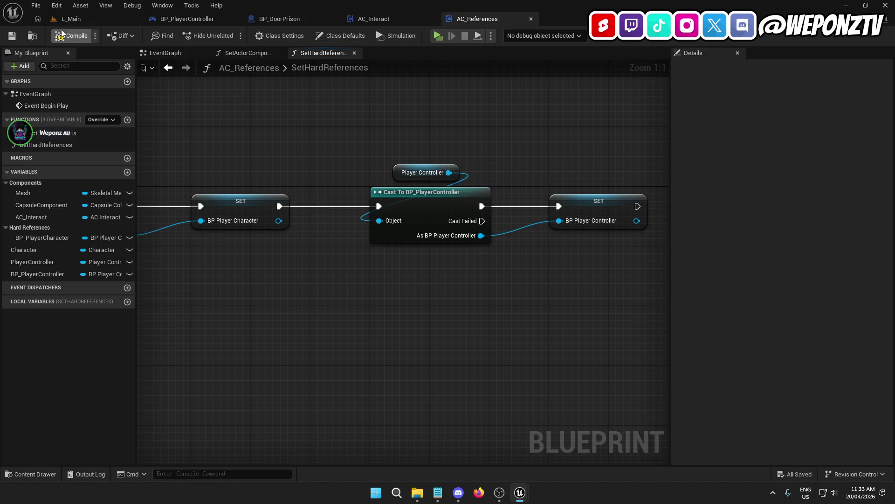
left_click(72, 35)
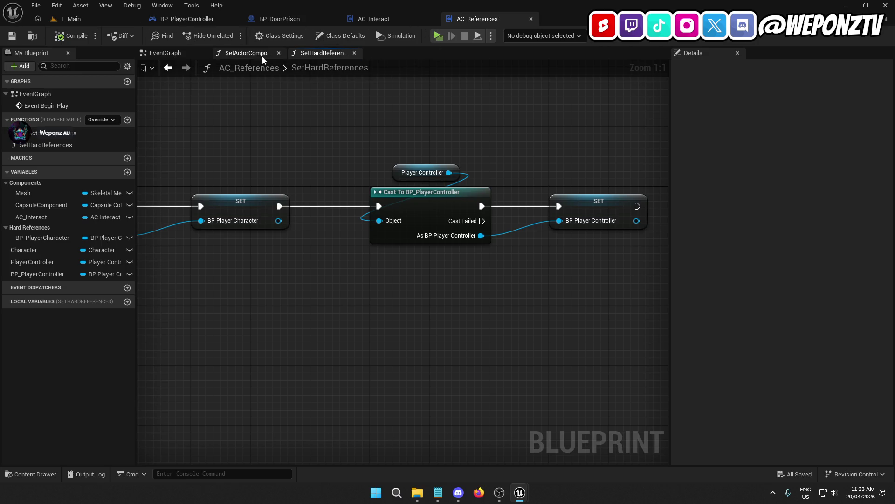
left_click(244, 54)
left_click(531, 19)
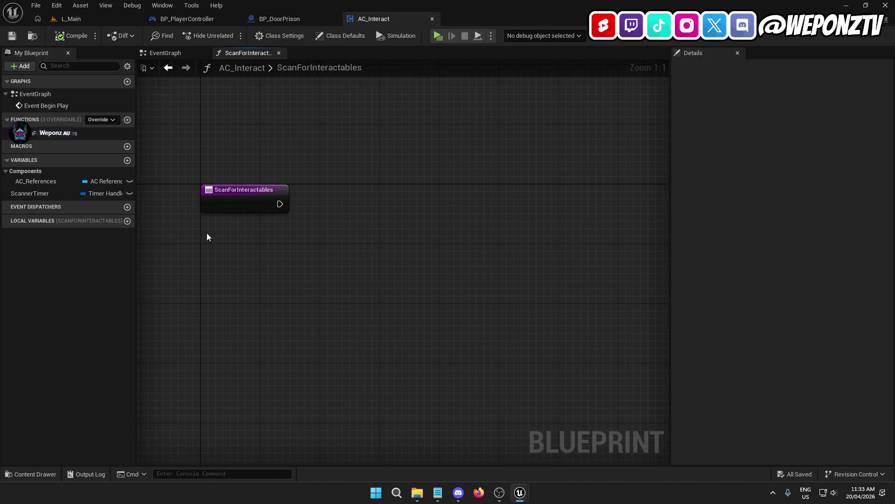
Add an AC_References getter in ScanForInteractables and pull Get BP Player Character from it
mouse_move(37, 183)
left_mouse_down()
mouse_move(223, 233)
mouse_move(270, 266)
left_mouse_up()
left_click(279, 254)
type("chara")
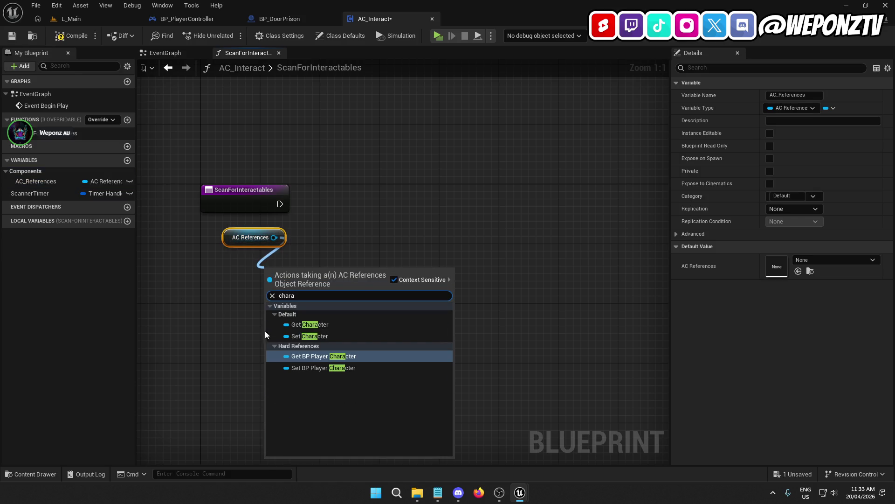
left_click(333, 358)
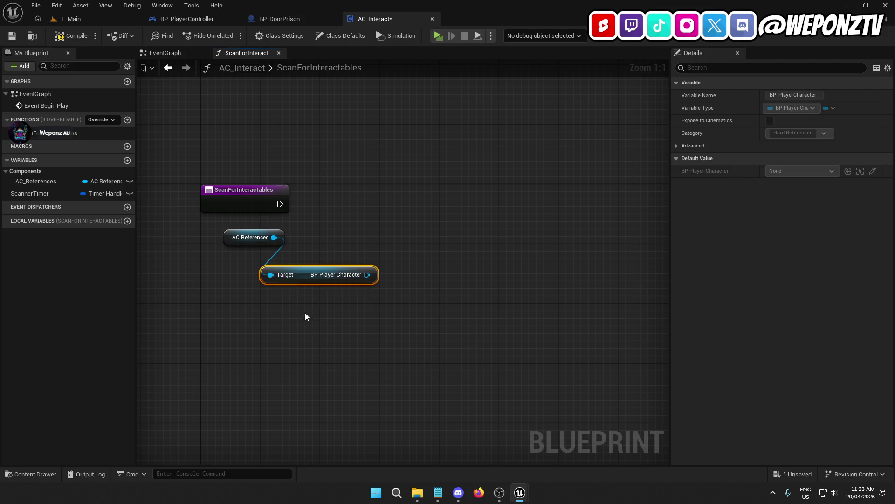
mouse_move(309, 275)
left_mouse_down()
mouse_move(246, 253)
mouse_move(246, 268)
mouse_move(242, 254)
left_mouse_up()
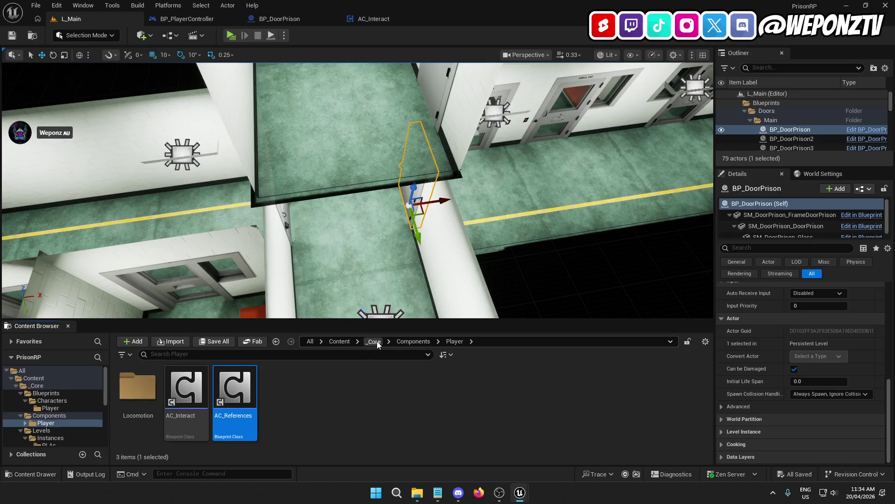
Open BP_PlayerCharacter from _Core/Blueprints/Characters/Player and expand its component variables
left_click(140, 392)
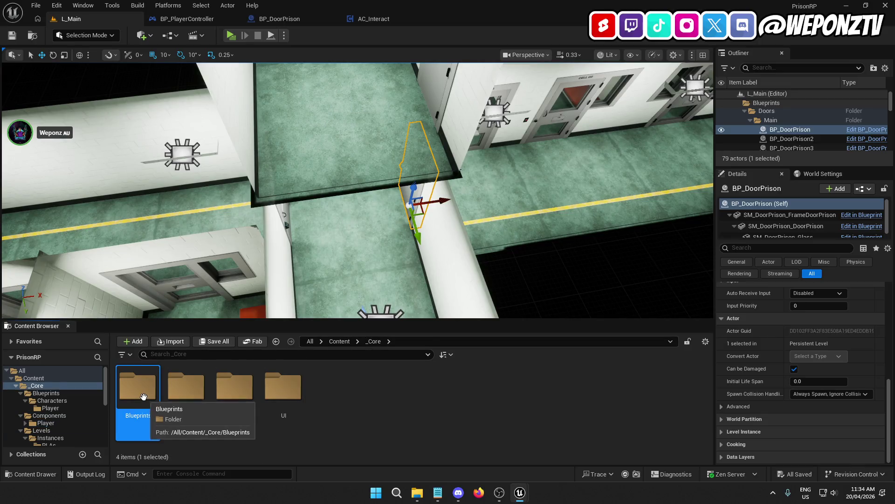
double_click(143, 397)
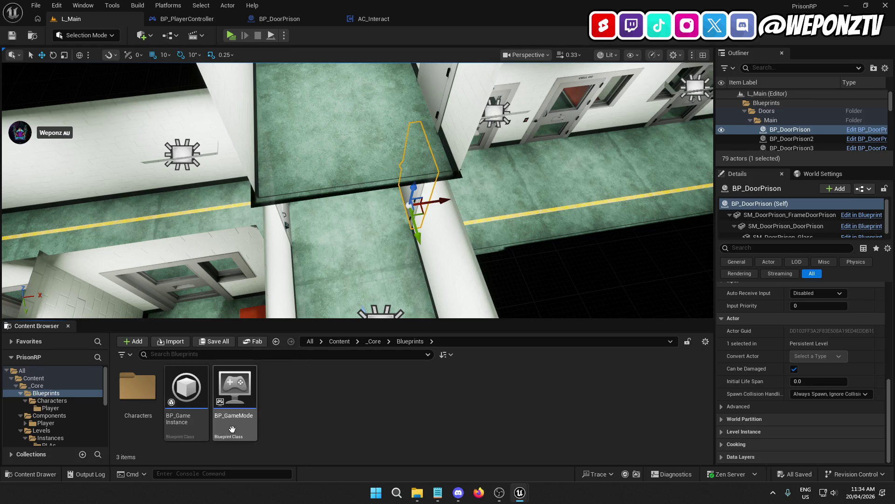
double_click(138, 387)
double_click(139, 388)
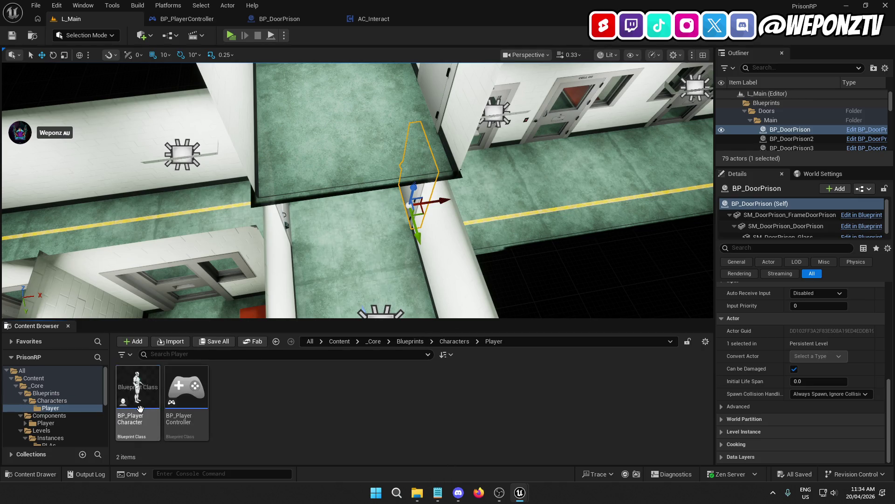
double_click(140, 393)
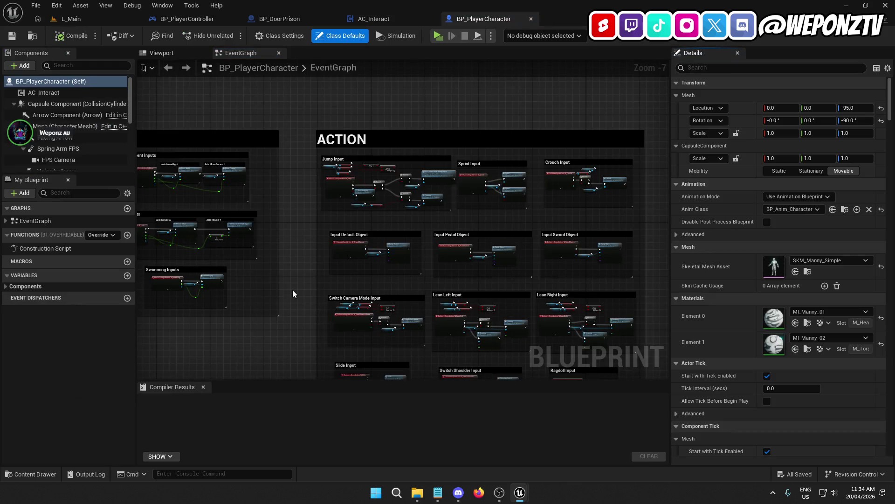
scroll(102, 149, "down", 5)
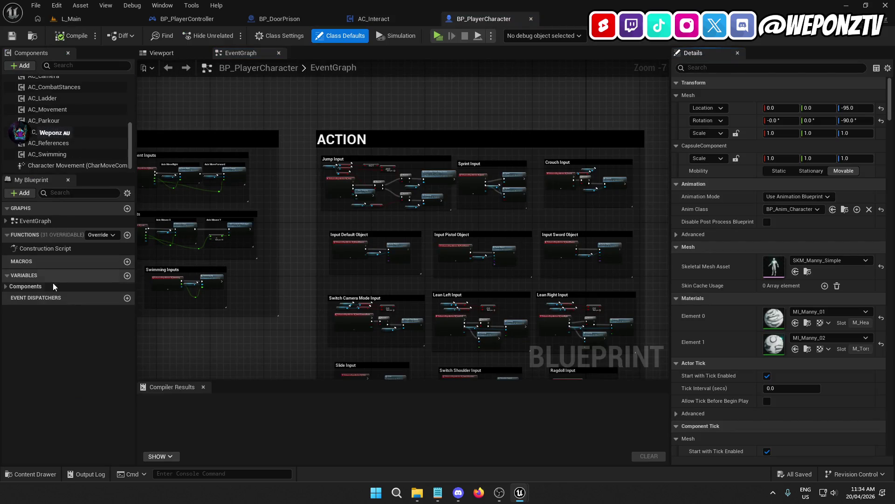
left_click(6, 287)
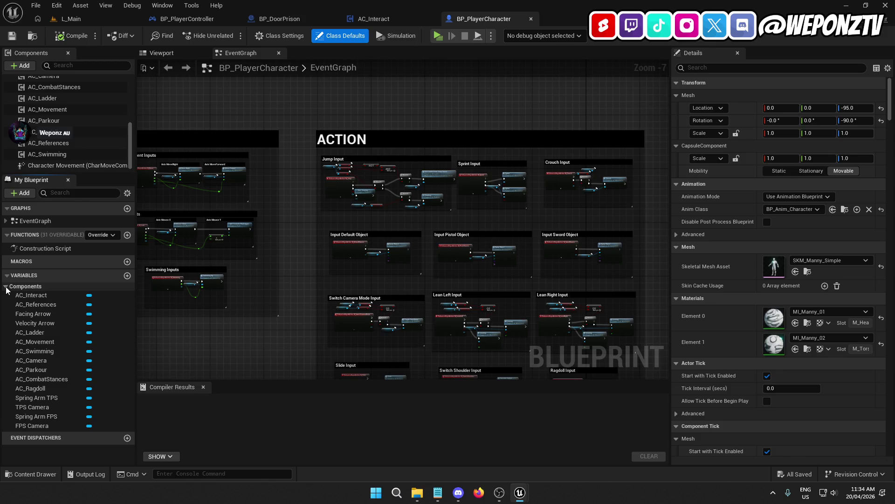
mouse_move(298, 255)
left_mouse_down()
mouse_move(587, 335)
mouse_move(487, 286)
mouse_move(317, 260)
left_mouse_up()
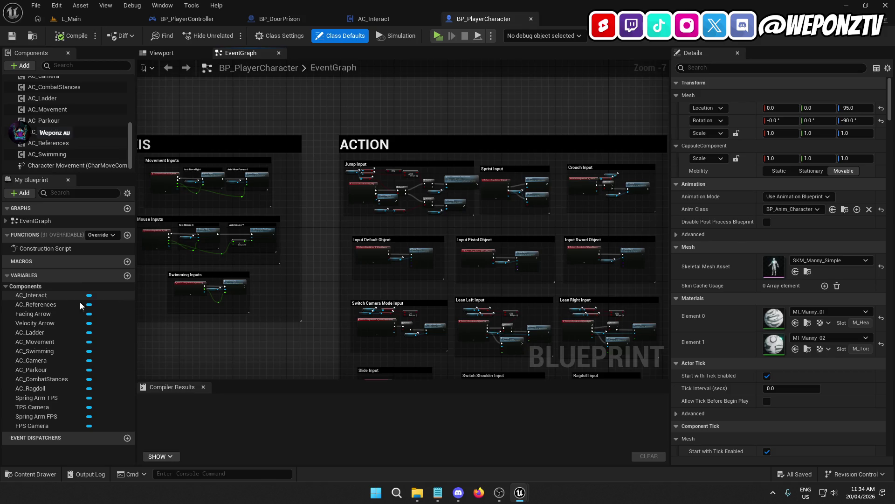
Back in L_Main, browse the content browser to _Core/Components/Player/Locomotion
left_click(118, 21)
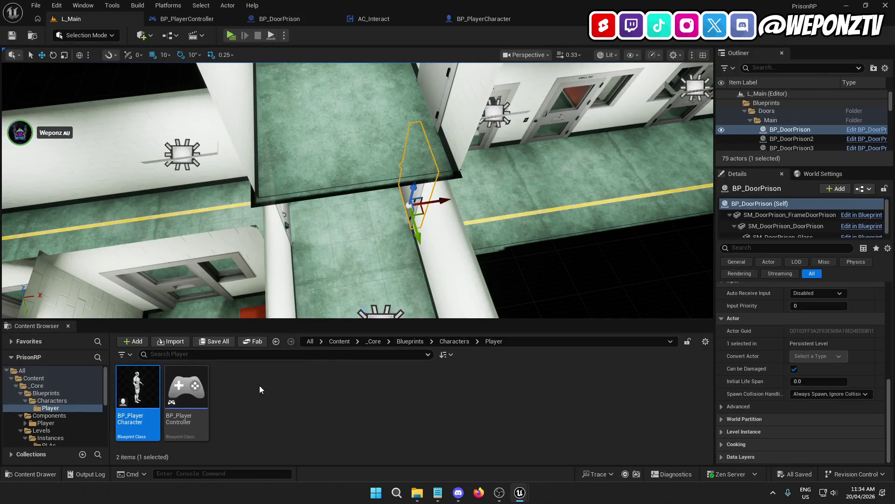
left_click(372, 342)
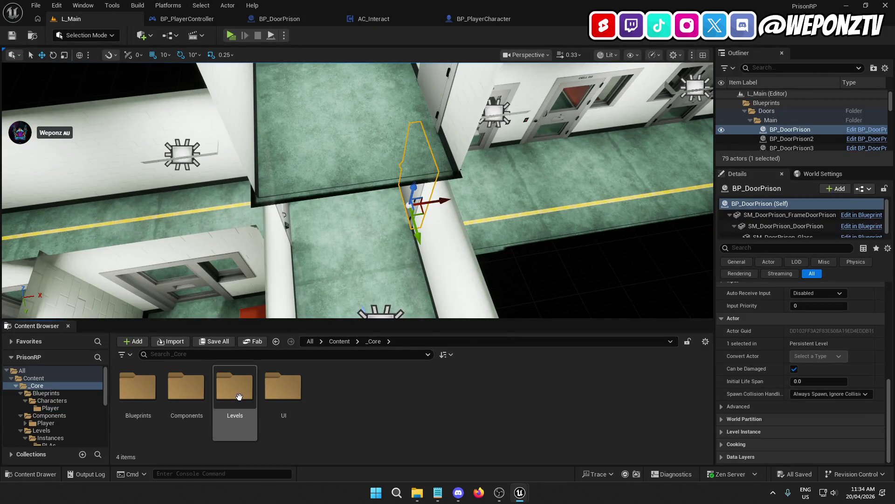
double_click(186, 397)
double_click(140, 397)
double_click(140, 396)
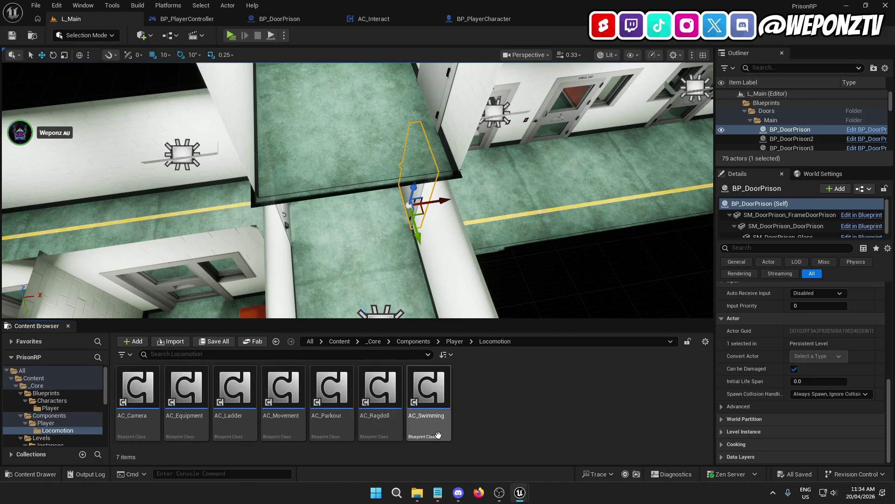
mouse_move(435, 435)
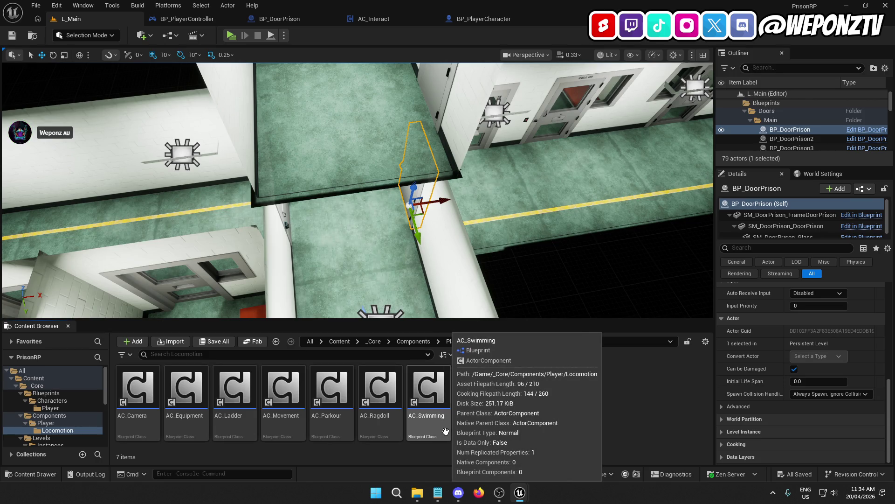
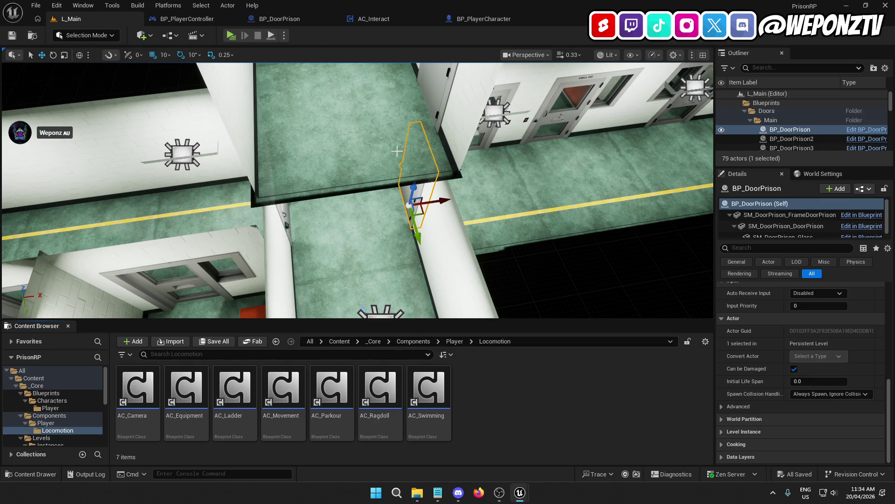
Open the AC_References blueprint and delete the SetActorComponents Return Node
left_click(454, 341)
double_click(235, 389)
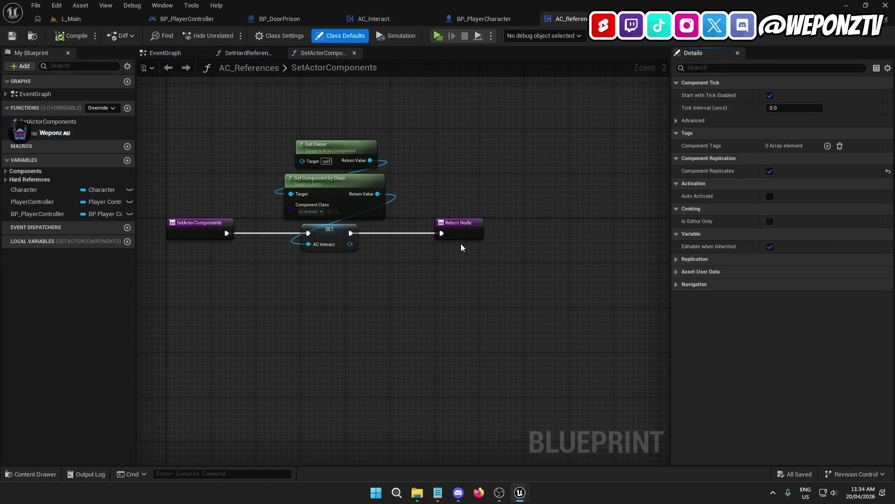
left_click(459, 231)
key("Delete")
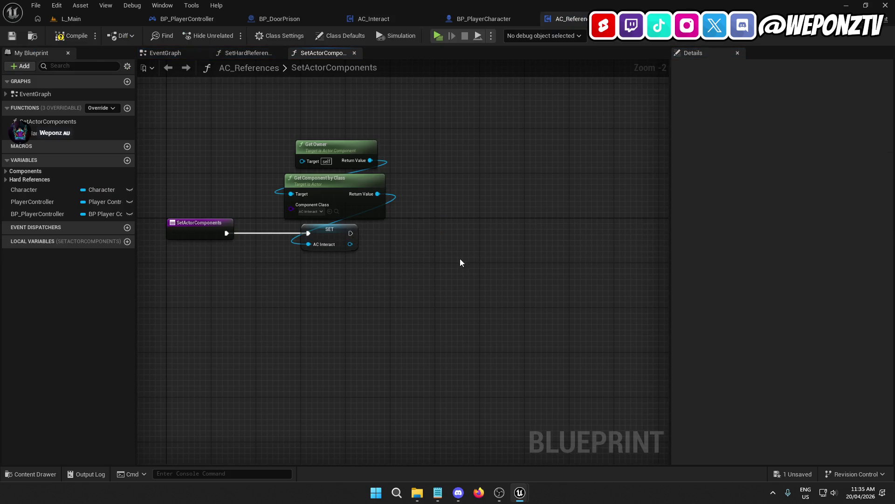
Shift the existing component nodes right and paste a copy of Get Owner and Get Component by Class
mouse_move(434, 287)
left_mouse_down()
mouse_move(387, 303)
mouse_move(301, 130)
left_mouse_up()
left_click_drag(299, 239, 652, 236)
left_click(535, 195)
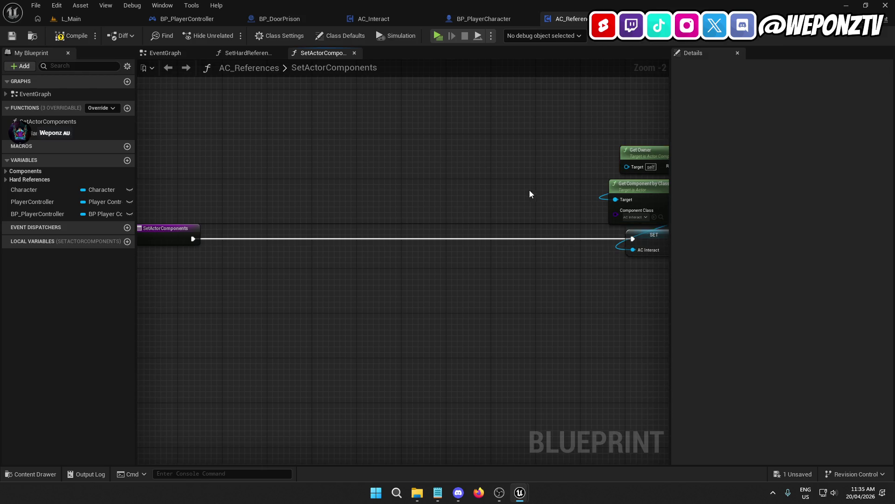
left_click_drag(534, 196, 435, 192)
left_click_drag(625, 216, 549, 127)
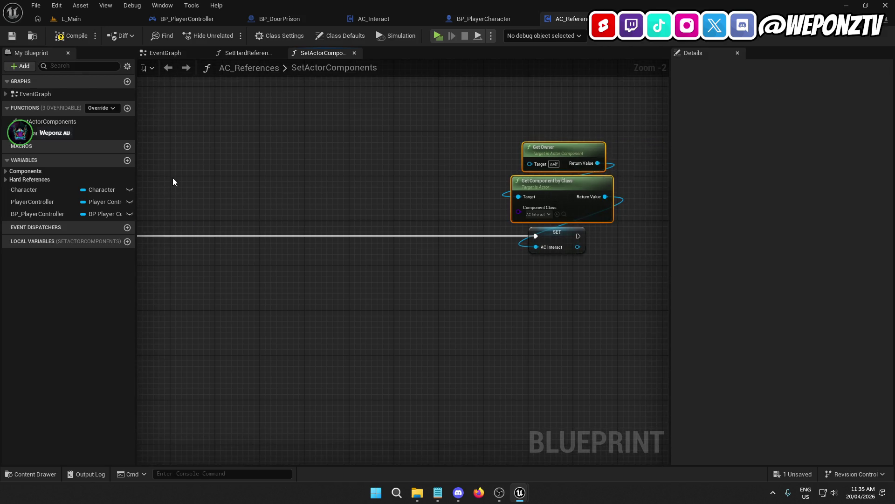
left_click_drag(172, 184, 253, 168)
key("ctrl+v")
Browse the Locomotion folder of component classes in L_Main, then return to the AC_References graph
left_click(74, 19)
left_click(138, 387)
double_click(137, 387)
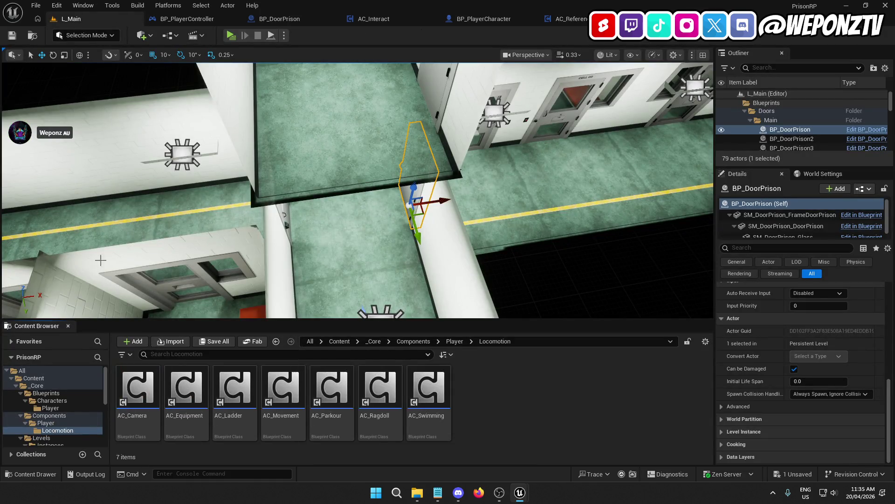
left_click(36, 5)
left_click(71, 140)
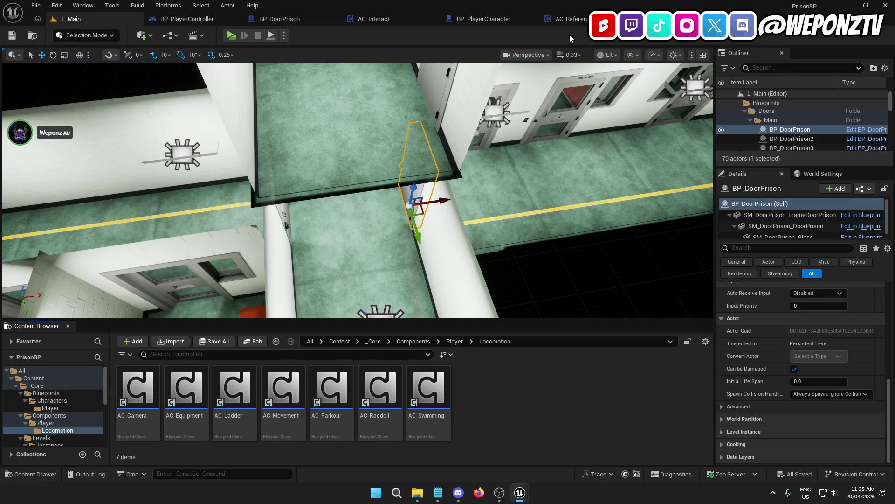
left_click(568, 18)
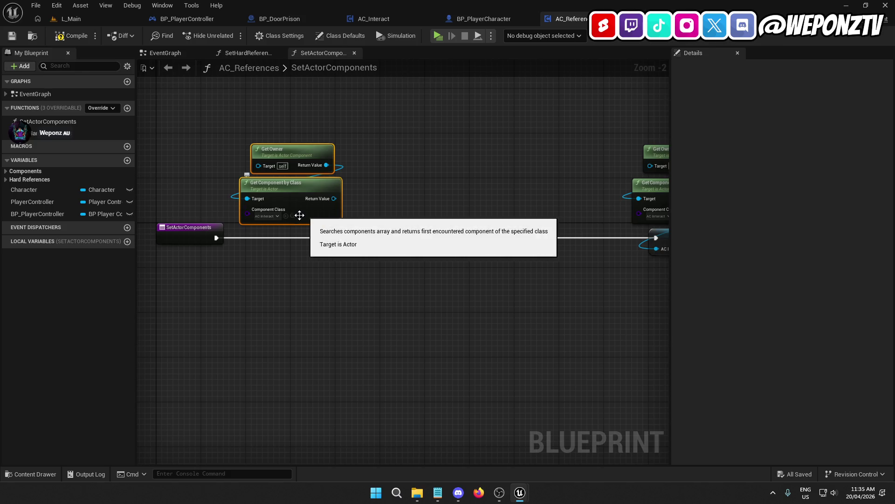
left_click(273, 217)
Set the copied node's class to AC_Camera and promote its Return Value to an AC_Camera variable
left_click(292, 249)
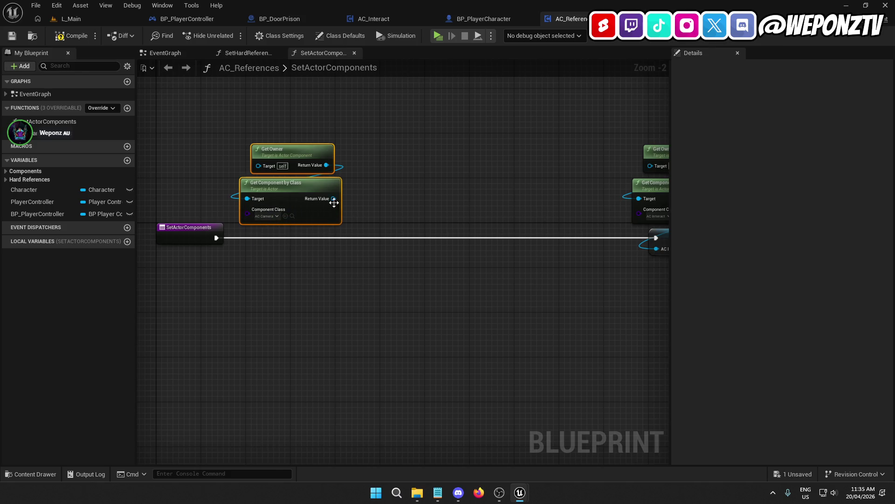
right_click(333, 204)
left_click(373, 227)
type("AC_Came")
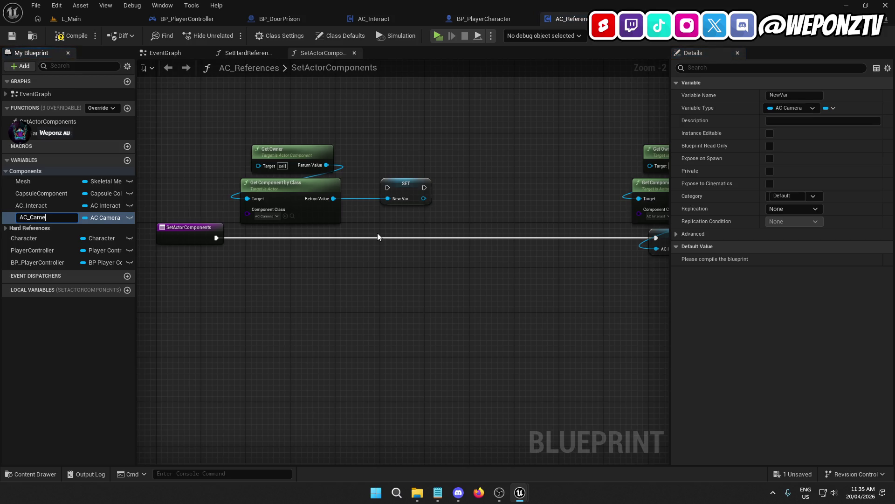
type("ra")
key("Return")
Connect the function entry to the SET AC_Camera node and arrange the camera nodes
mouse_move(405, 186)
left_mouse_down()
mouse_move(290, 243)
mouse_move(220, 241)
left_mouse_up()
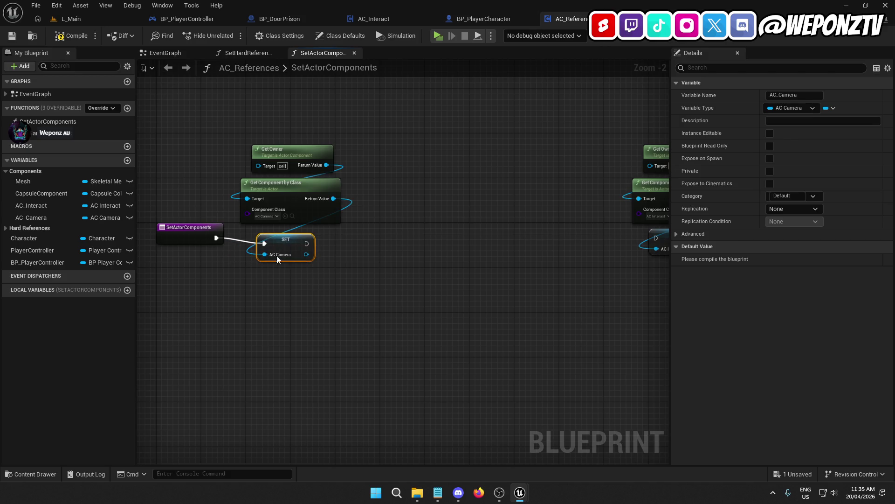
left_click_drag(296, 252, 290, 143)
left_click_drag(280, 228, 311, 234)
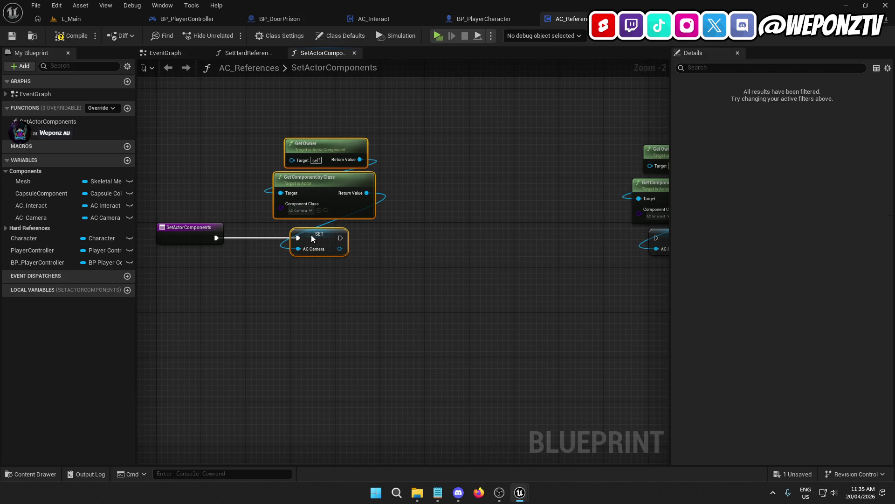
left_click(321, 299)
mouse_move(339, 310)
left_mouse_down()
mouse_move(462, 216)
mouse_move(350, 127)
left_mouse_up()
left_click(347, 226)
left_click(223, 212, "ctrl")
Duplicate the Get Owner and Get Component by Class pair and place the copy to the right
left_click(396, 234)
key("ctrl+c")
key("ctrl+v")
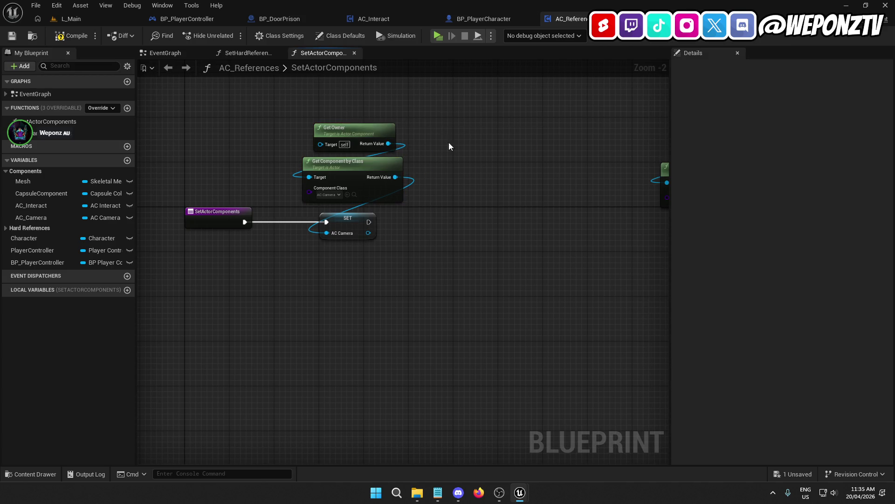
left_click_drag(470, 171, 488, 182)
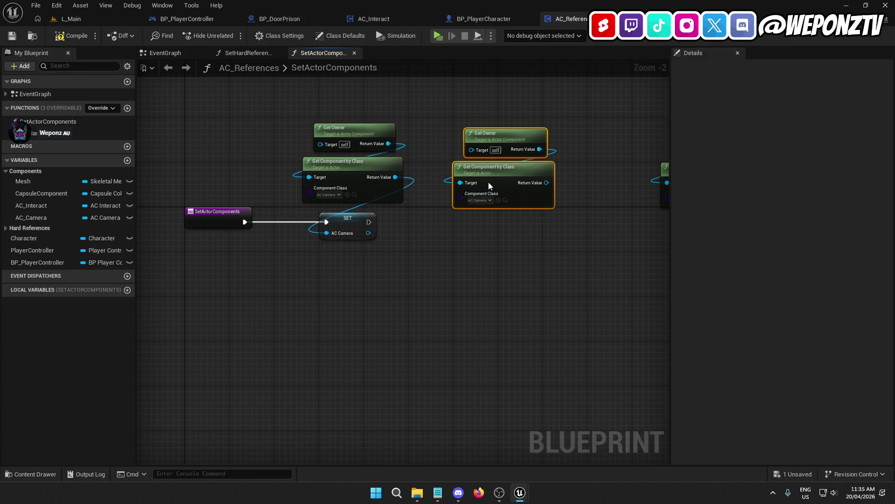
left_click_drag(420, 173, 334, 107)
mouse_move(332, 167)
left_mouse_down()
mouse_move(334, 175)
mouse_move(345, 169)
mouse_move(328, 174)
mouse_move(354, 176)
left_mouse_up()
left_click(485, 249)
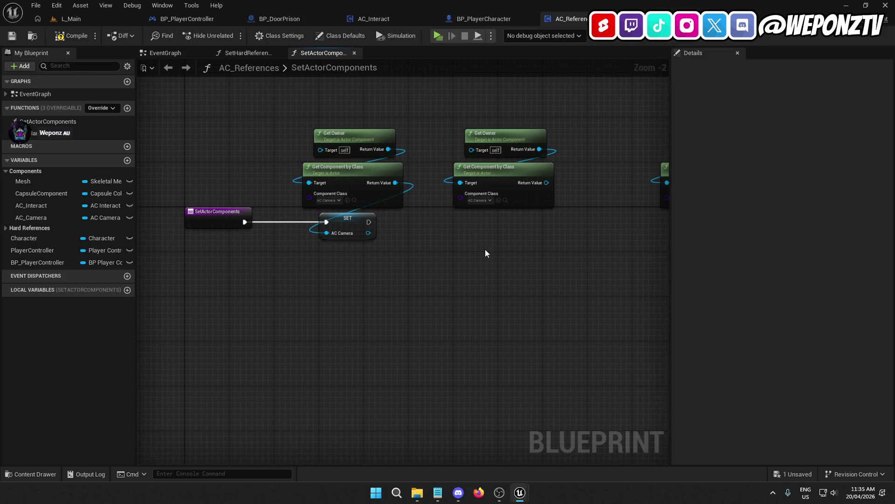
left_click_drag(485, 249, 434, 230)
Set the copy's class to AC_Equipment and promote it to a variable renamed AC_Equipment
left_click(438, 209)
left_click(474, 253)
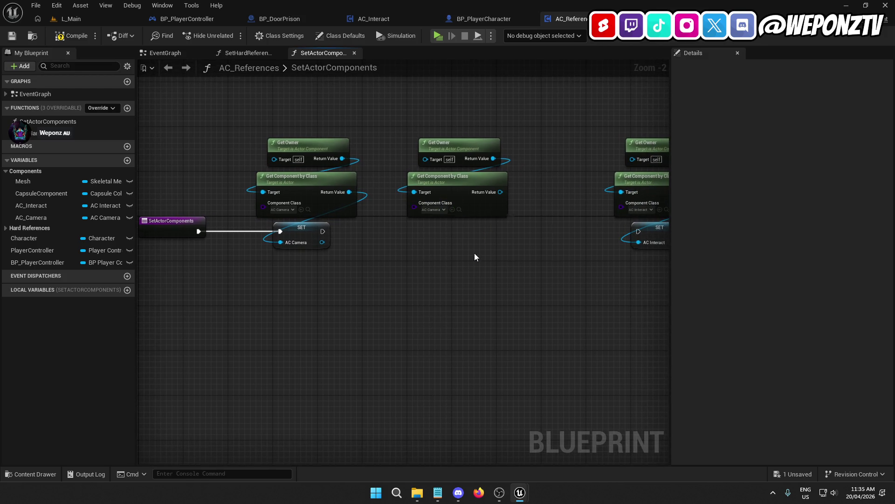
left_click_drag(507, 193, 464, 239)
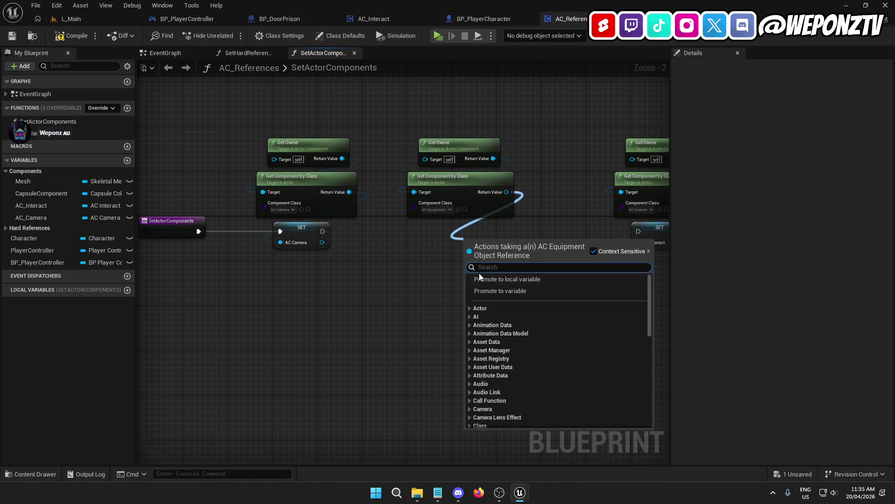
key("Escape")
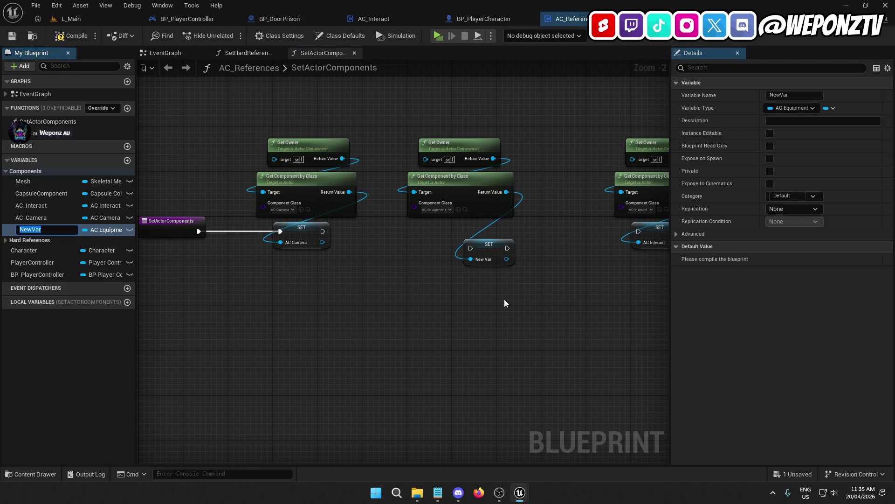
type("AC_")
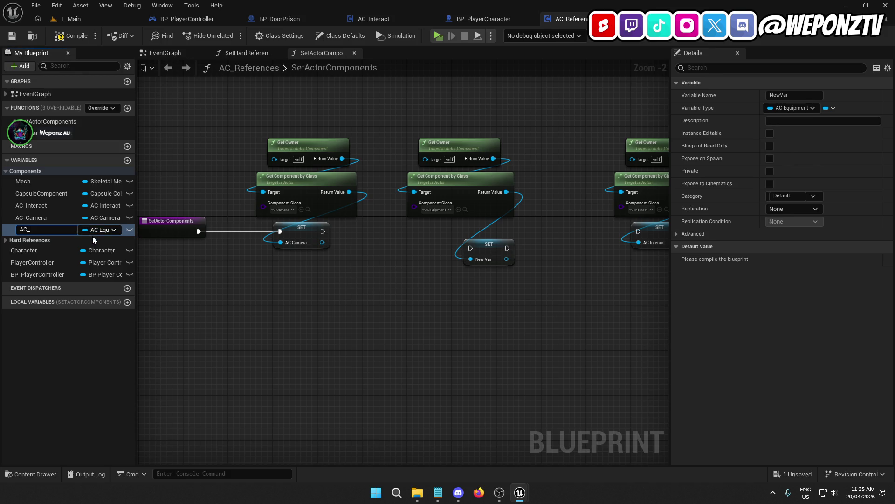
type("Equipments")
key("Return")
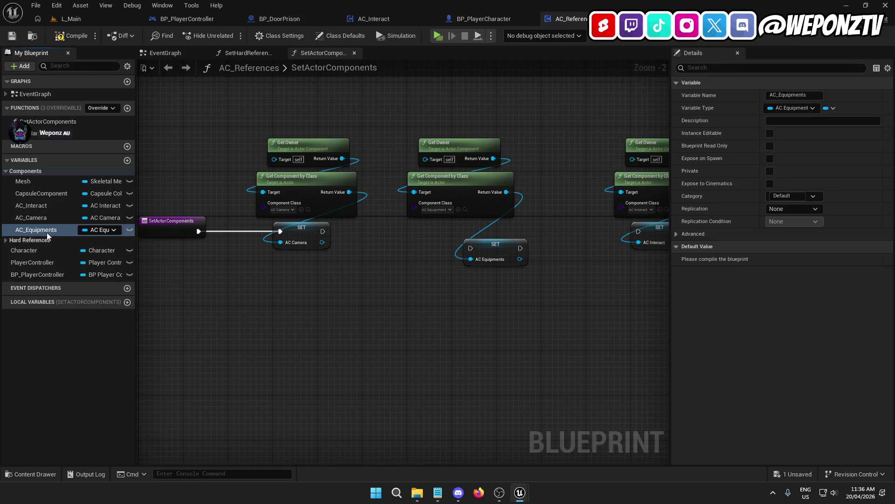
double_click(73, 229)
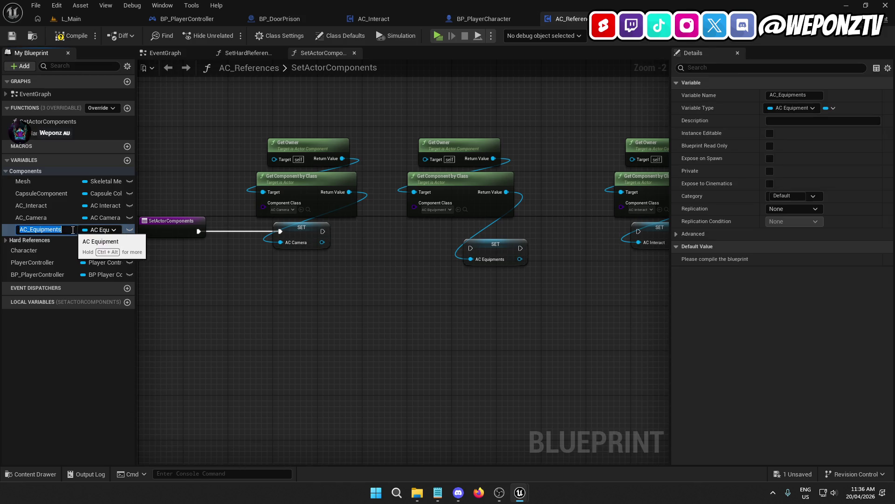
left_click(73, 229)
key("Return")
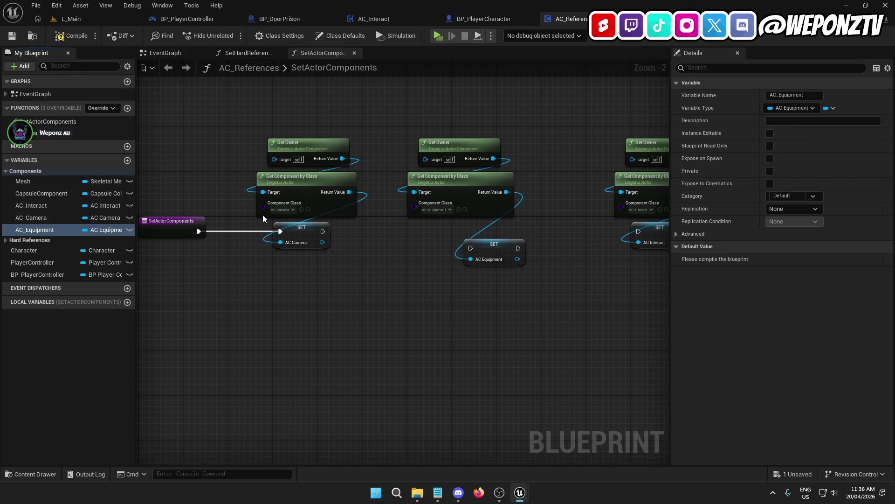
Chain SET AC_Equipment after SET AC_Camera and tidy the equipment nodes
mouse_move(489, 250)
left_mouse_down()
mouse_move(453, 234)
mouse_move(317, 237)
mouse_move(322, 231)
left_mouse_up()
left_click(472, 204, "ctrl")
left_click(459, 145, "ctrl")
left_click_drag(451, 232, 435, 231)
left_click(438, 236)
left_click(326, 245, "ctrl")
left_click(234, 144)
left_click(88, 17)
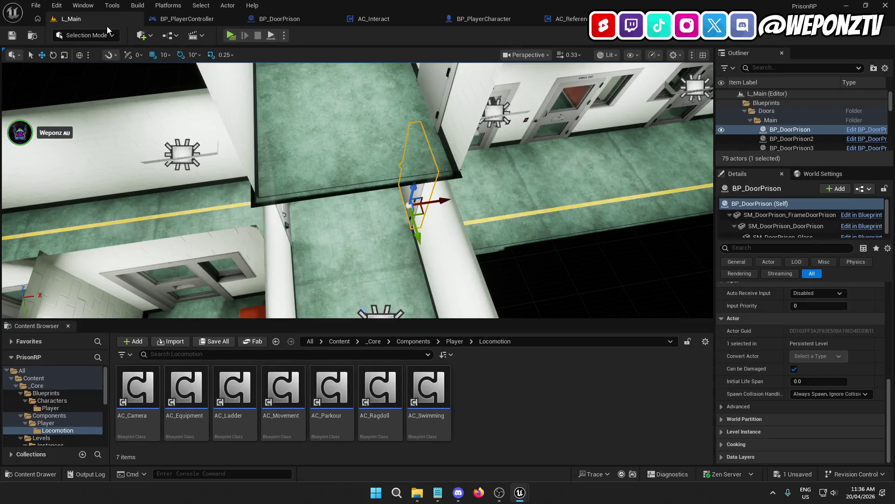
left_click(564, 19)
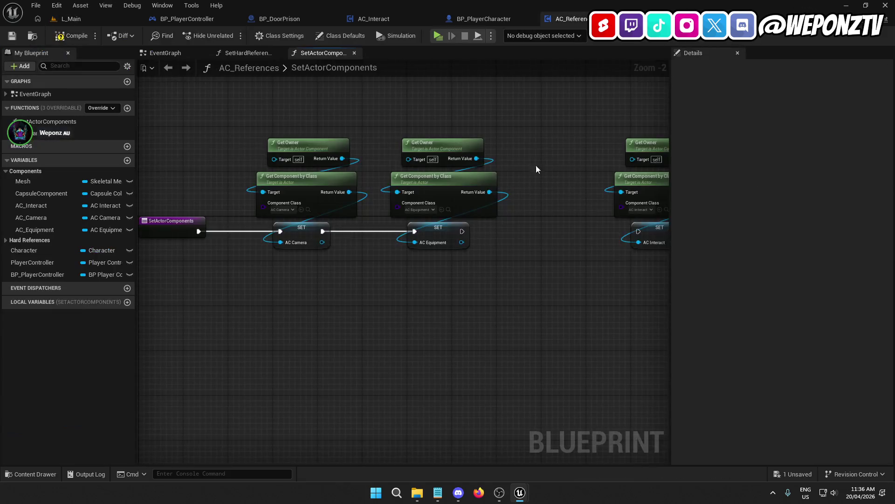
Move the AC Interact nodes right and paste a copy of the AC_Equipment getter pair
mouse_move(519, 256)
left_mouse_down()
mouse_move(499, 226)
mouse_move(467, 112)
left_mouse_up()
left_click_drag(448, 218, 561, 217)
mouse_move(182, 114)
left_mouse_down()
mouse_move(322, 200)
mouse_move(281, 169)
left_mouse_up()
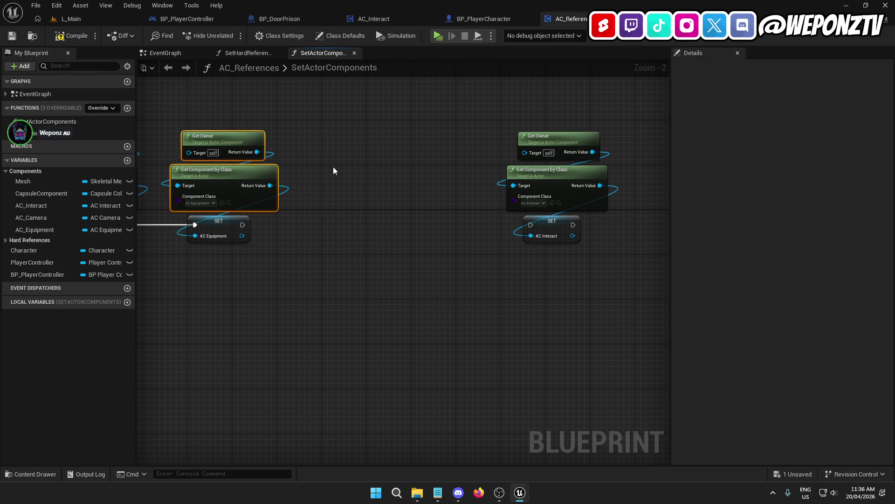
key("ctrl+c")
key("ctrl+v")
Set the copy's class to AC_Ladder and promote its Return Value to an AC_Ladder variable
left_click(357, 220)
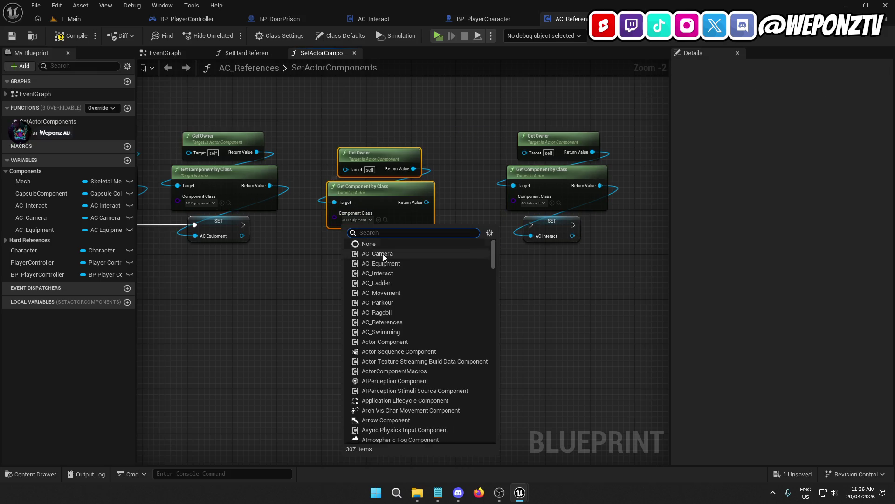
left_click(396, 286)
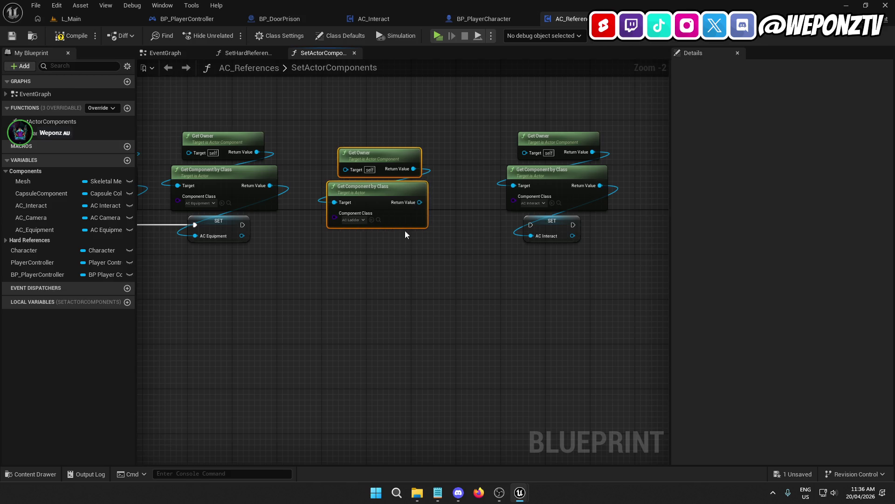
right_click(417, 201)
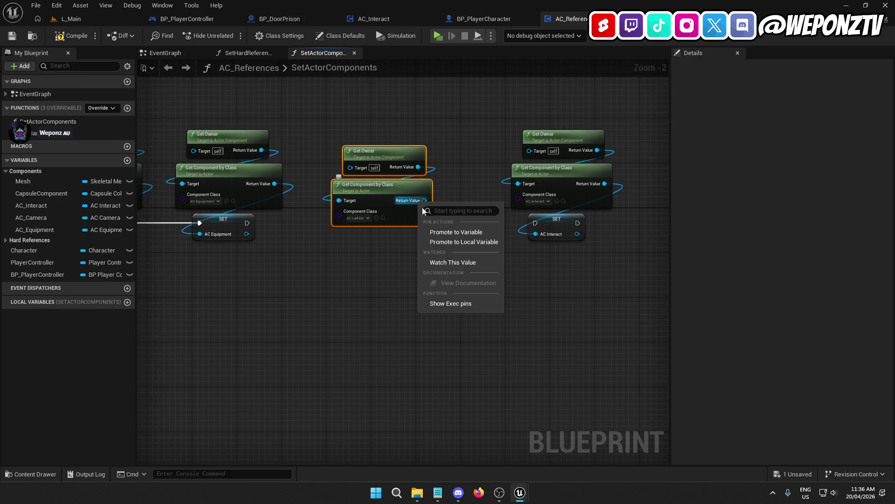
left_click(439, 231)
type("AC_Ladde")
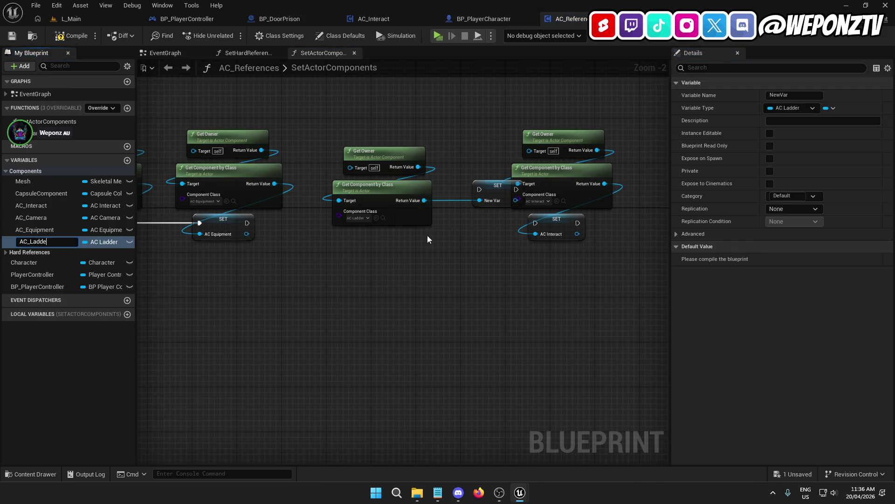
type("r")
key("Return")
Position the AC_Ladder nodes and chain SET AC_Ladder after SET AC_Equipment
left_click_drag(492, 192, 376, 246)
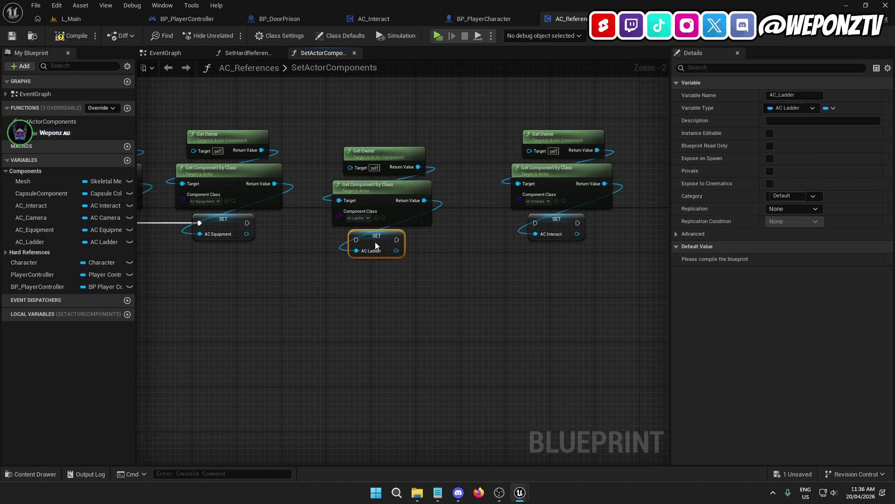
left_click_drag(403, 294, 343, 113)
mouse_move(372, 241)
left_mouse_down()
mouse_move(335, 224)
mouse_move(247, 223)
left_mouse_up()
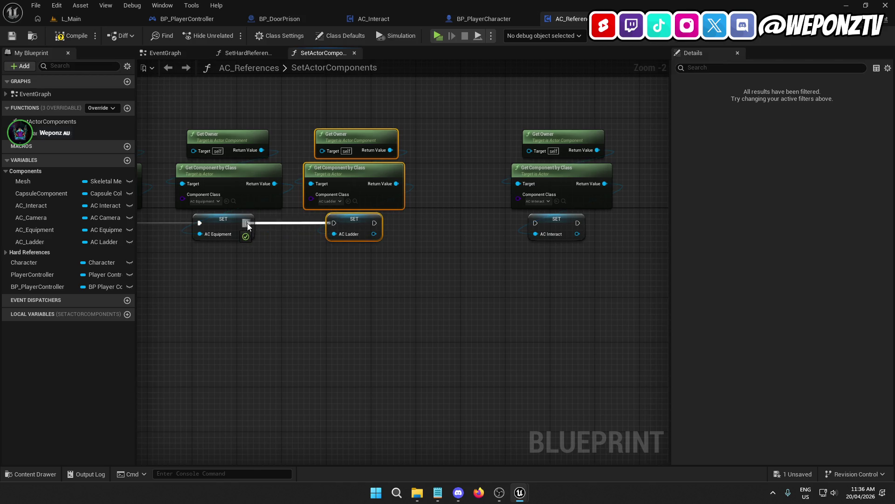
left_click(351, 301)
Move the AC Interact nodes further right and paste a copy of the AC Ladder lookup nodes
left_click_drag(346, 300, 451, 100)
left_click_drag(480, 214, 637, 220)
left_click(452, 222)
left_click_drag(344, 181, 239, 119)
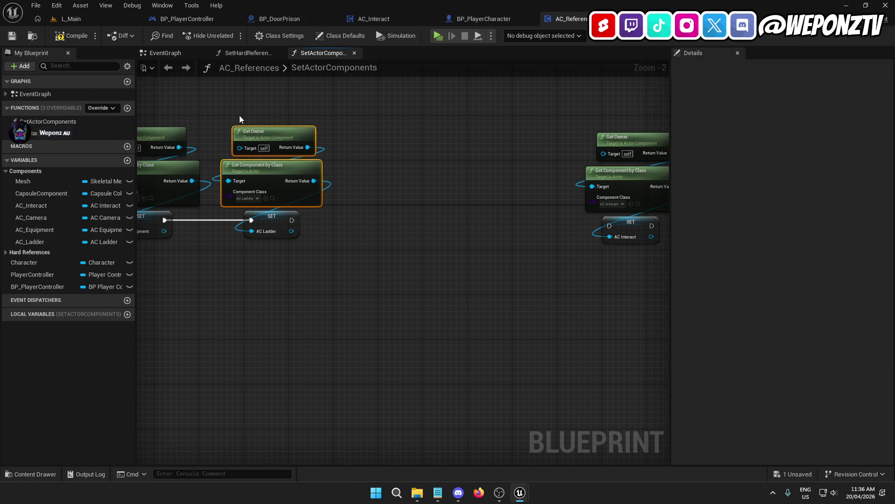
key("ctrl+c")
key("ctrl+v")
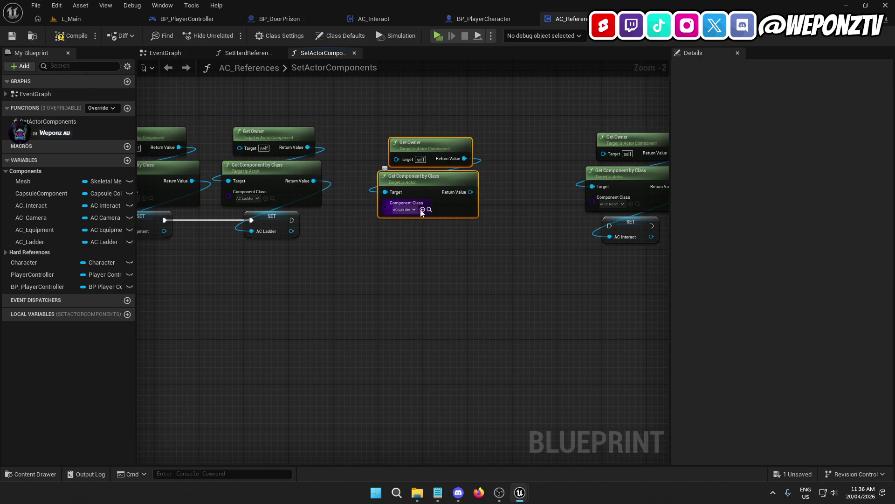
Set the copy's class to AC Movement and promote its Return Value to an AC_Movement variable
left_click(407, 209)
left_click(450, 283)
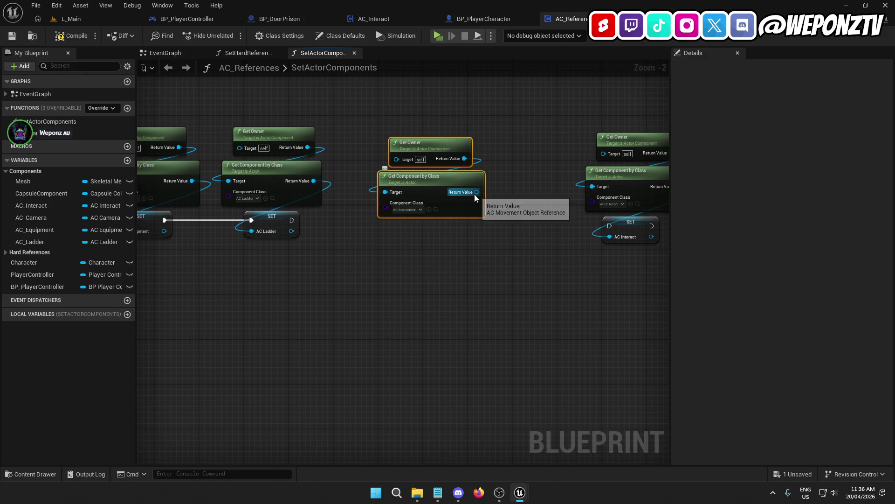
right_click(476, 192)
left_click(522, 225)
type("AC_Move")
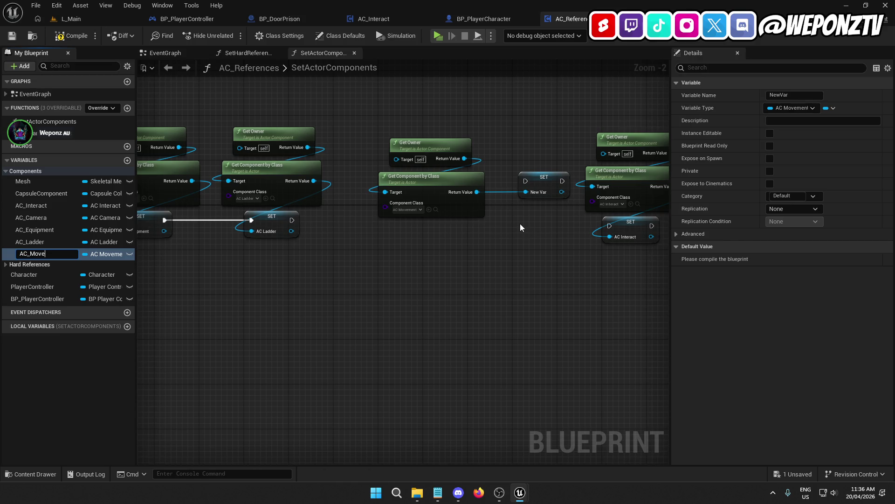
type("ment")
key("Return")
Line up the AC Movement nodes, chain SET AC_Movement after SET AC_Ladder, and save the blueprint
mouse_move(533, 188)
left_mouse_down()
mouse_move(460, 234)
mouse_move(432, 233)
left_mouse_up()
left_click_drag(470, 276, 415, 113)
mouse_move(417, 237)
left_mouse_down()
mouse_move(417, 217)
mouse_move(401, 219)
mouse_move(408, 229)
mouse_move(290, 220)
left_mouse_up()
left_click(383, 284)
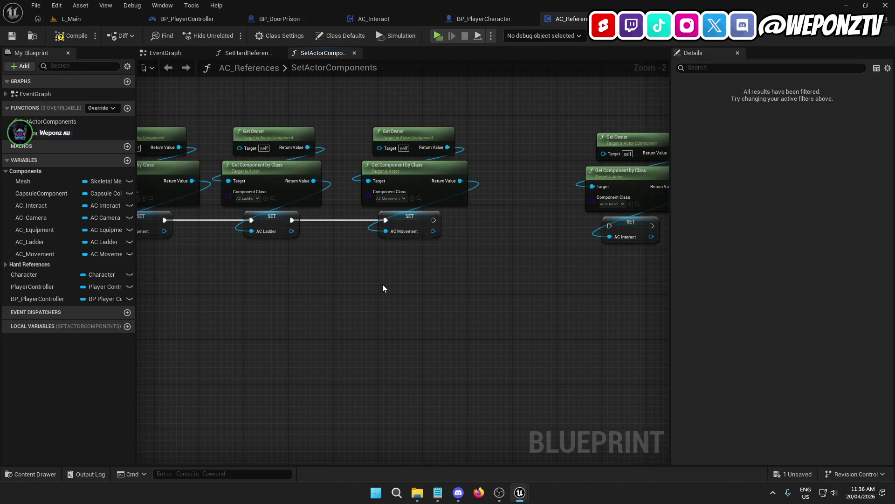
left_click(410, 219)
left_click(345, 309)
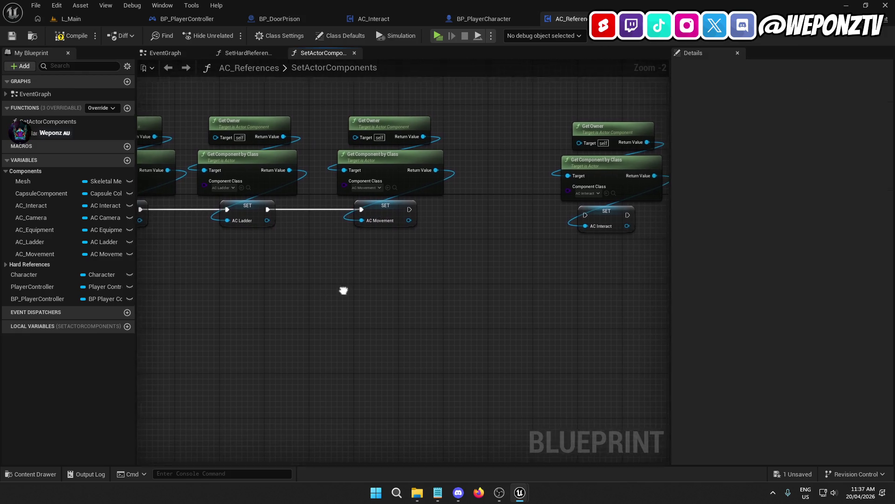
left_click(11, 37)
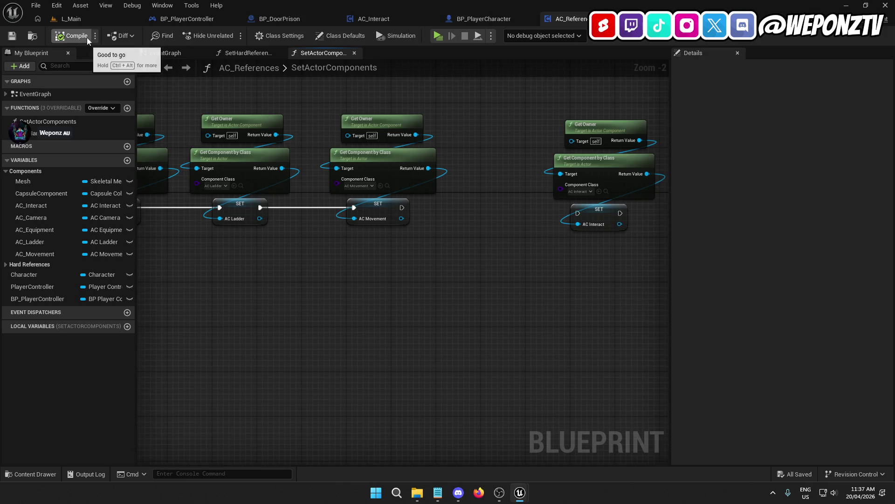
left_click(100, 19)
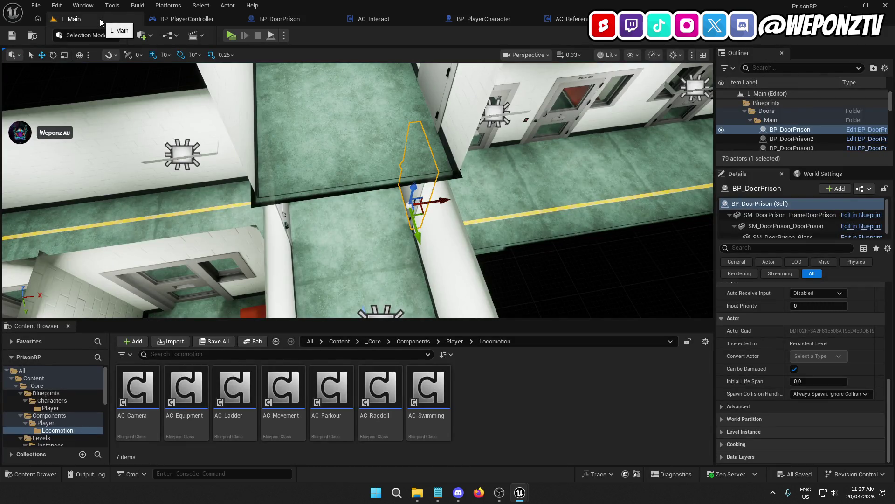
Make room by moving the AC Interact nodes right, then duplicate the AC Movement lookup nodes
left_click(571, 19)
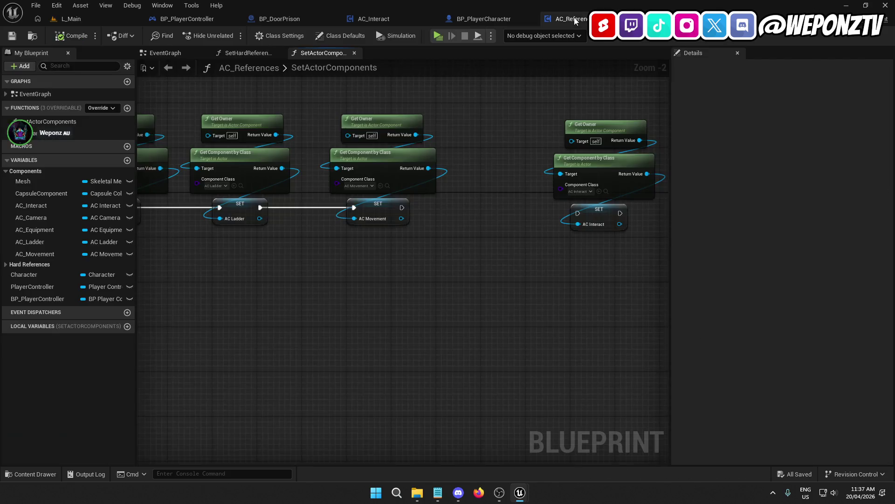
left_click_drag(510, 281, 411, 158)
left_click_drag(406, 236, 527, 248)
left_click_drag(282, 192, 181, 133)
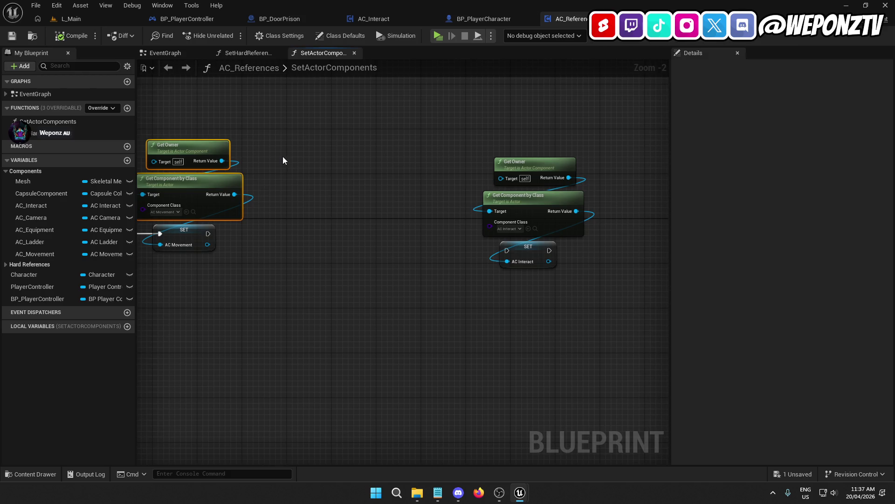
key("ctrl+d")
mouse_move(329, 199)
left_mouse_down()
mouse_move(340, 197)
mouse_move(332, 193)
left_mouse_up()
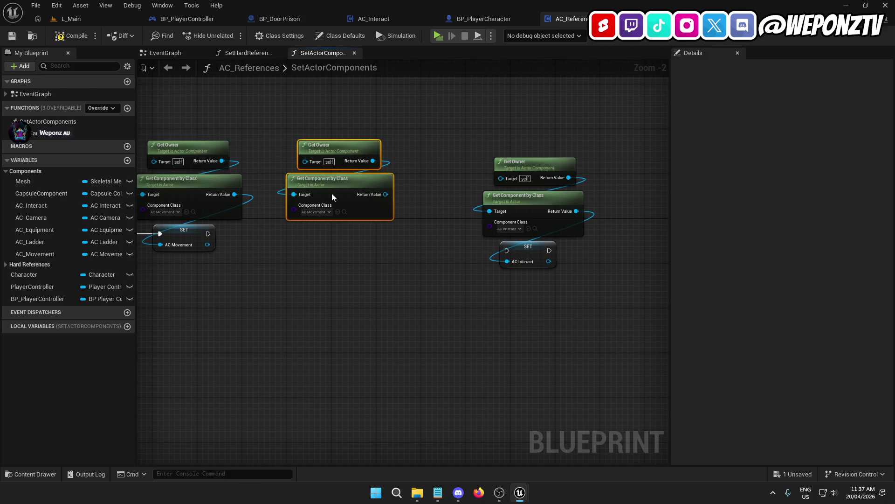
Set the duplicate's class to AC Parkour and promote its Return Value to an AC_Parkour variable
left_click(317, 212)
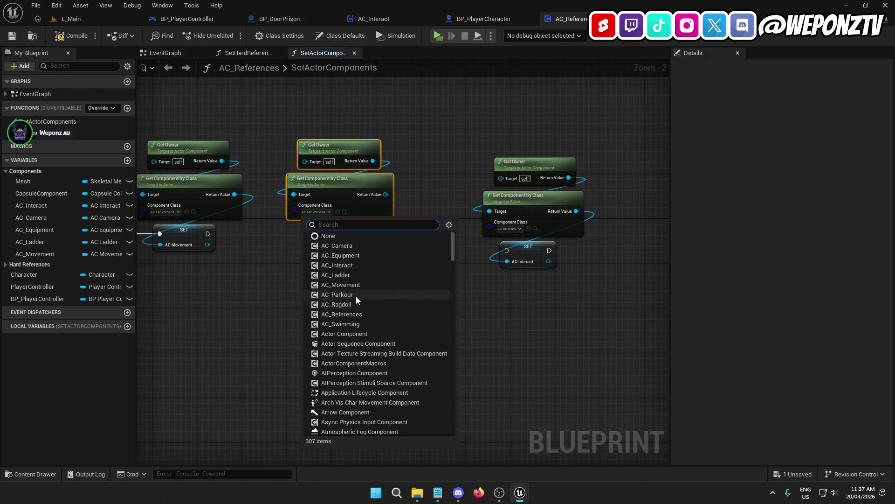
left_click(337, 294)
right_click(377, 198)
left_click(409, 224)
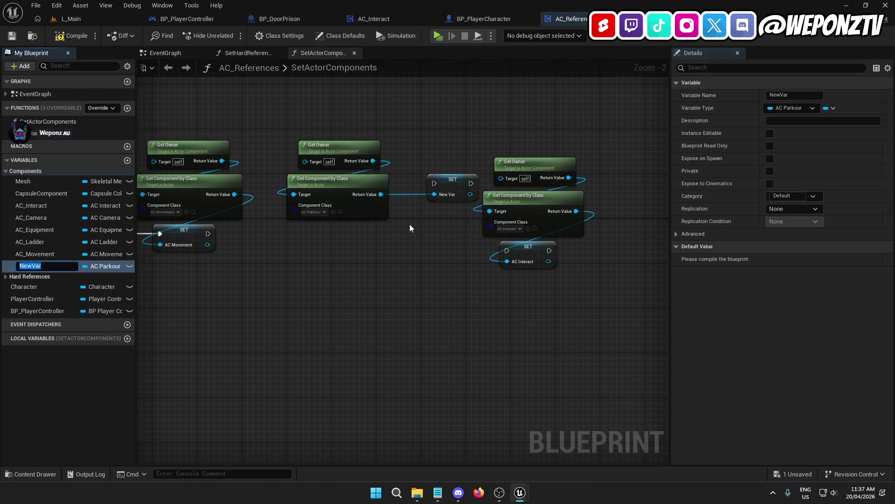
type("AC_Parkour")
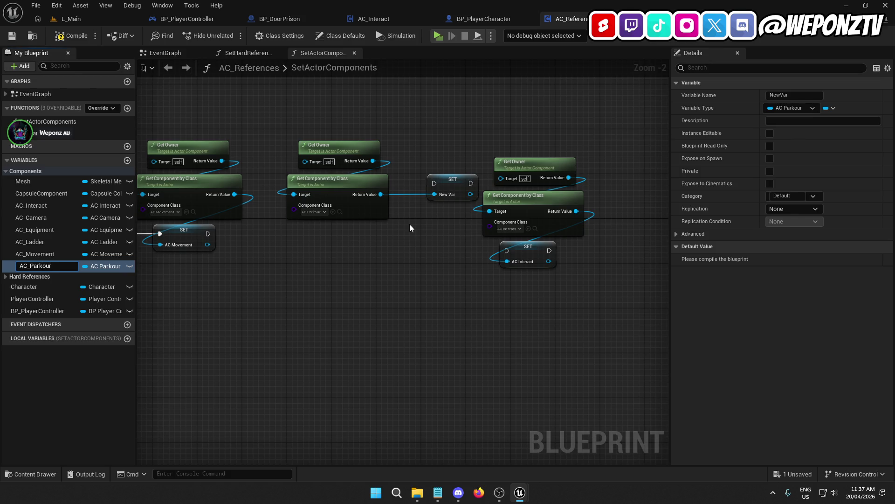
key("Return")
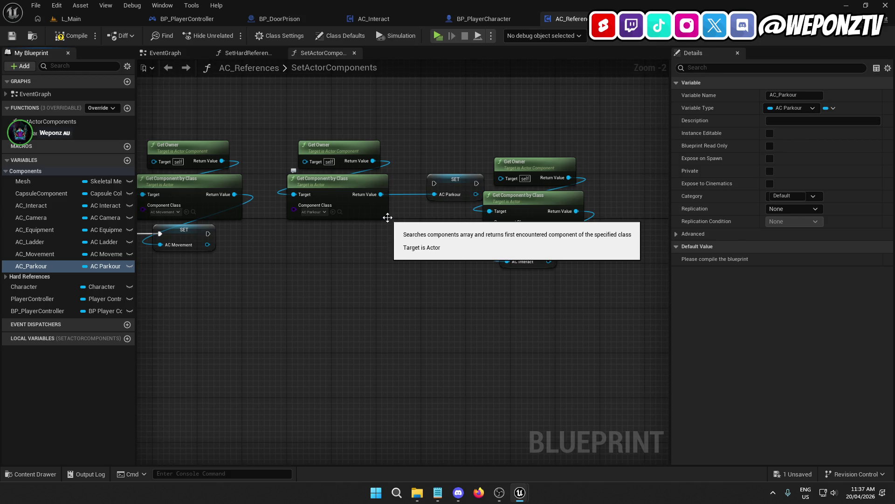
Place SET AC_Parkour after SET AC_Movement and align the AC Parkour lookup nodes
left_click_drag(461, 176, 445, 187)
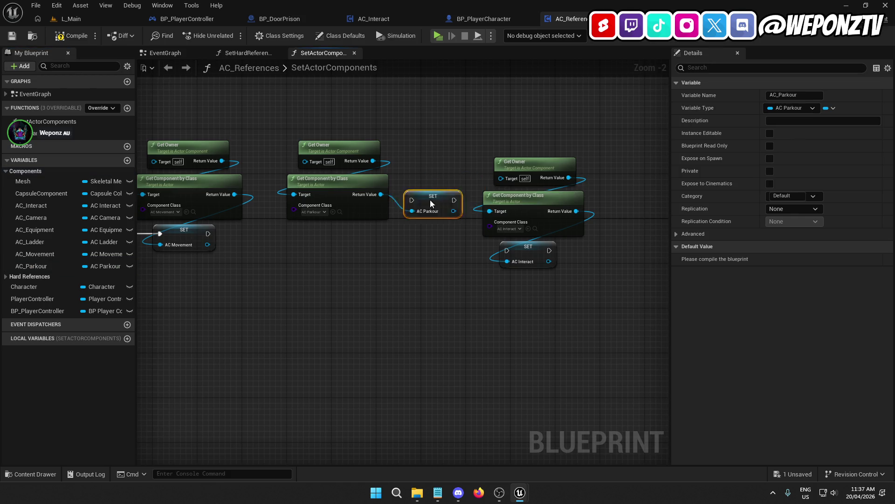
left_click_drag(350, 224, 208, 234)
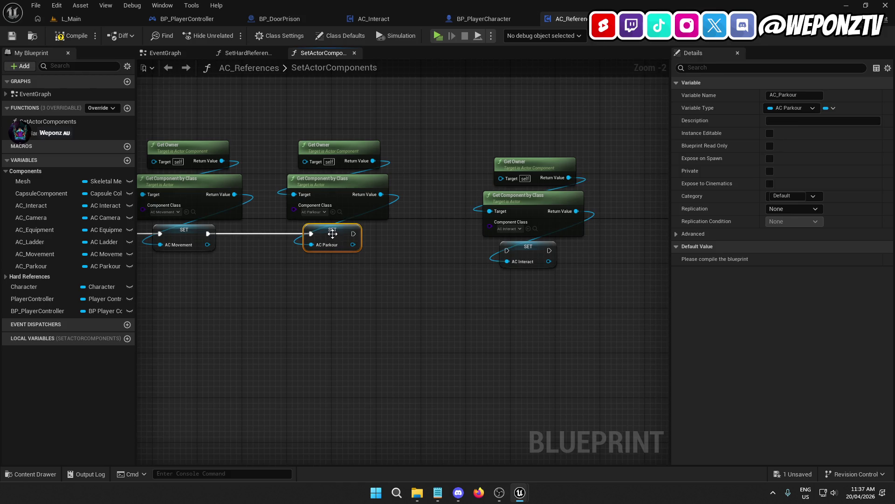
left_click(295, 290)
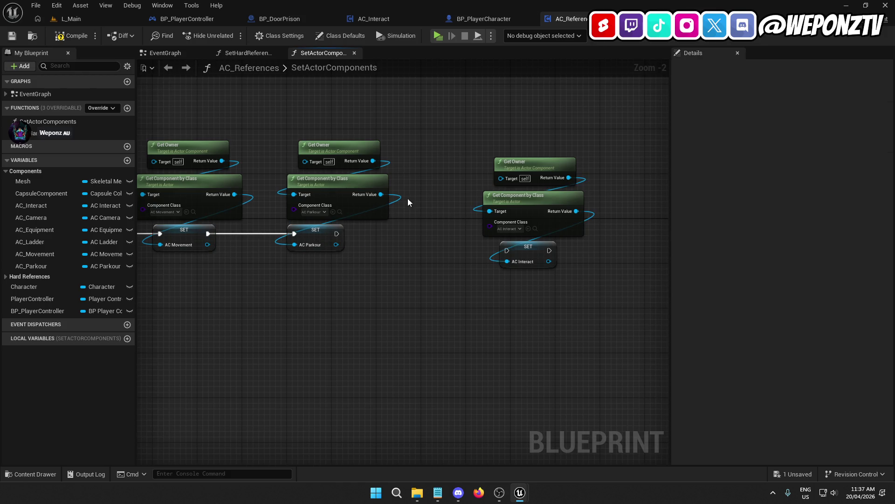
left_click_drag(408, 198, 331, 125)
left_click_drag(328, 189, 317, 188)
mouse_move(306, 304)
left_mouse_down()
mouse_move(360, 294)
mouse_move(269, 286)
left_mouse_up()
Move the AC Interact nodes further right and paste a copy of the AC Parkour lookup nodes
left_click(73, 18)
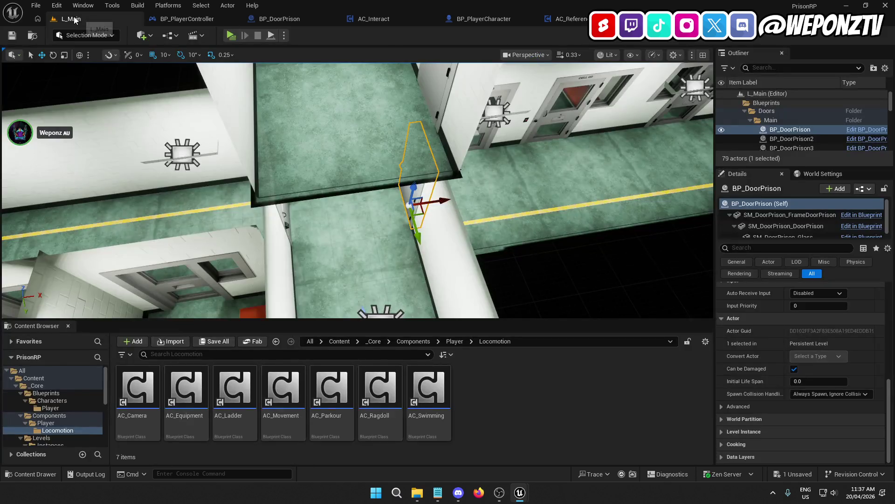
left_click(567, 19)
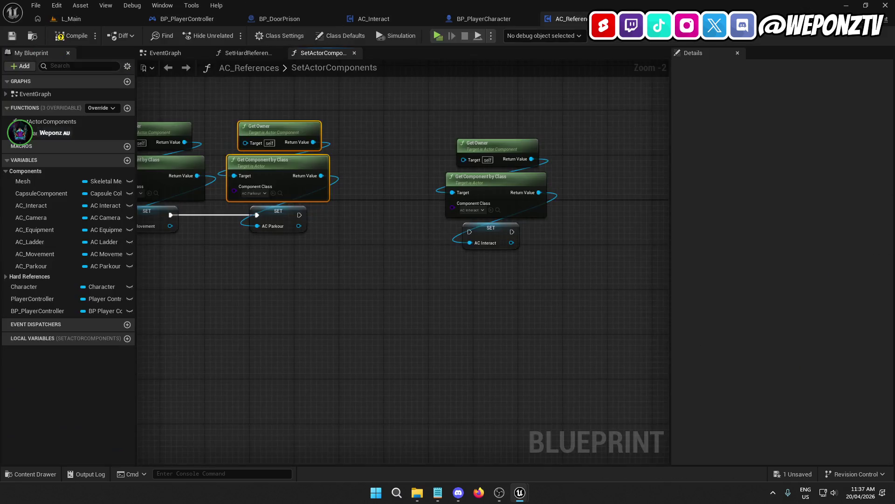
left_click_drag(578, 288, 462, 113)
left_click_drag(497, 246, 615, 223)
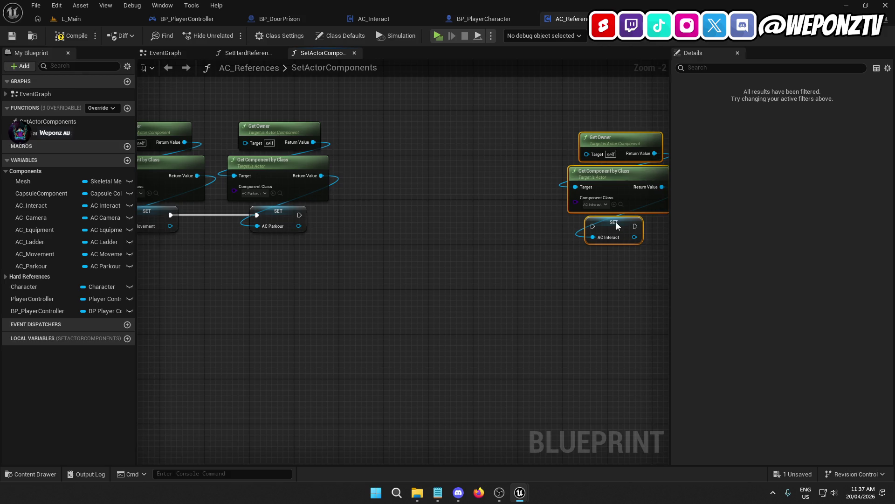
left_click_drag(357, 107, 327, 186)
key("ctrl+c")
key("ctrl+v")
left_click_drag(407, 182, 413, 166)
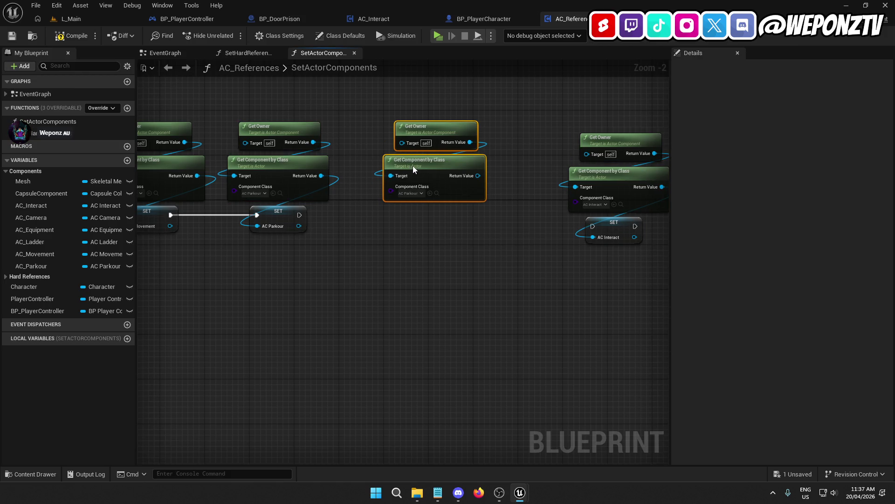
Set the pasted node's class to AC Ragdoll and promote its Return Value to an AC_Ragdoll variable
left_click(413, 193)
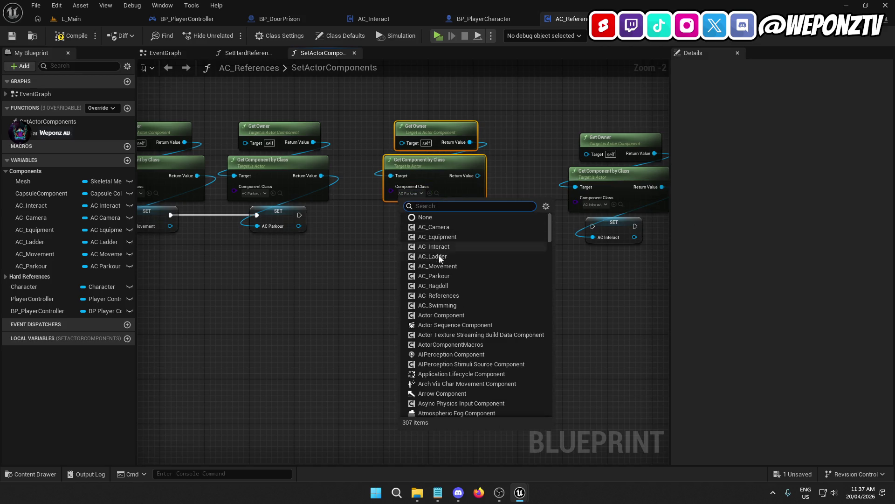
left_click(451, 285)
right_click(477, 176)
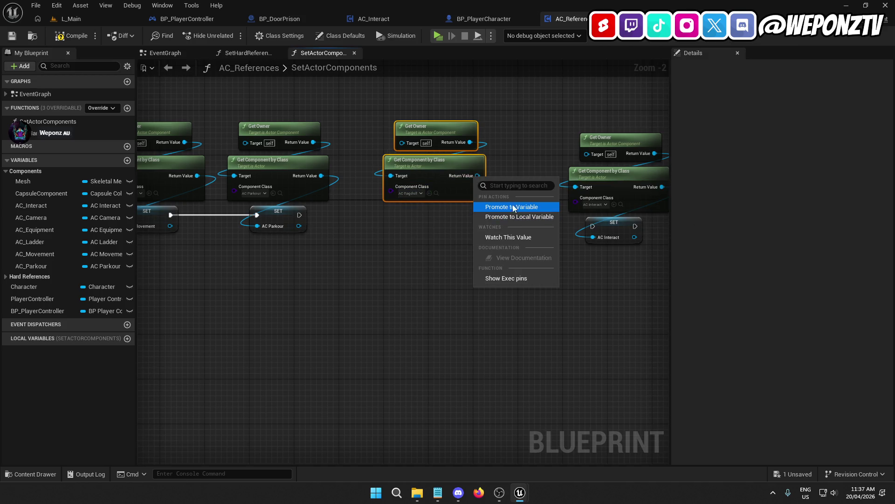
left_click(514, 208)
type("AC_Ragdo")
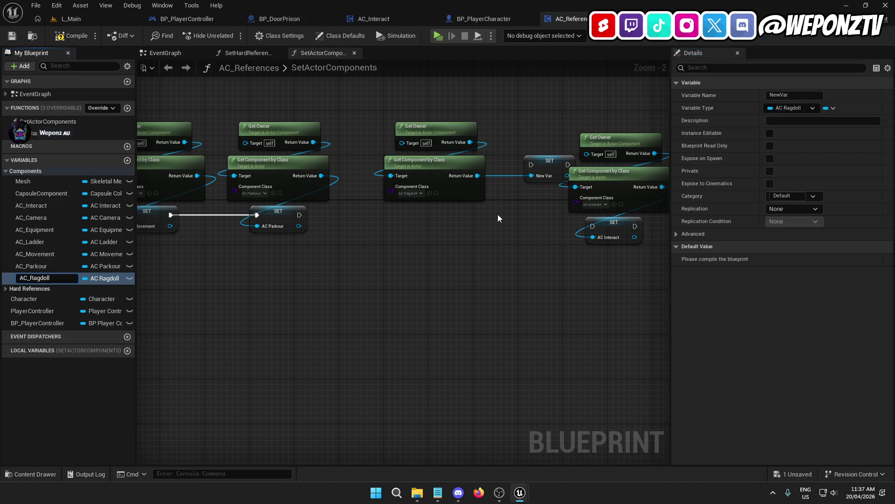
type("ll")
key("Return")
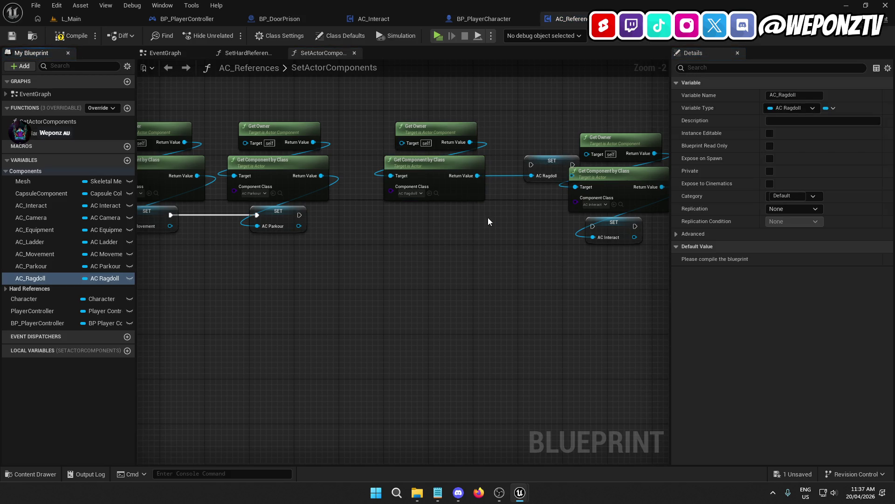
Chain SET AC_Ragdoll after SET AC_Parkour and nudge the ragdoll lookup nodes into line
left_click_drag(546, 163, 468, 208)
mouse_move(438, 214)
left_mouse_down()
mouse_move(299, 215)
mouse_move(412, 211)
left_mouse_up()
left_click(296, 218)
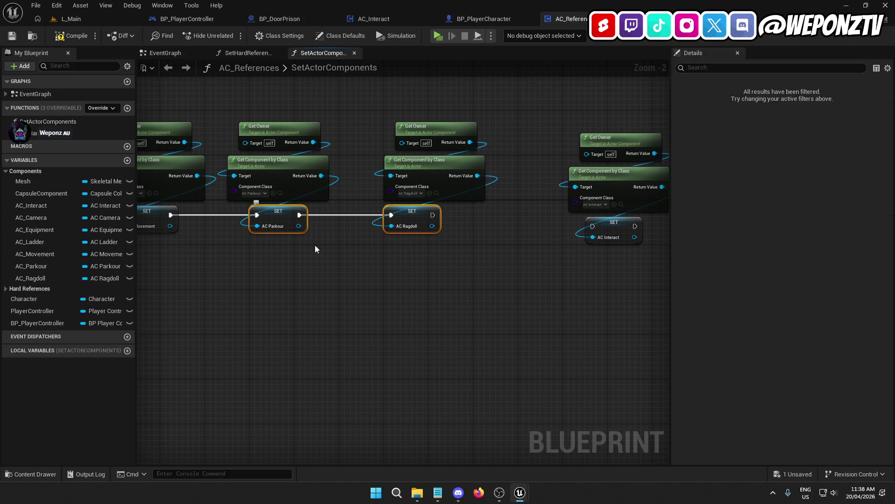
left_click(465, 239)
left_click_drag(508, 186, 428, 111)
left_click_drag(435, 162, 414, 162)
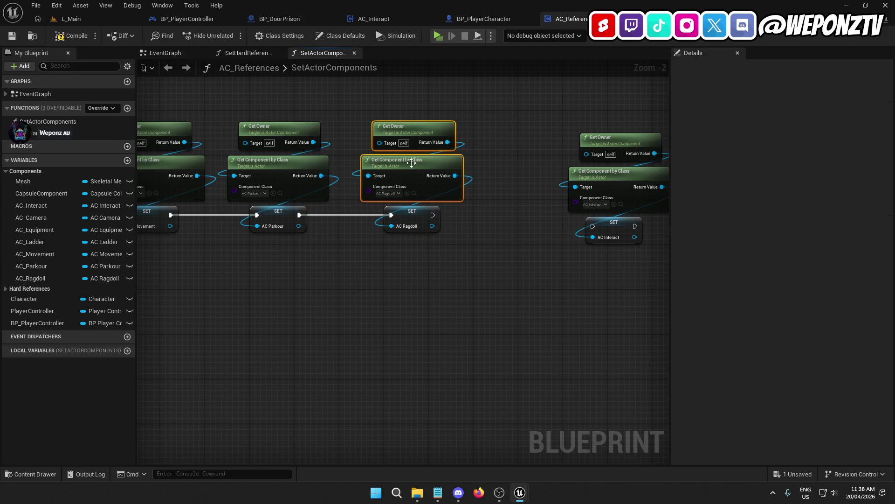
Move the AC Interact nodes aside and duplicate the AC Ragdoll lookup nodes
left_click_drag(530, 300, 434, 139)
left_click_drag(452, 240, 608, 257)
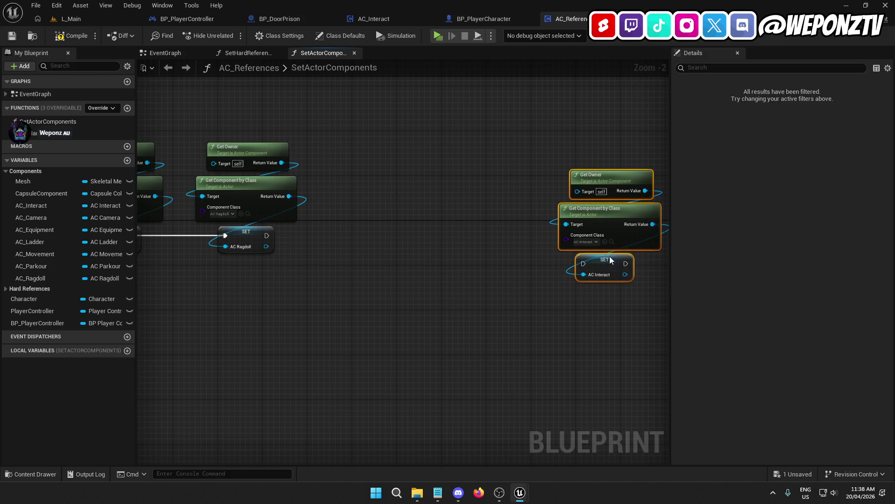
left_click(402, 218)
left_click_drag(343, 186, 211, 111)
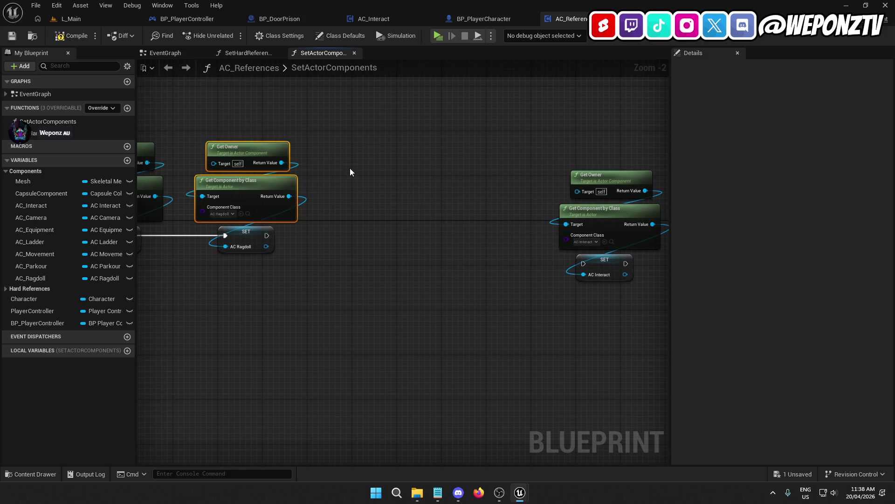
key("ctrl+d")
left_click_drag(385, 192, 389, 186)
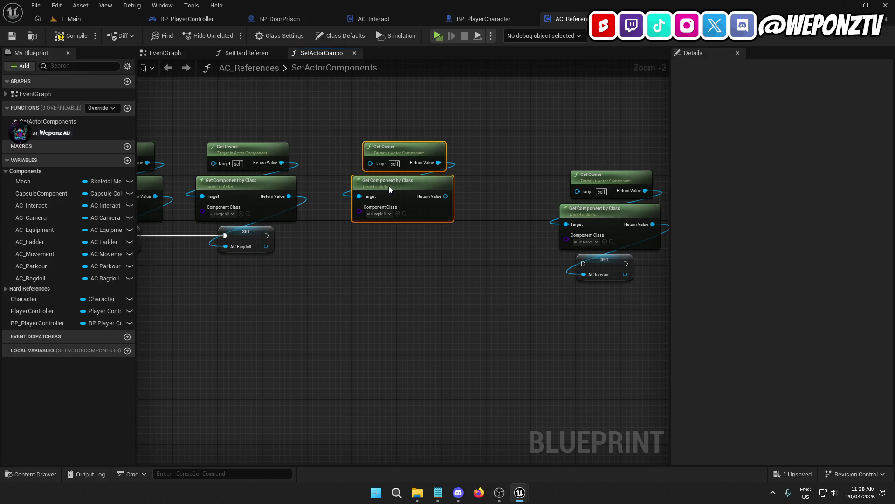
Set the copy's component class to AC Swimming and promote its return value to variable AC_Swimming
left_click(383, 214)
left_click(433, 325)
right_click(450, 197)
left_click(480, 231)
type("AC_Swi")
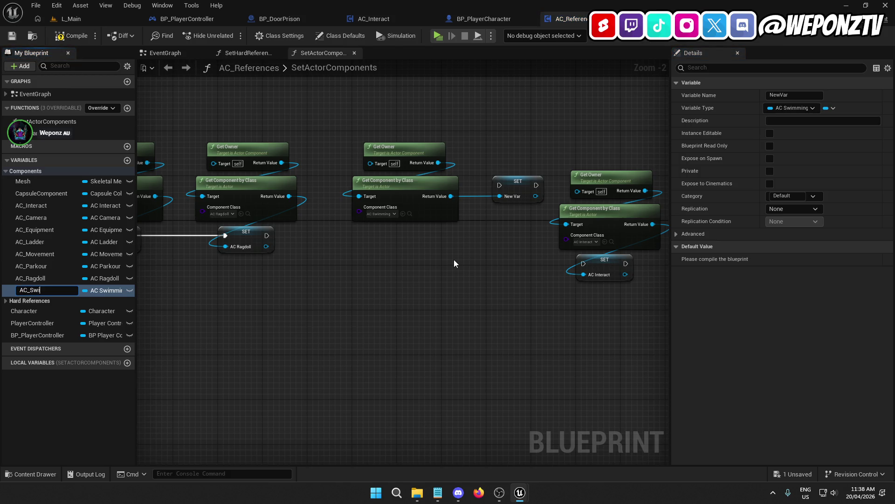
type("ng")
key("Return")
Place the AC_Swimming setter beside SET AC Ragdoll and wire it after Ragdoll's exec output
mouse_move(528, 179)
left_mouse_down()
mouse_move(416, 234)
mouse_move(268, 234)
left_mouse_up()
left_click(392, 275)
left_click_drag(399, 232, 383, 232)
left_click_drag(483, 199, 400, 120)
left_click_drag(405, 184, 390, 183)
left_click_drag(306, 274, 671, 246)
scroll(467, 280, "down", 2)
mouse_move(468, 280)
left_mouse_down()
mouse_move(558, 262)
mouse_move(533, 268)
mouse_move(342, 243)
left_mouse_up()
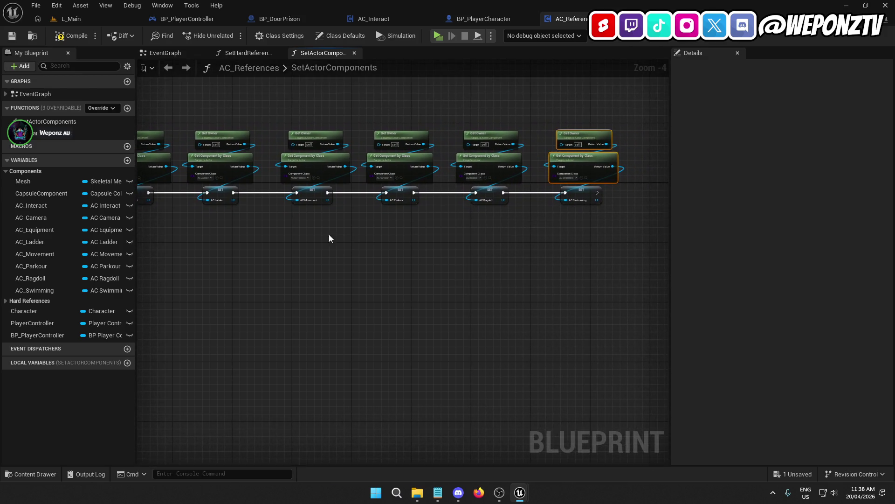
Move the three AC_Interact nodes beside SET AC Swimming and wire Swimming's exec into them
left_click(84, 19)
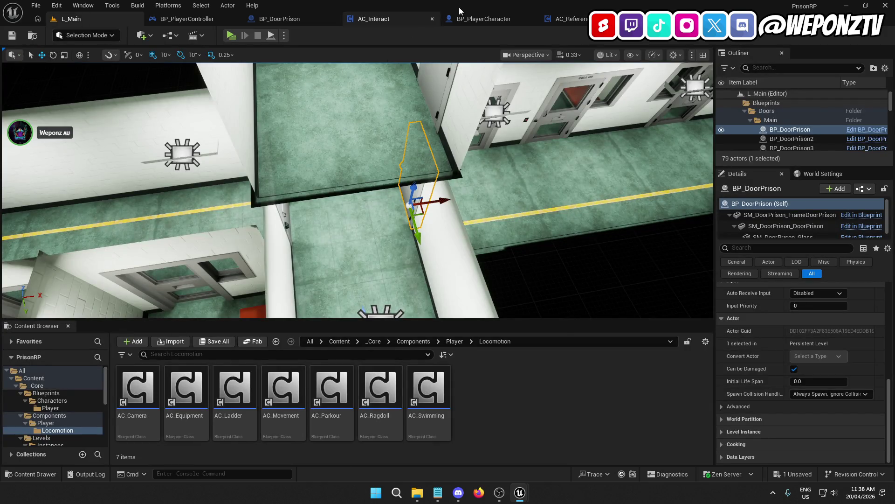
left_click(565, 19)
left_click_drag(576, 208, 429, 257)
scroll(479, 227, "up", 1)
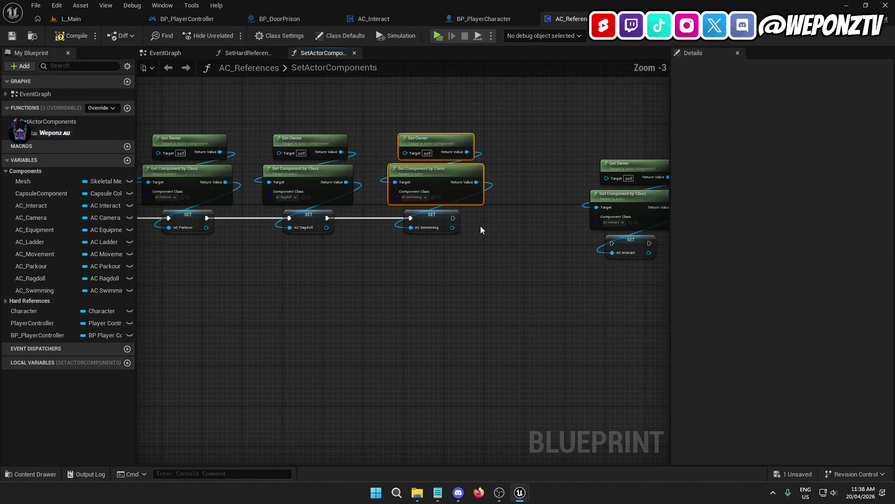
left_click_drag(517, 269, 450, 264)
left_click_drag(606, 286, 548, 158)
left_click_drag(555, 240, 478, 213)
scroll(470, 210, "up", 3)
left_click_drag(368, 210, 488, 205)
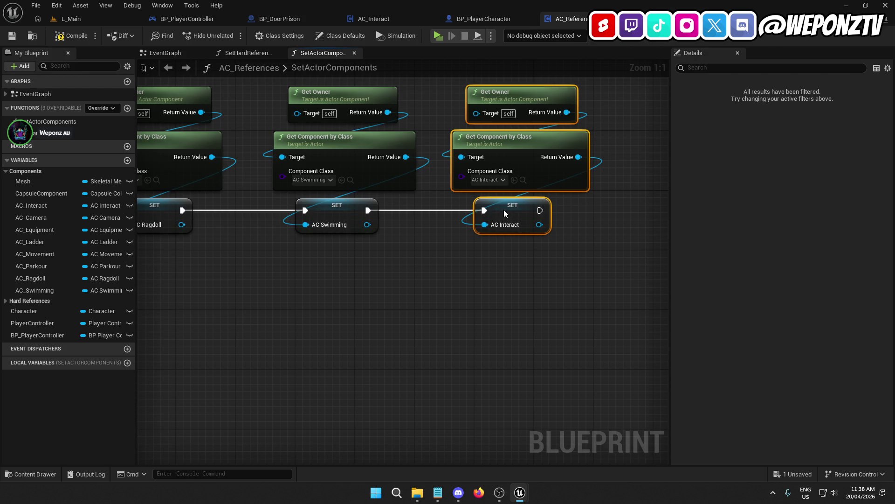
Shift the AC_Interact nodes right and reframe the whole setter chain
scroll(493, 264, "down", 3)
scroll(439, 265, "up", 1)
mouse_move(400, 228)
left_mouse_down()
mouse_move(535, 228)
mouse_move(488, 224)
left_mouse_up()
scroll(424, 287, "down", 3)
mouse_move(611, 280)
left_mouse_down()
mouse_move(554, 256)
mouse_move(667, 253)
mouse_move(424, 272)
left_mouse_up()
scroll(472, 244, "up", 3)
left_click_drag(472, 244, 440, 239)
right_click(499, 225)
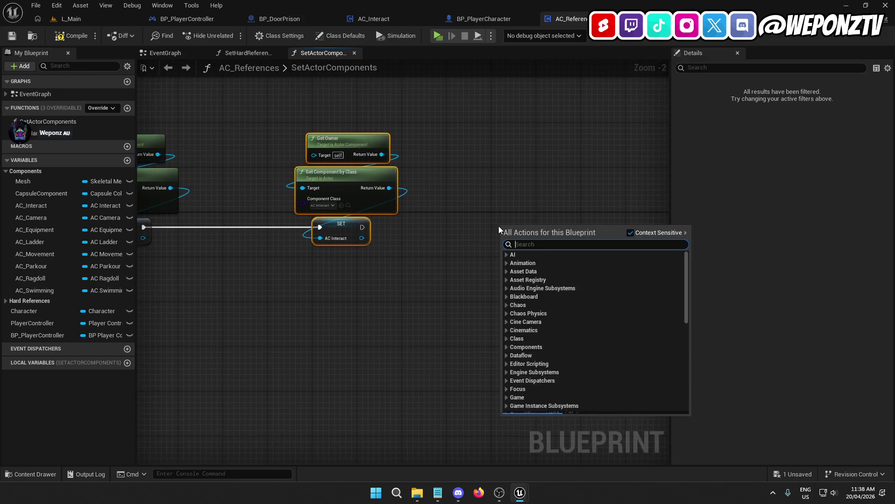
Add a Return Node wired after SET AC Interact, save AC_References, and close it
type("returnn")
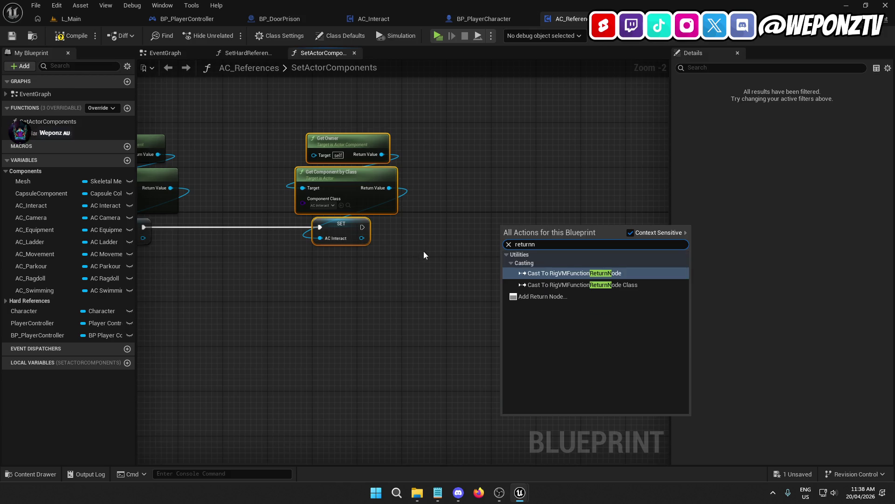
left_click(546, 296)
left_click_drag(467, 237, 362, 228)
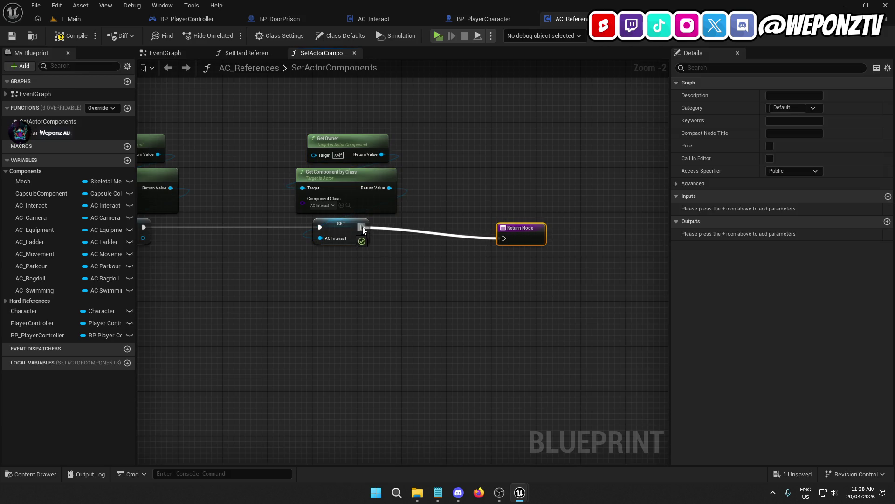
left_click_drag(508, 228, 457, 228)
left_click(356, 221, "ctrl")
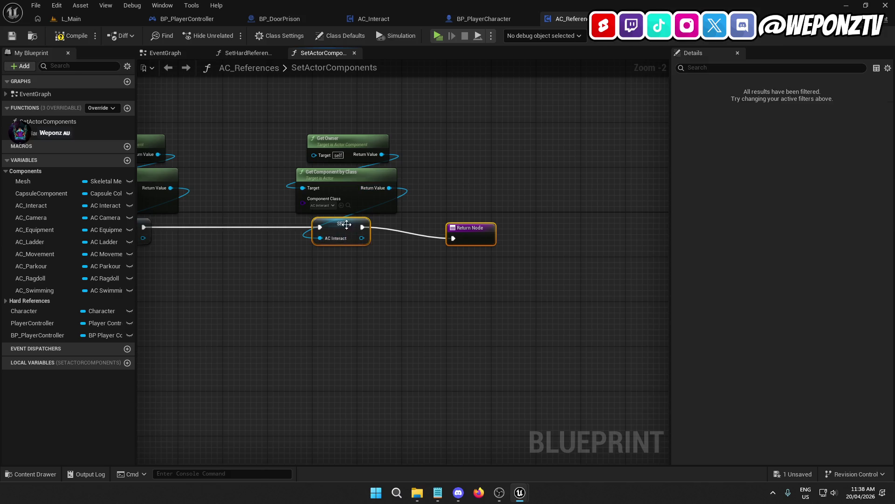
key("q")
left_click(12, 35)
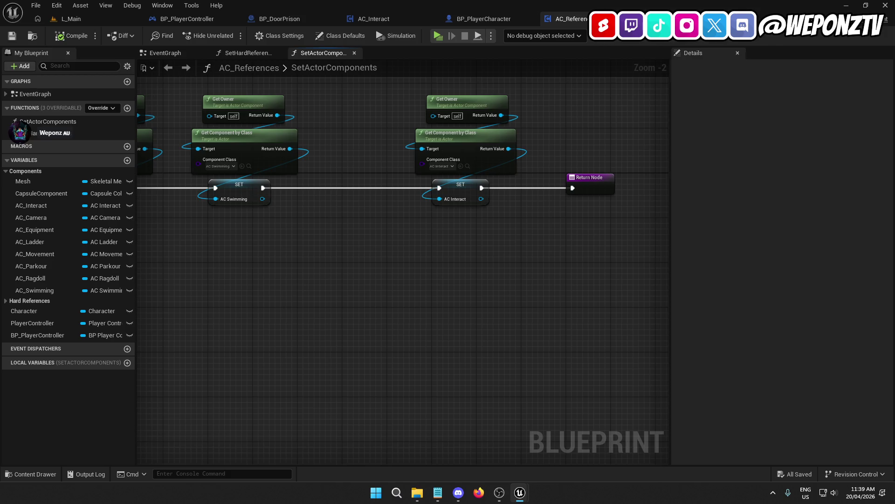
left_click(630, 19)
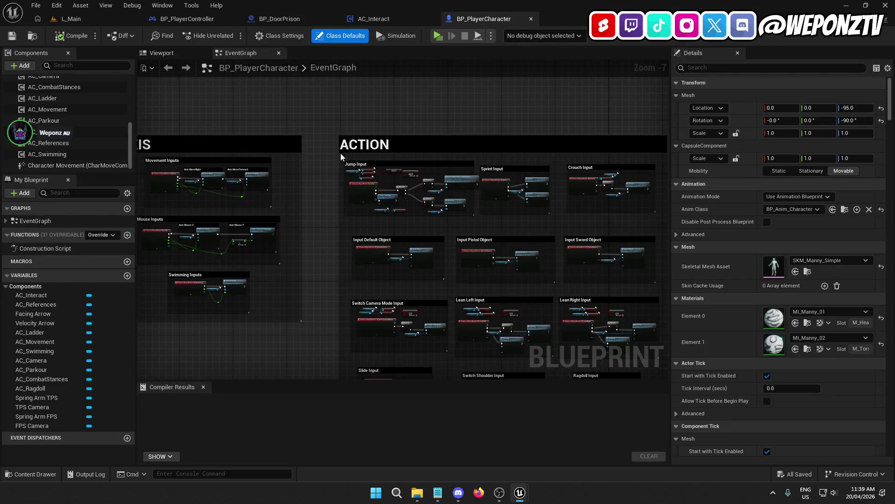
Close the BP_PlayerCharacter and BP_PlayerController editor tabs and switch to the L_Main level
left_click(531, 19)
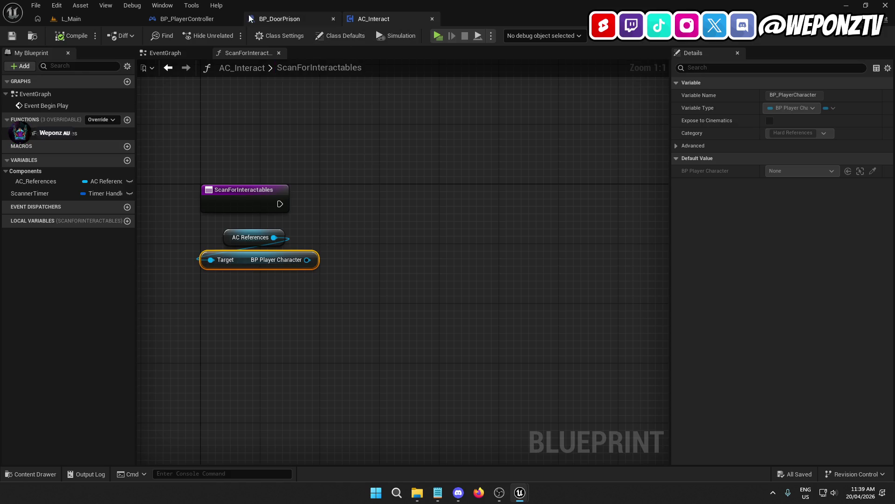
left_click(235, 20)
left_click(236, 21)
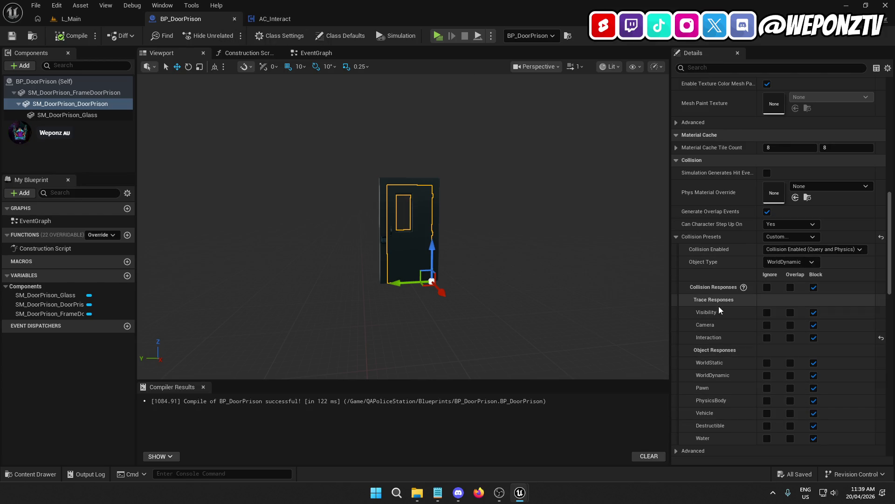
scroll(719, 306, "down", 2)
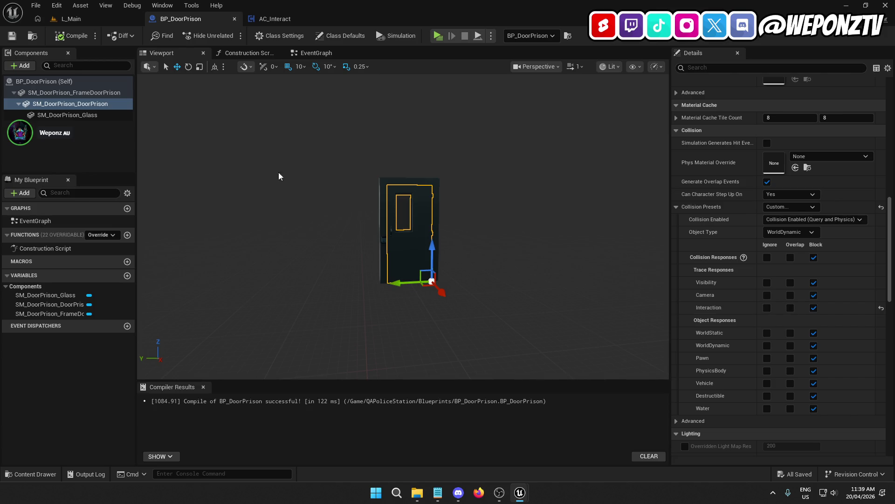
left_click(69, 19)
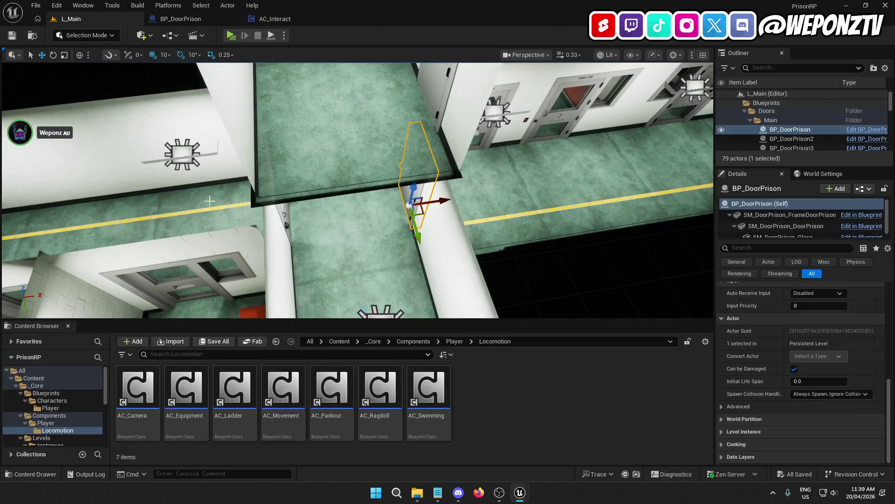
In _Core/Blueprints, create a new folder named Interactable
left_click(373, 341)
left_click(138, 396)
double_click(137, 396)
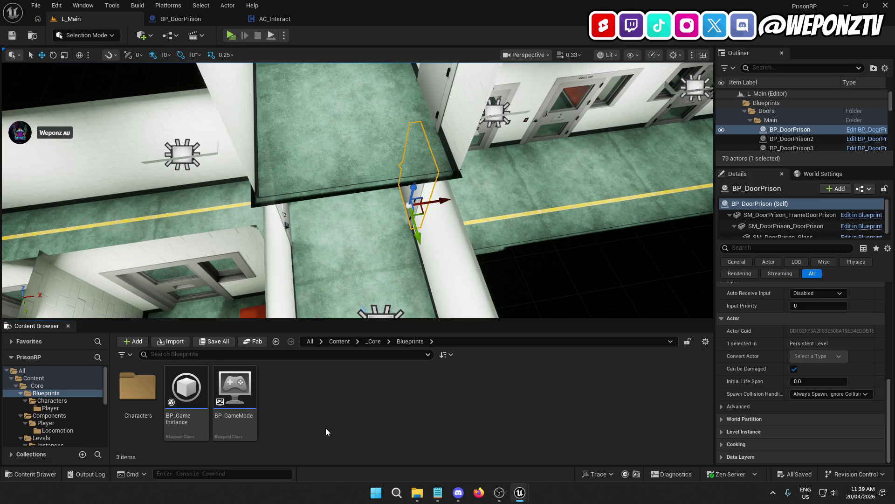
right_click(318, 401)
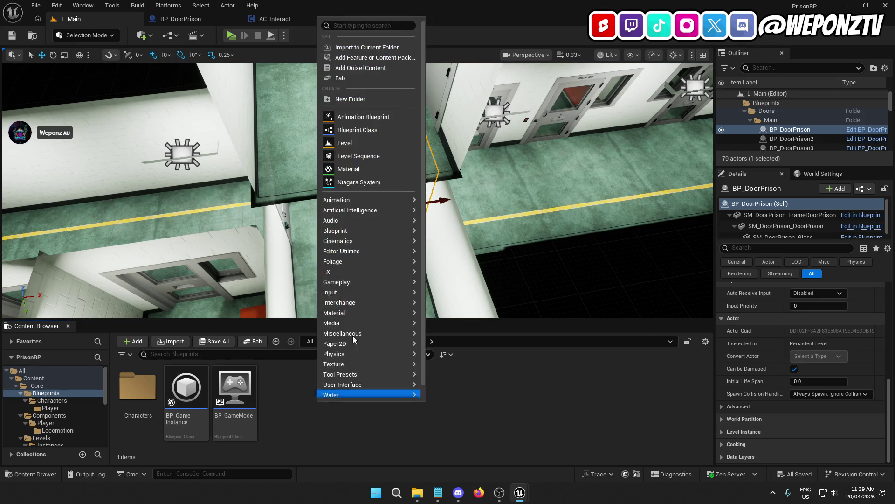
left_click(361, 99)
type("Interactable")
key("Return")
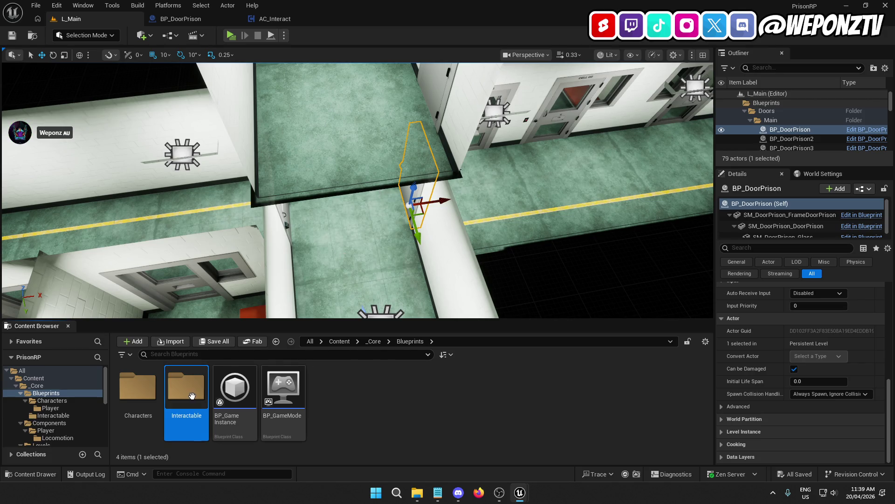
Open the Interactable folder and start a new Blueprint Class there
double_click(191, 396)
right_click(233, 404)
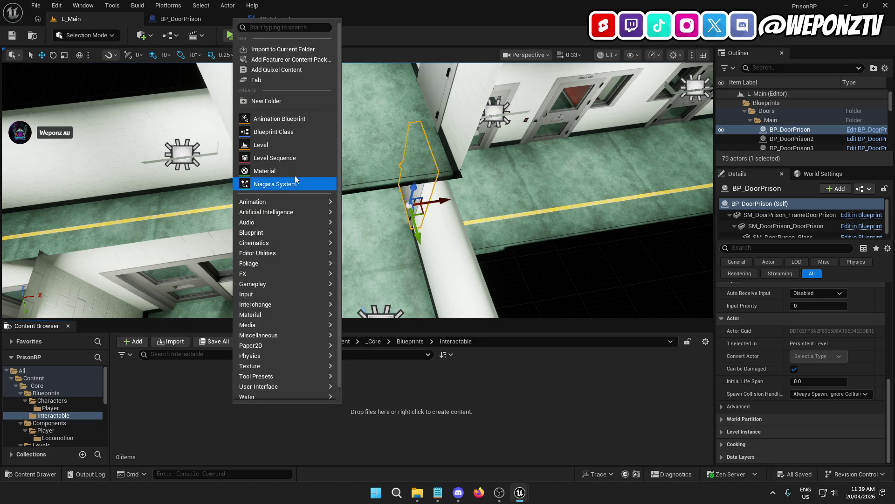
left_click(293, 132)
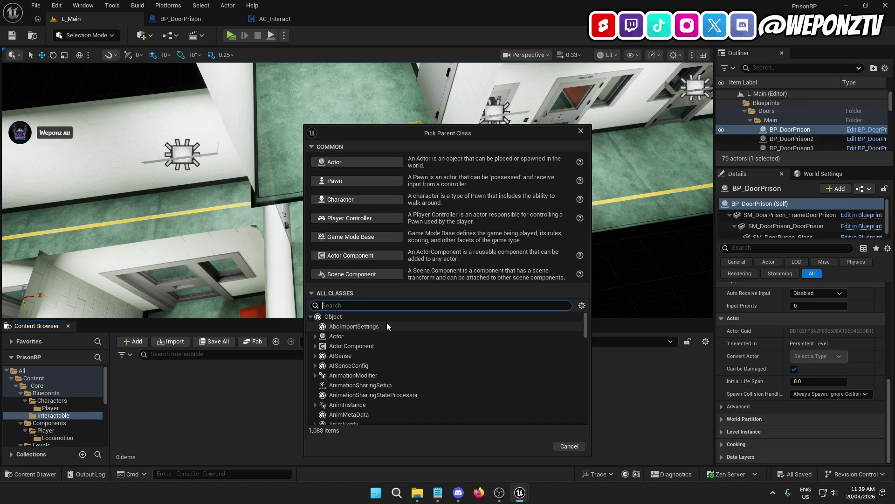
Pick Actor as the parent class and name the new Blueprint BP_MasterInteractable
type("acto")
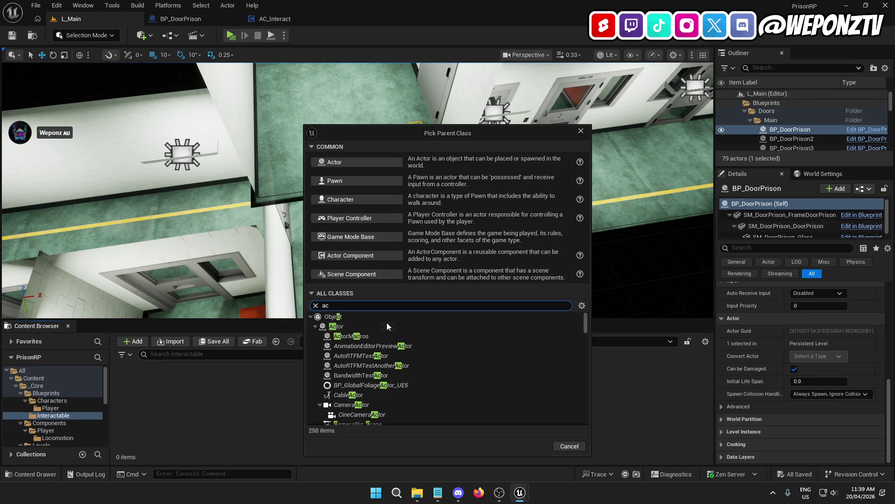
left_click(355, 327)
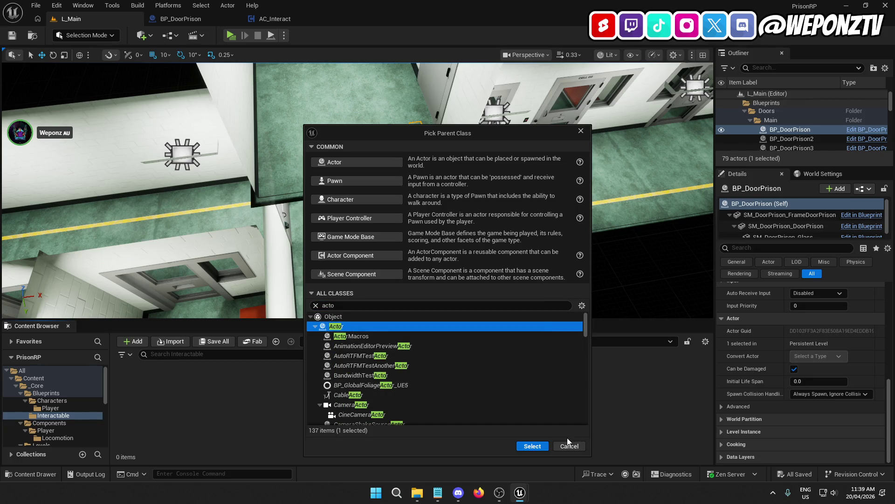
left_click(533, 446)
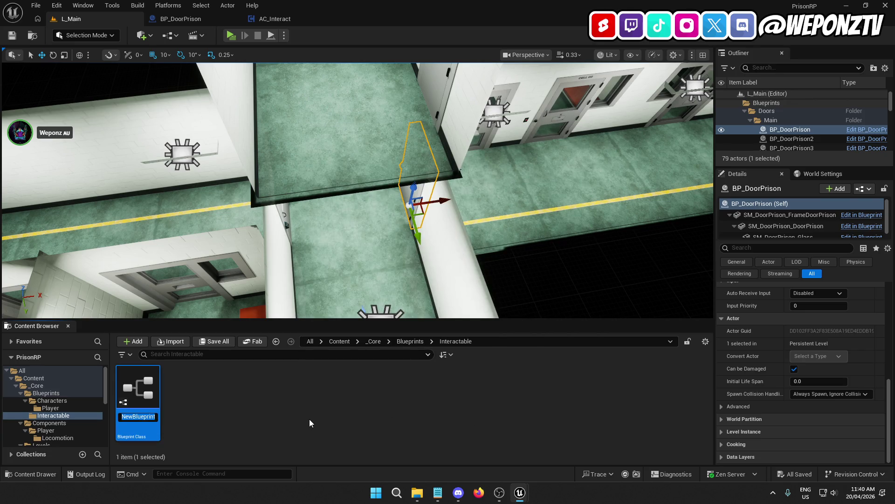
type("BP_")
type("MasterInteractable")
key("Return")
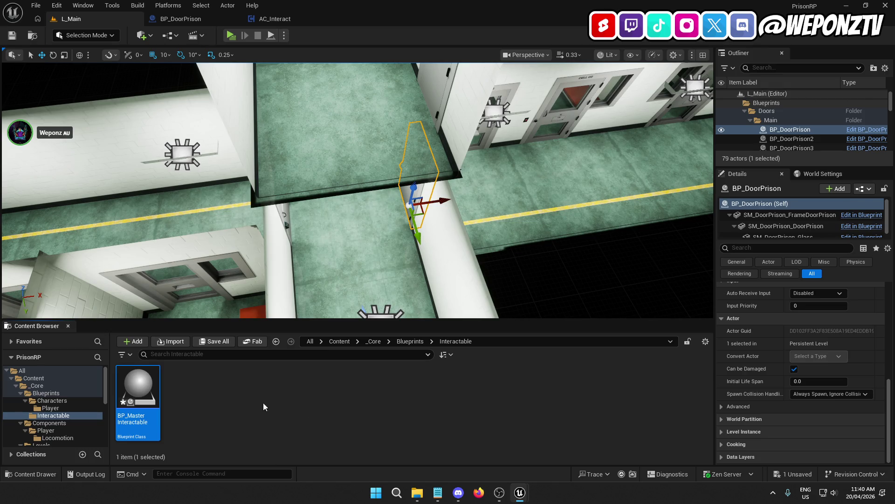
Create a new folder named Master inside Interactable
right_click(232, 409)
left_click(280, 110)
type("Master")
key("Return")
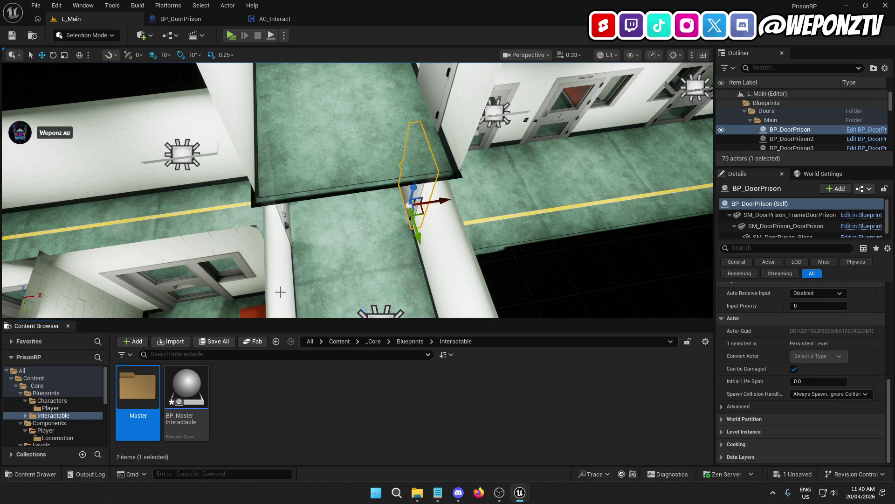
Delete the accidentally created child Blueprint of BP_MasterInteractable
right_click(185, 396)
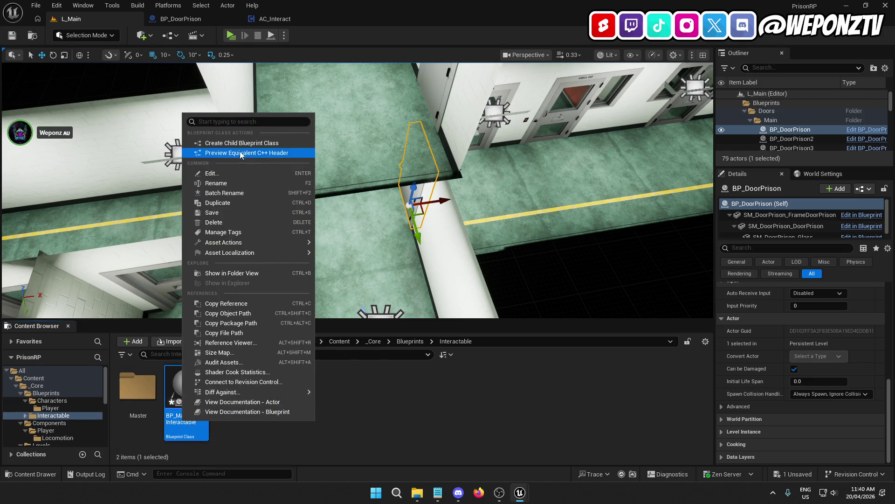
left_click(241, 142)
type("BP_")
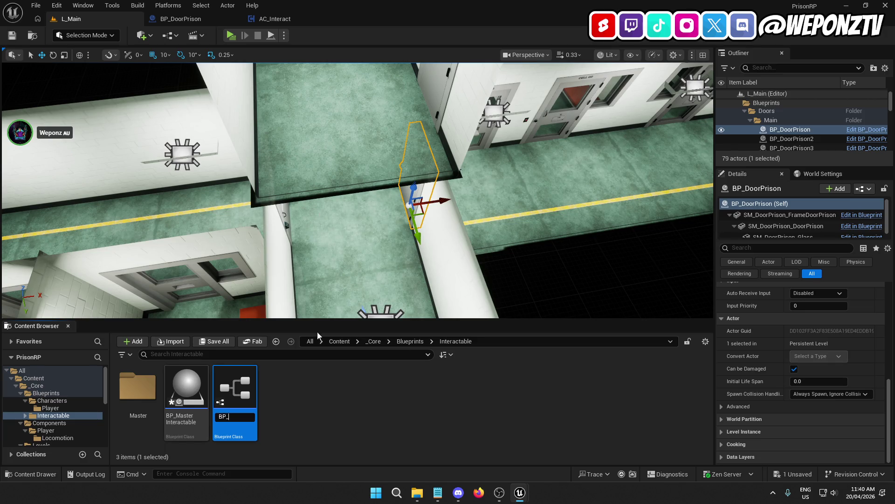
key("Return")
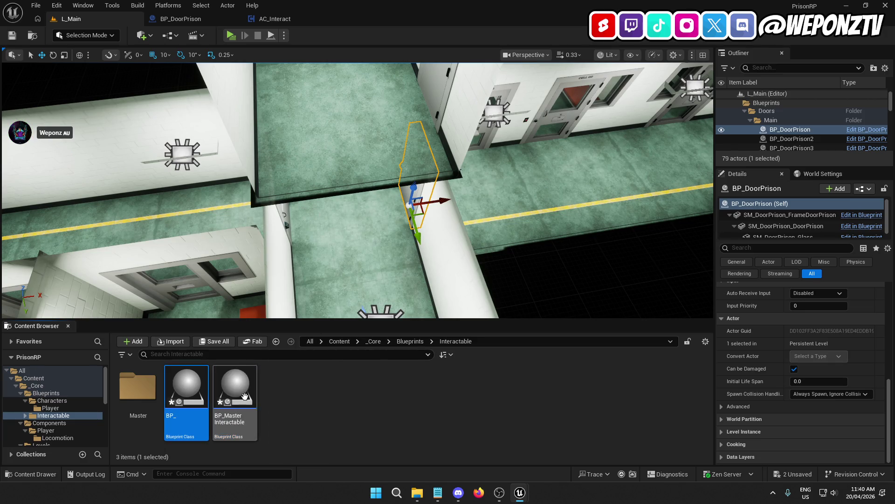
right_click(186, 373)
left_click(212, 205)
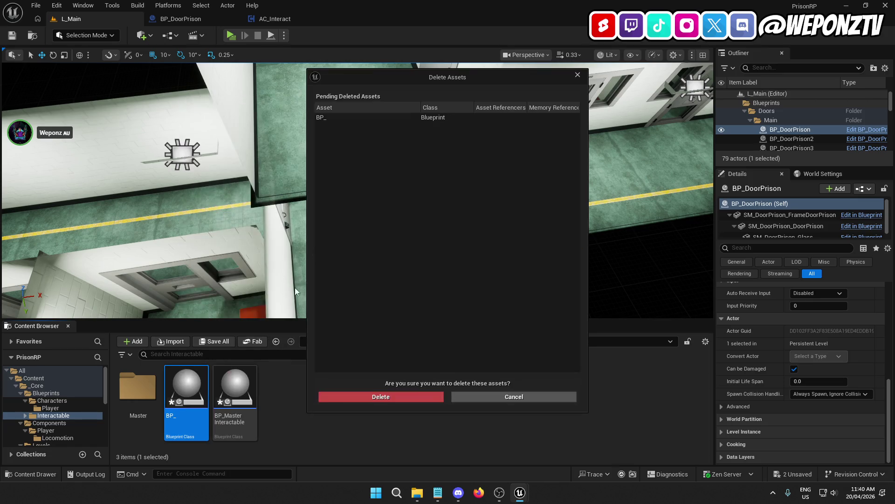
left_click(390, 401)
Move BP_MasterInteractable into the Master folder and open that folder
left_click_drag(186, 392, 142, 407)
left_click(170, 426)
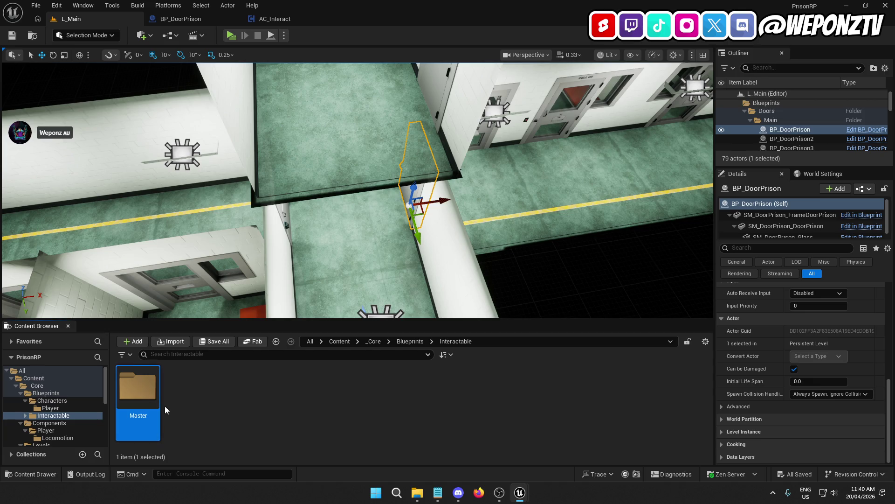
double_click(140, 390)
In BP_MasterInteractable's Class Defaults, enable Replicate Movement and Replicates, then save
double_click(145, 387)
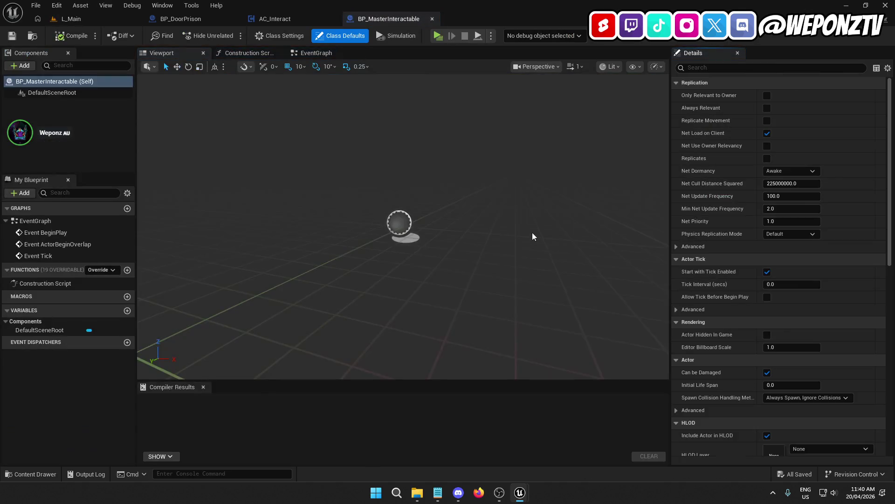
scroll(737, 275, "down", 3)
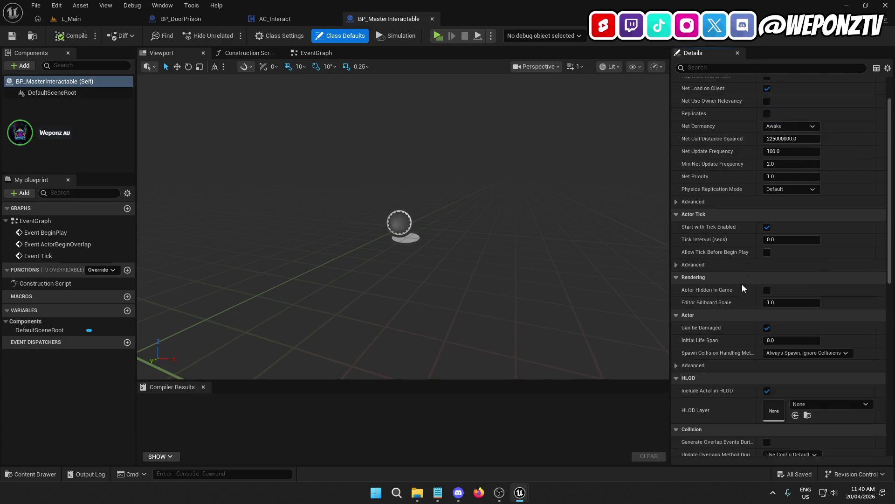
left_click(280, 35)
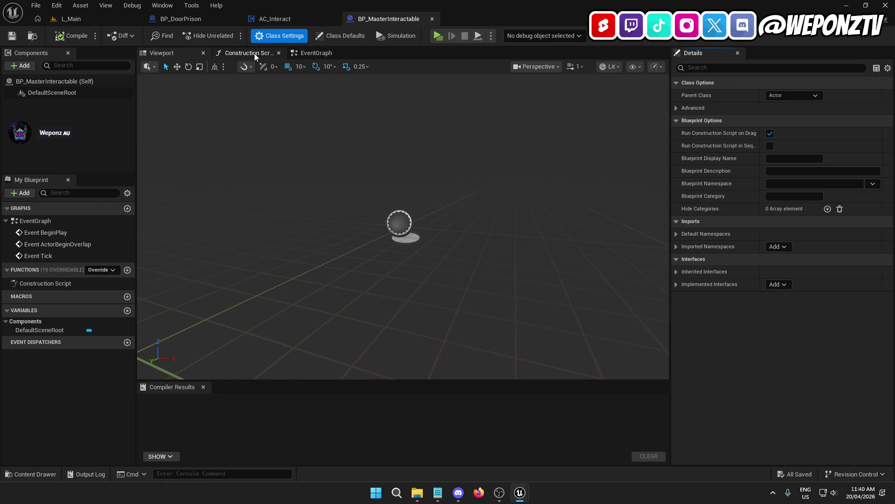
left_click(320, 53)
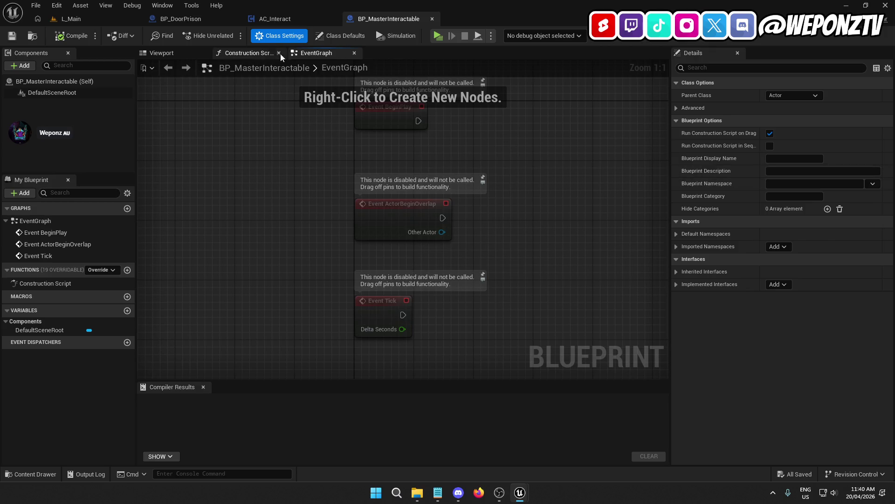
left_click(343, 35)
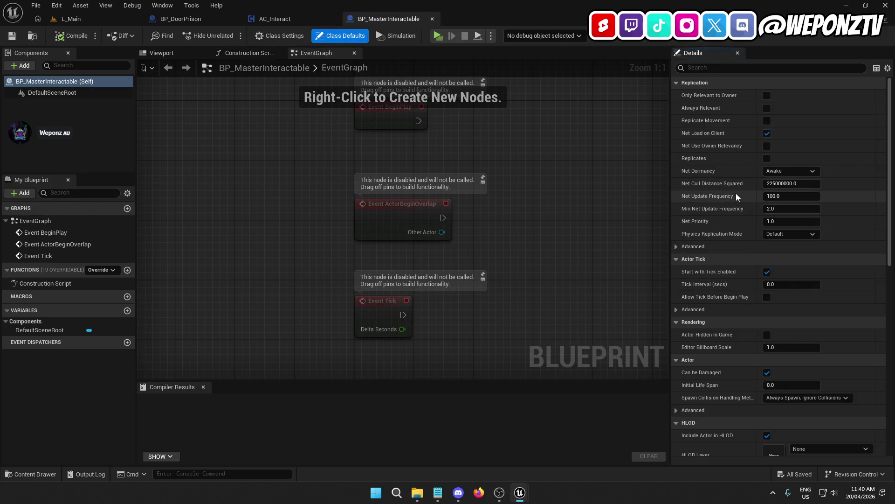
left_click(767, 121)
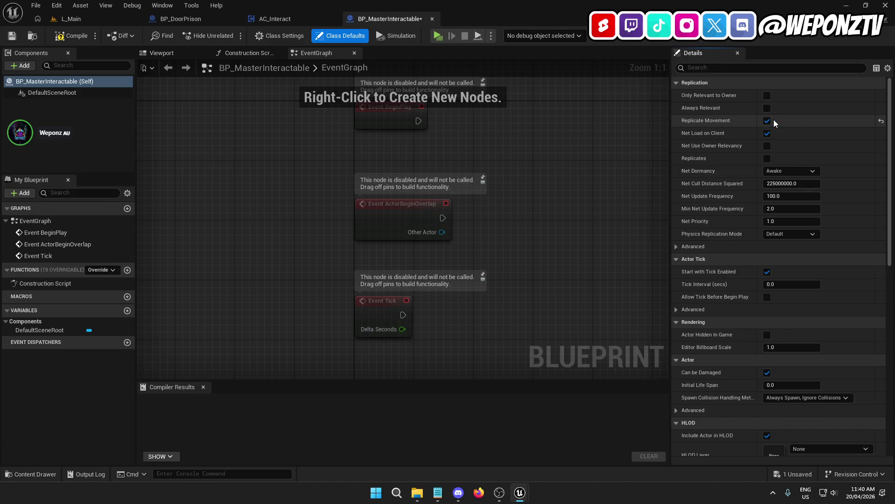
left_click(767, 159)
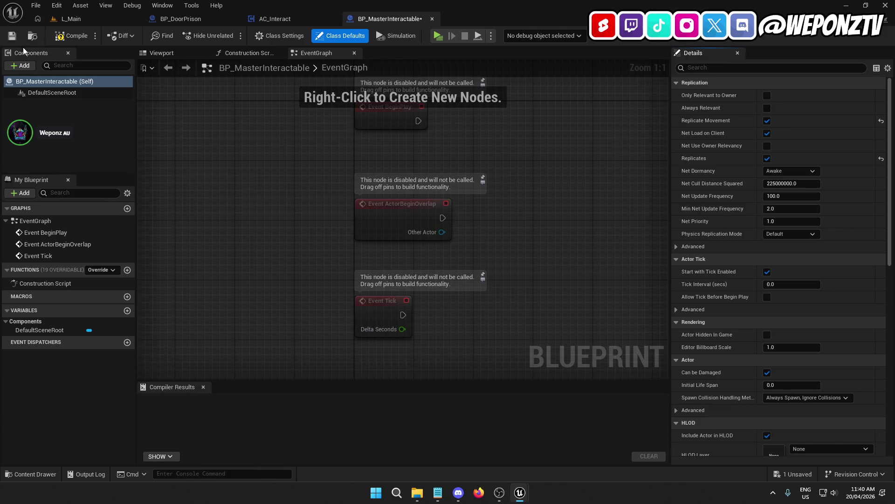
left_click(13, 35)
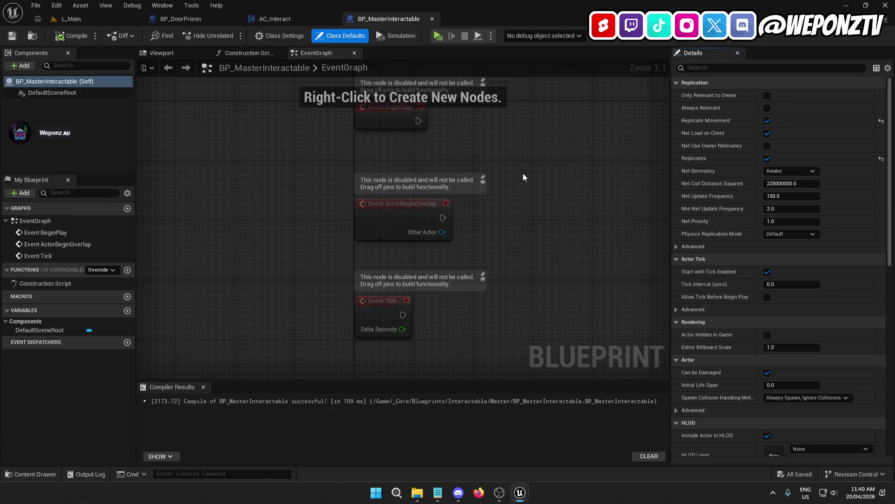
Delete the three default event nodes, compile and save, then return to L_Main
mouse_move(488, 335)
left_mouse_down()
mouse_move(483, 340)
mouse_move(348, 108)
left_mouse_up()
key("Delete")
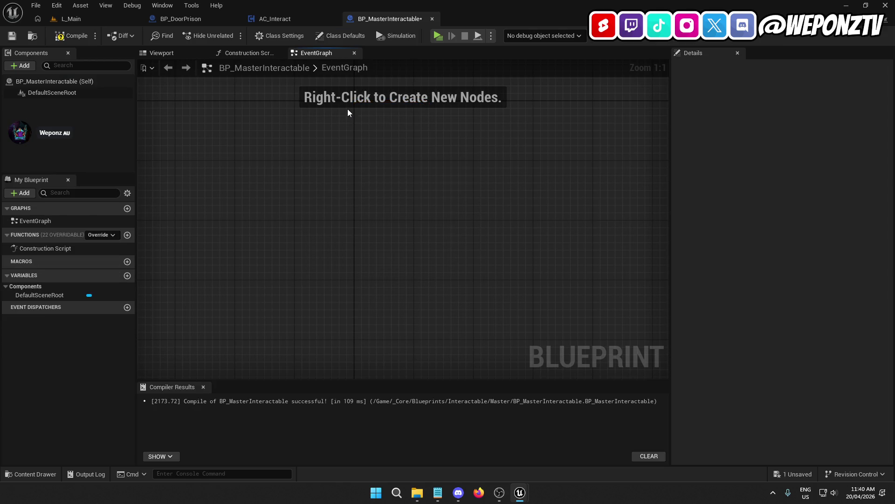
left_click(59, 38)
left_click(12, 36)
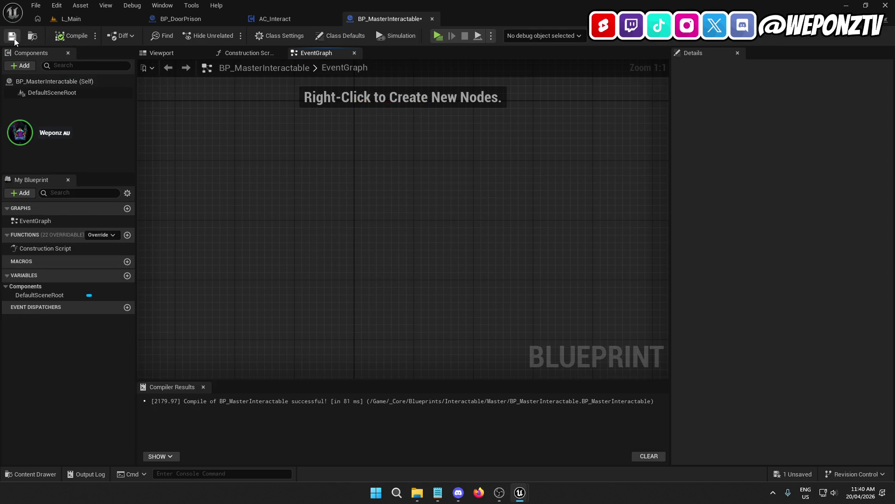
left_click(71, 19)
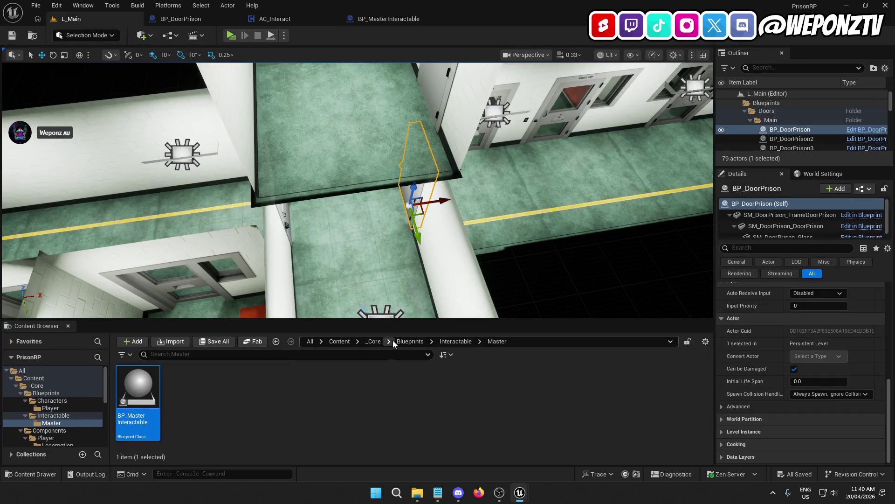
Create a new folder named Interfaces inside _Core
left_click(376, 341)
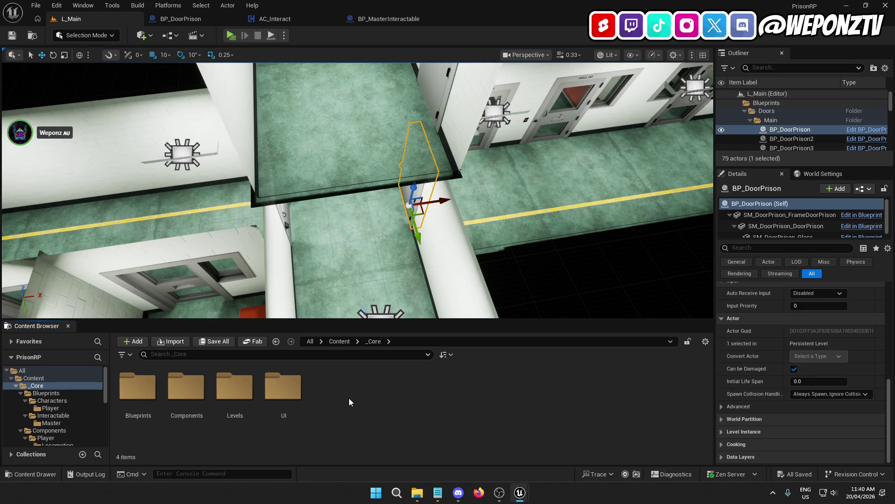
right_click(348, 398)
left_click(396, 97)
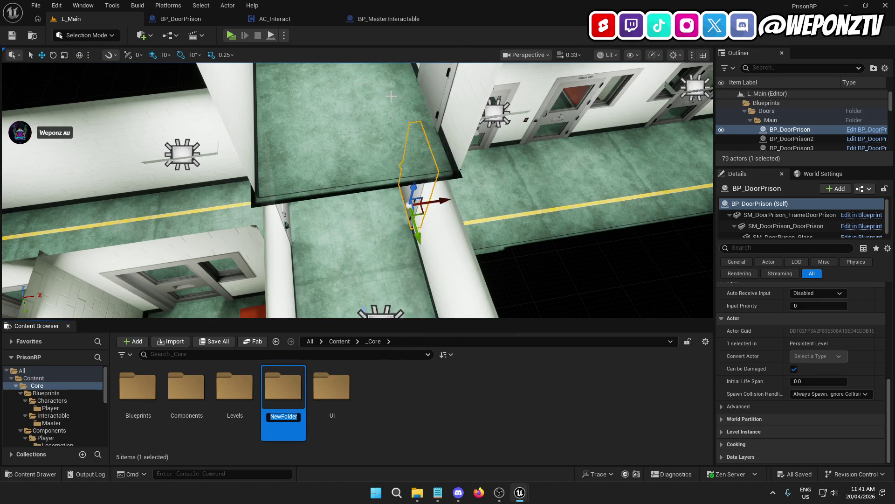
type("Interfaces")
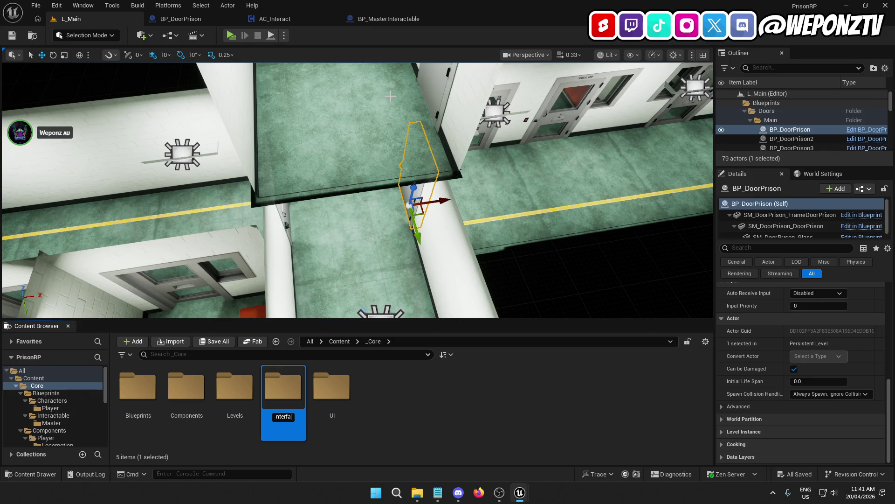
left_click(284, 417)
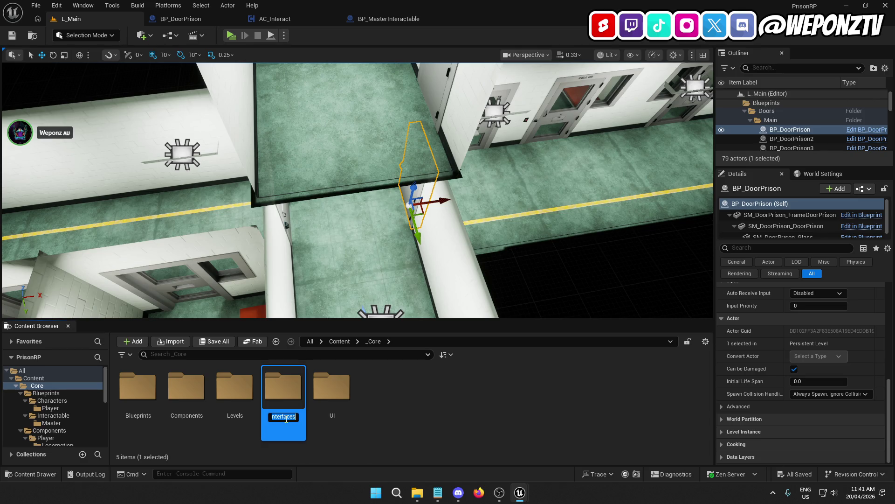
key("Return")
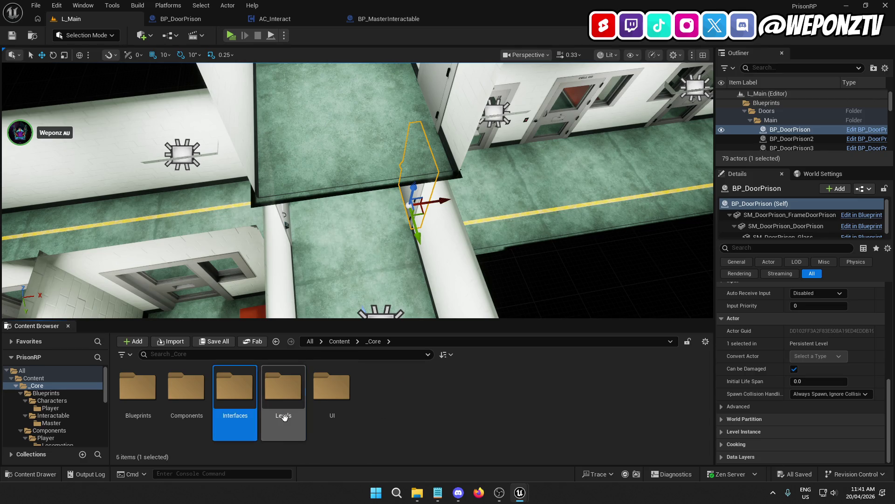
In Interfaces, create a Blueprint Interface named BPI_Interact and open it
double_click(247, 383)
right_click(250, 388)
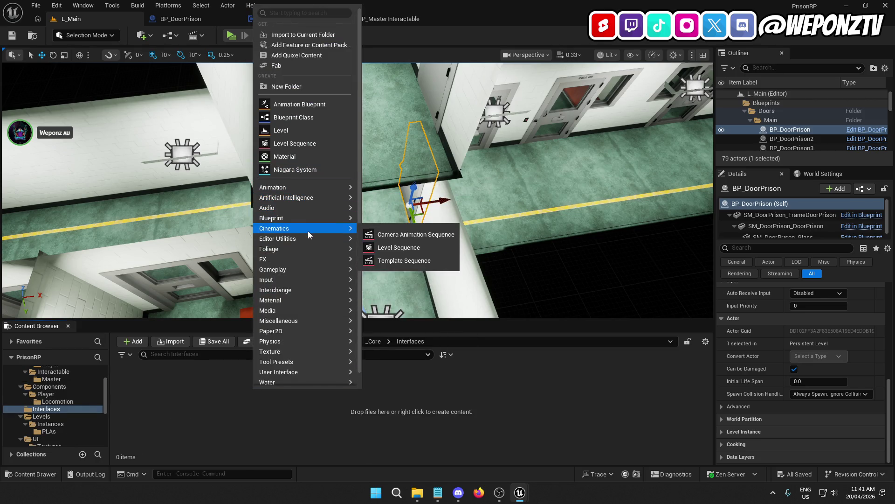
mouse_move(320, 220)
left_click(420, 250)
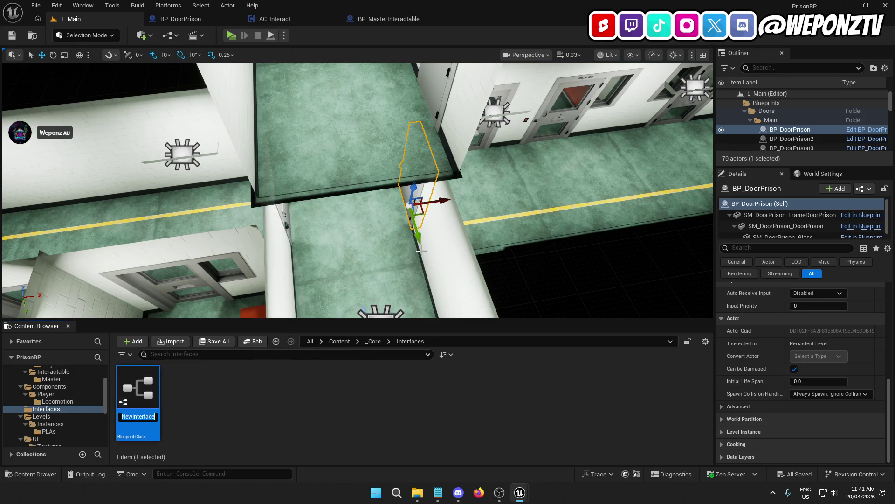
type("BPI_")
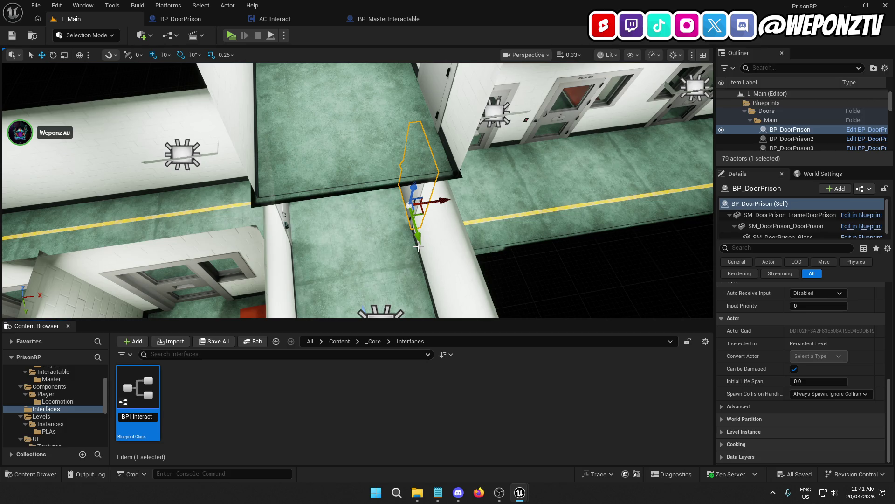
key("Return")
double_click(135, 394)
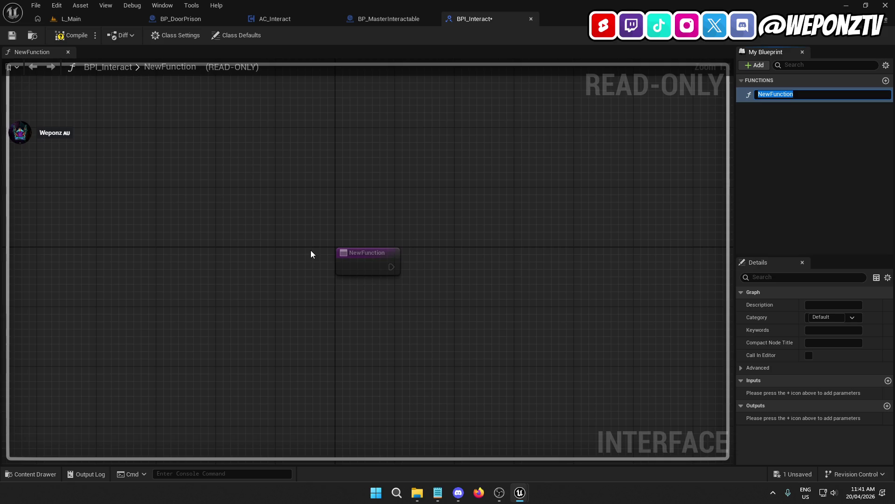
Rename NewFunction to GetInteractable and add an output named MasterInteractable
type("GetI")
type("nteract")
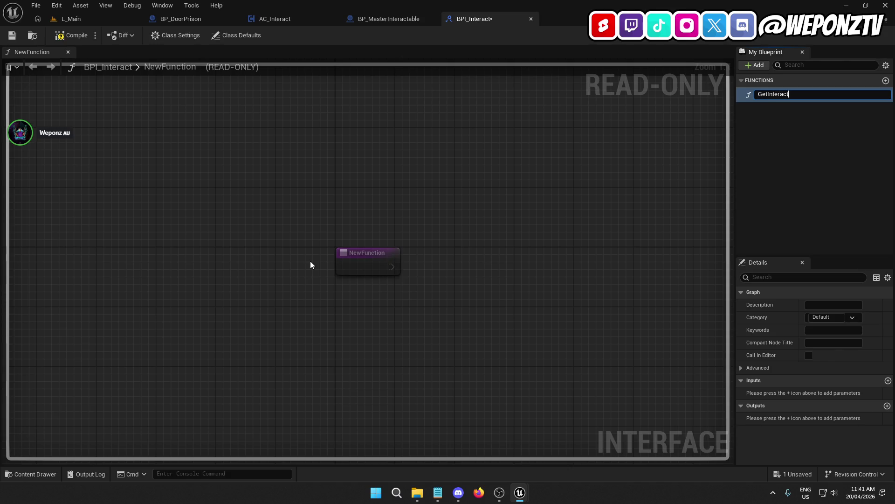
type("able")
key("Return")
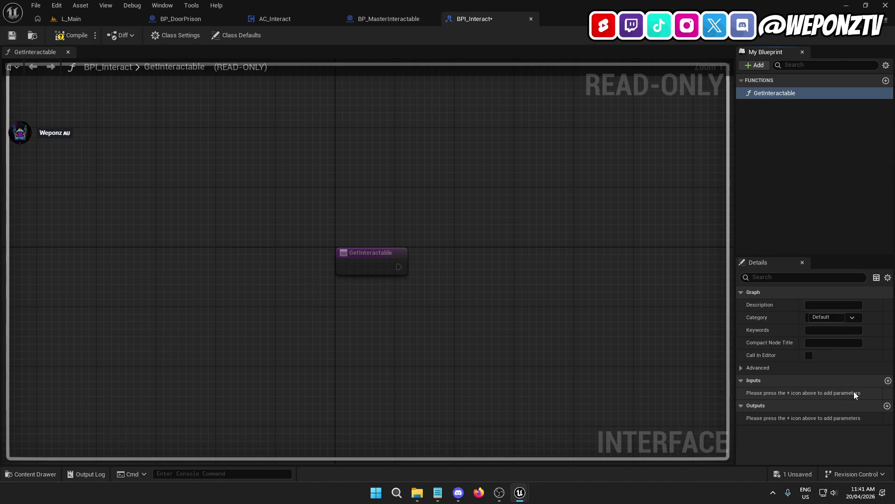
left_click(887, 406)
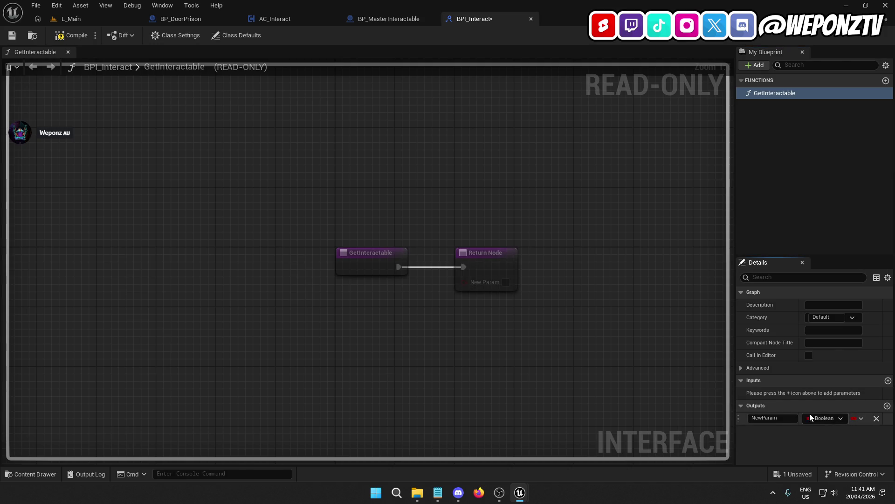
type("MasterINt")
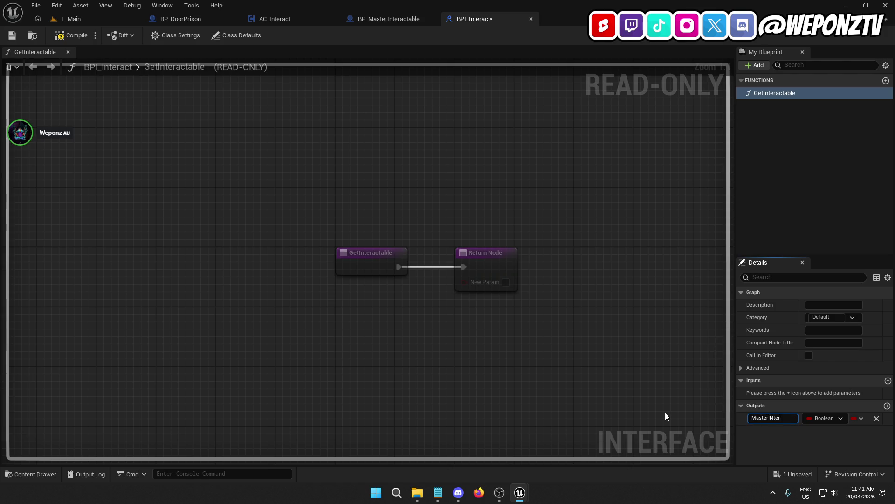
key("BackSpace")
key("BackSpace")
type("ble")
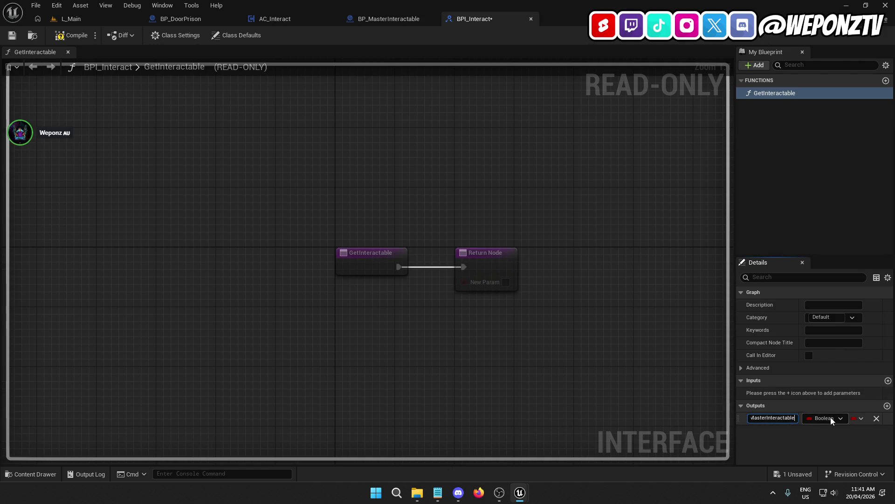
Set MasterInteractable's type to BP Master Interactable reference and save the interface
left_click(829, 418)
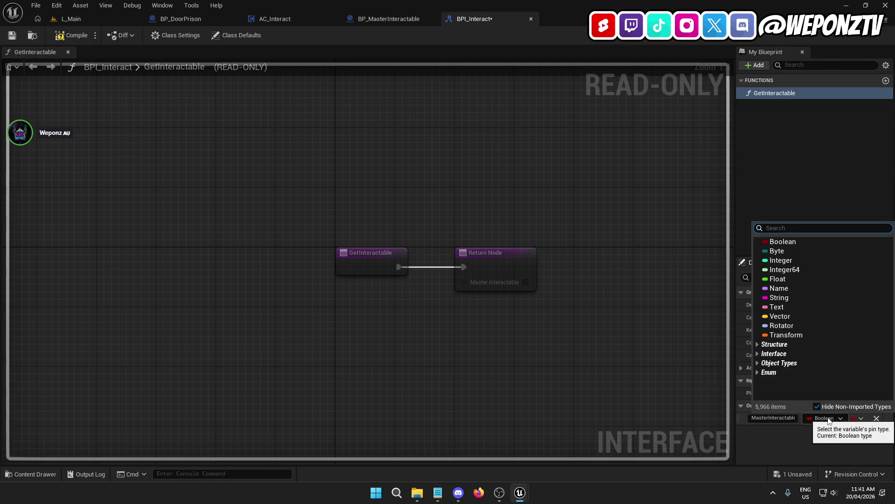
type("master")
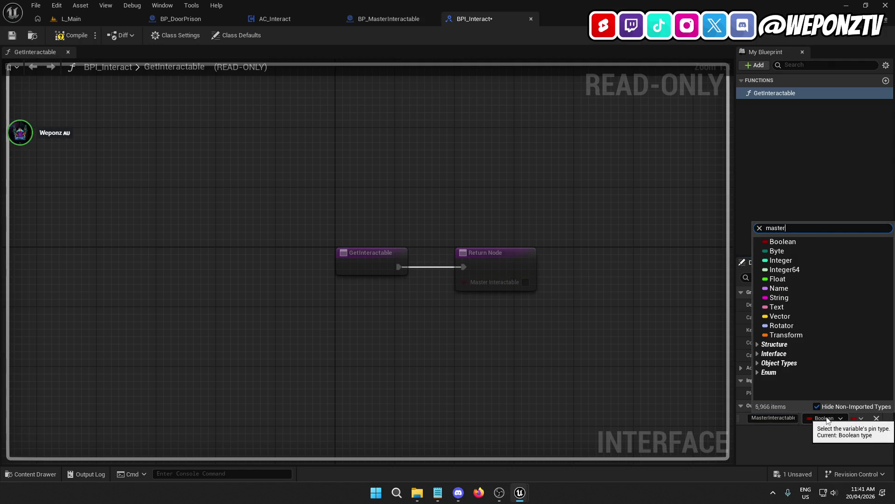
mouse_move(843, 264)
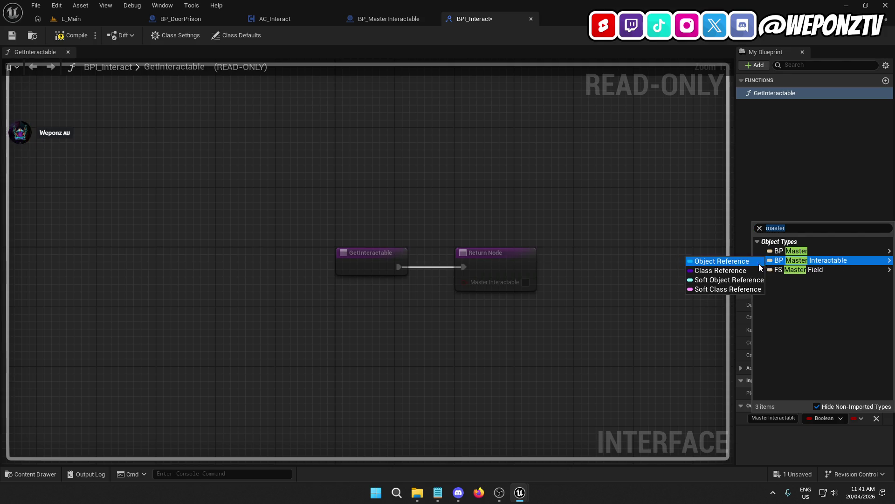
left_click(759, 263)
left_click(12, 36)
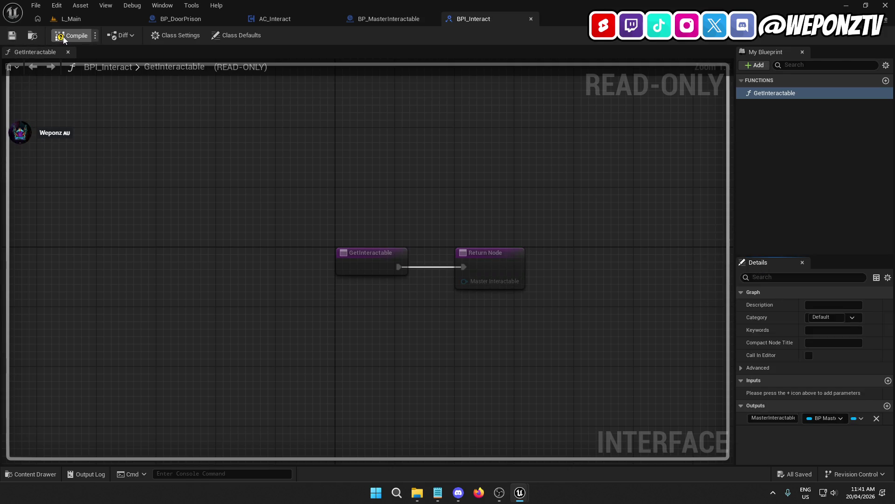
left_click(375, 18)
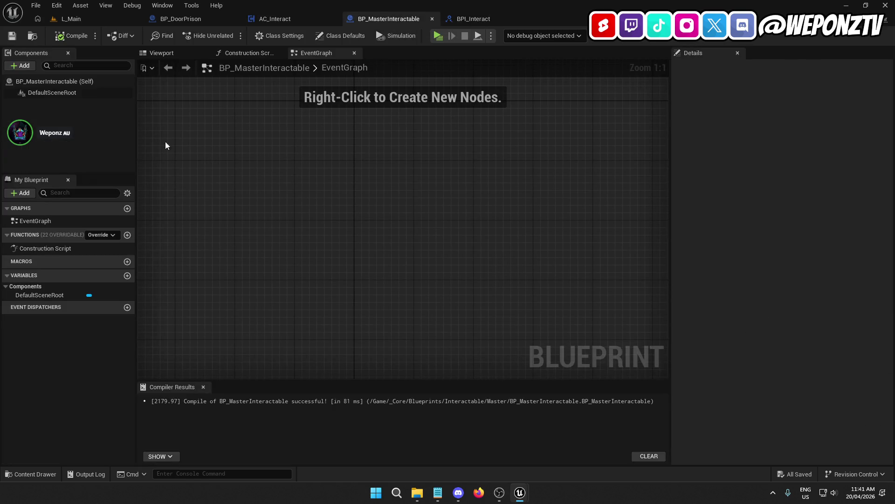
Add BPI_Interact to BP_MasterInteractable's implemented interfaces in Class Settings
left_click(343, 35)
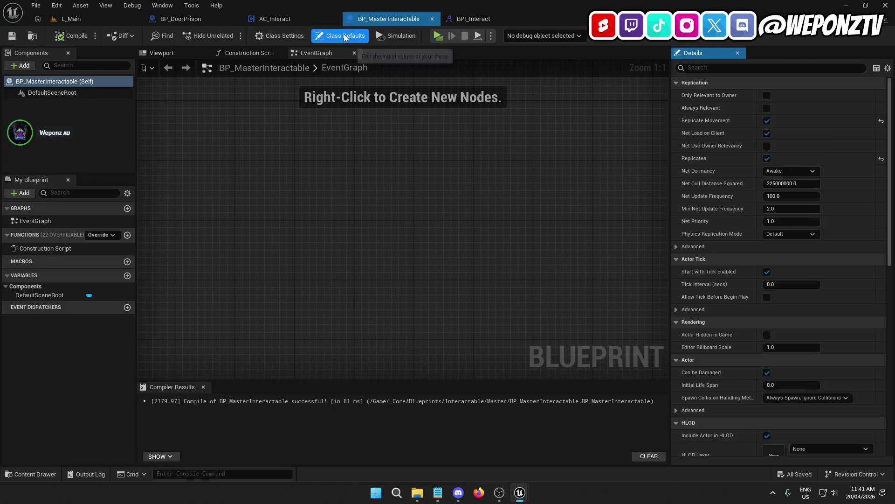
left_click(301, 35)
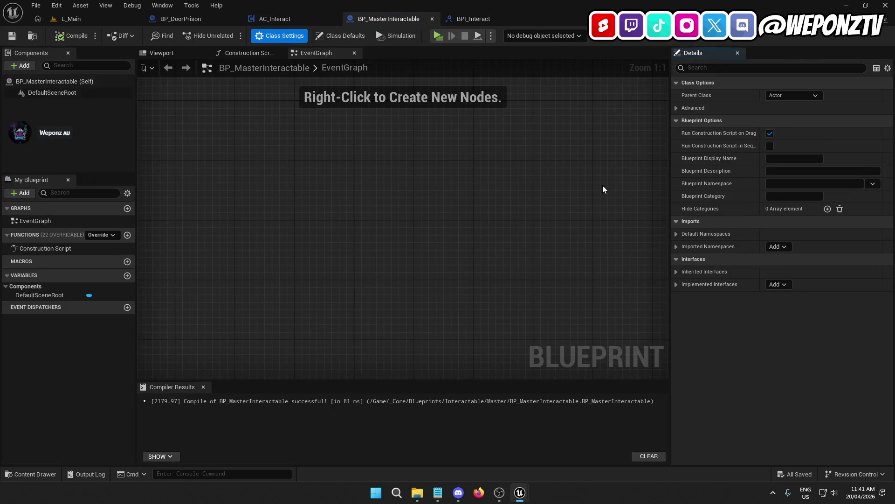
left_click(778, 285)
scroll(781, 385, "down", 2)
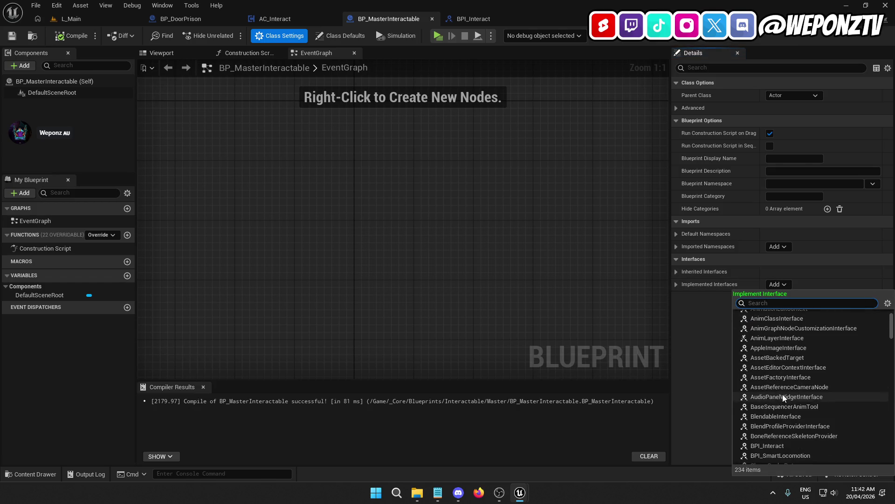
left_click(788, 446)
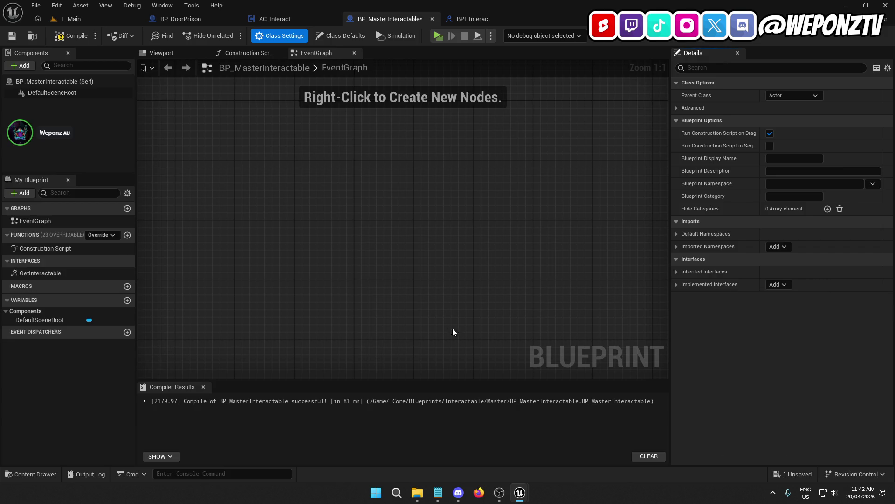
Return a Self reference from the GetInteractable function and compile the blueprint
double_click(64, 272)
left_click_drag(455, 185, 449, 186)
type("self")
left_click(497, 223)
left_click(78, 36)
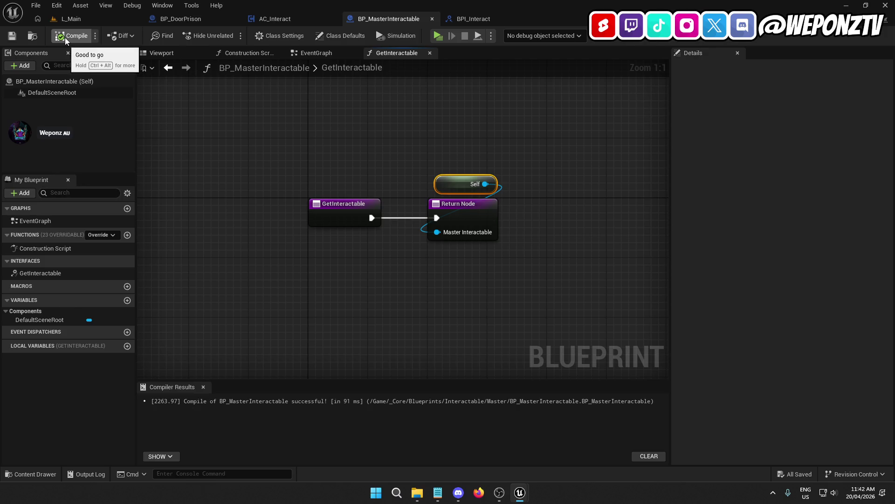
left_click(485, 19)
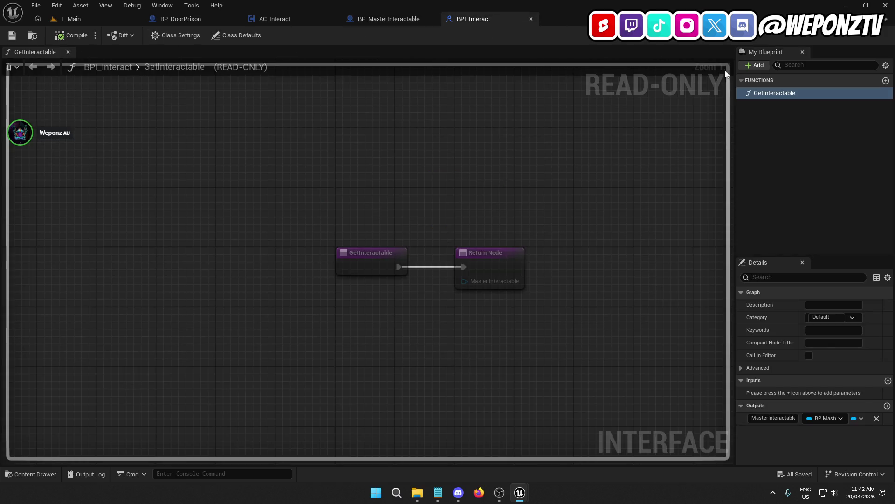
Add an Interact function to BPI_Interact, then compile and save the interface
left_click(757, 66)
left_click(791, 102)
type("Interact")
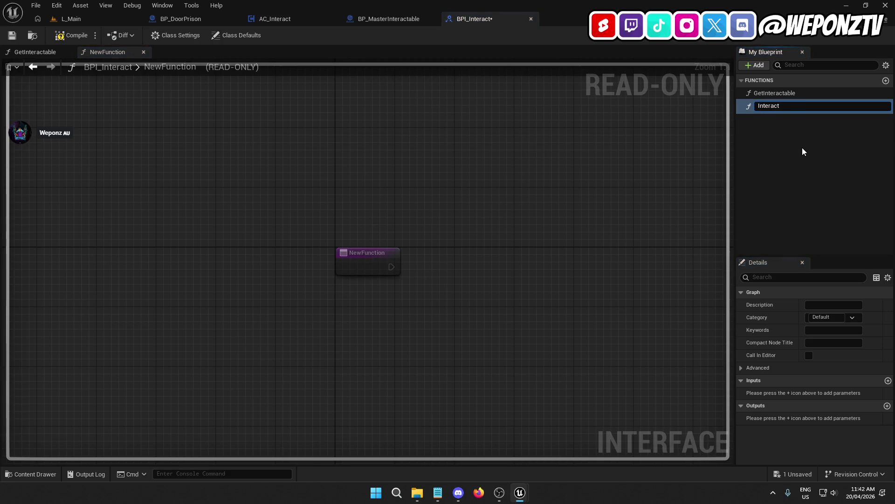
key("Return")
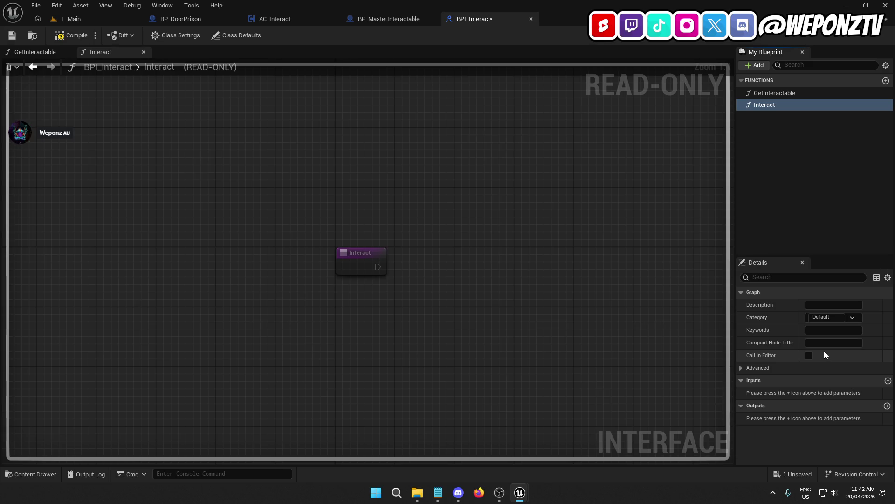
left_click(90, 37)
left_click(12, 35)
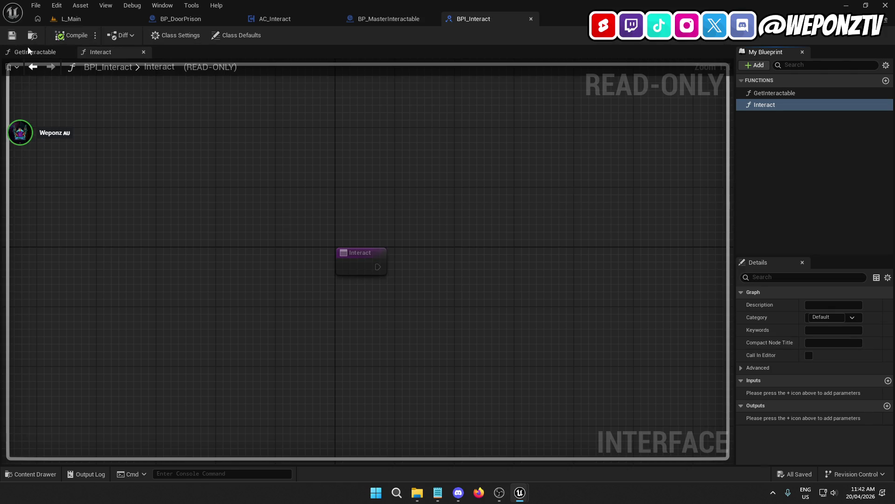
Place an Event Interact node in BP_MasterInteractable's EventGraph and save the blueprint
left_click(382, 19)
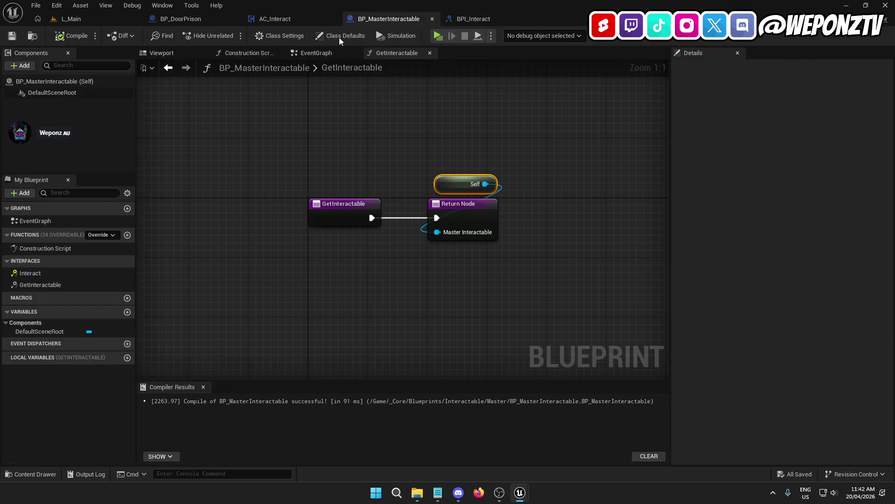
double_click(31, 273)
scroll(324, 236, "down", 5)
scroll(313, 292, "up", 4)
left_click_drag(313, 295, 310, 332)
left_click(286, 228)
left_click(12, 36)
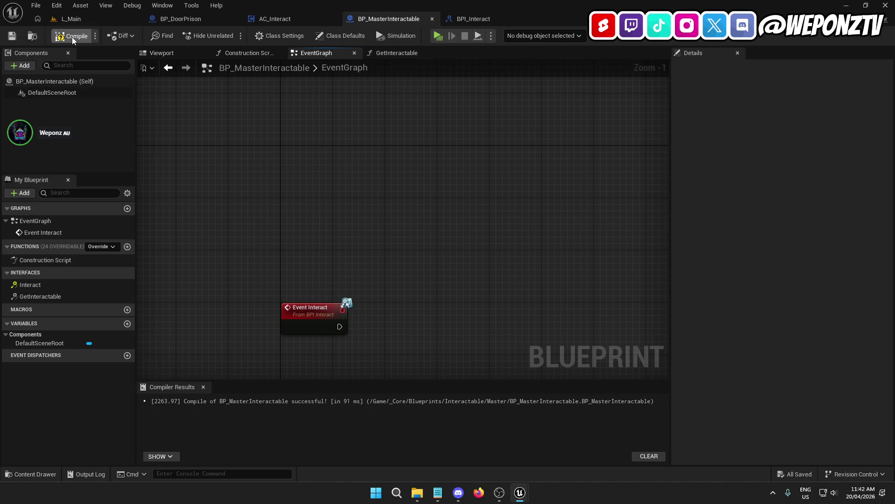
left_click(105, 19)
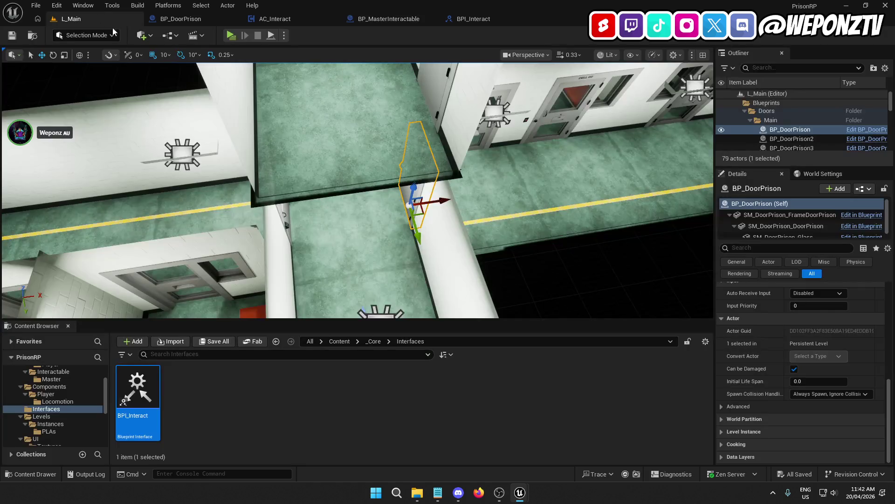
Create a Data folder under _Core and an Enums folder inside it
left_click(374, 341)
right_click(384, 405)
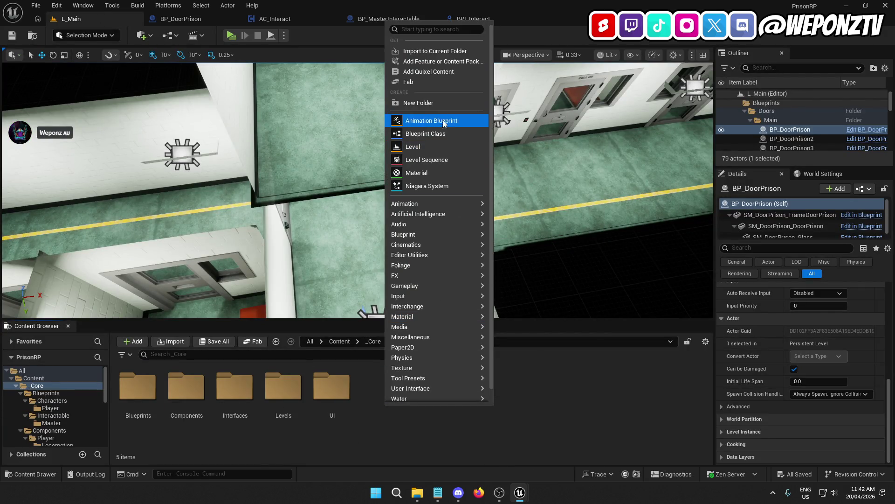
left_click(418, 103)
type("Data")
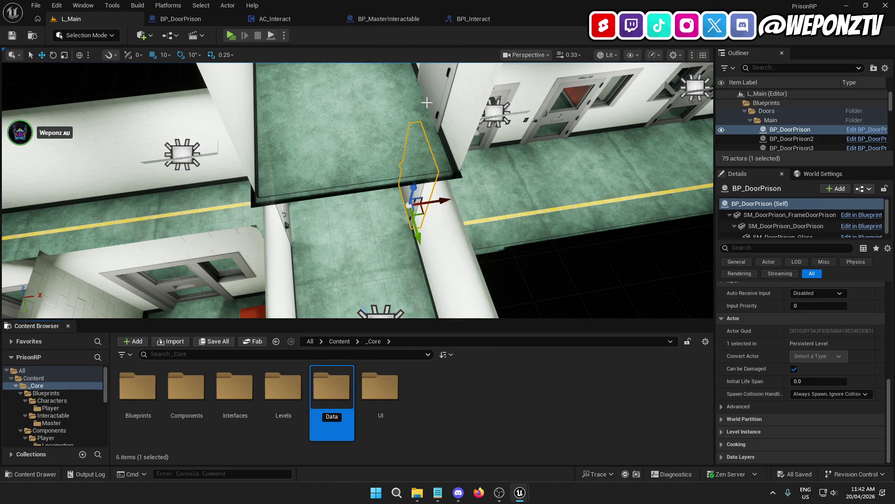
key("Return")
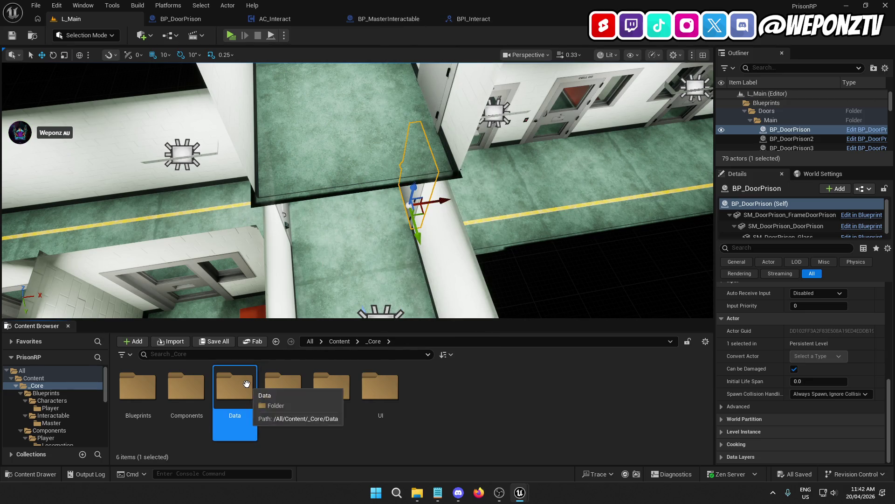
double_click(244, 383)
right_click(256, 386)
left_click(314, 85)
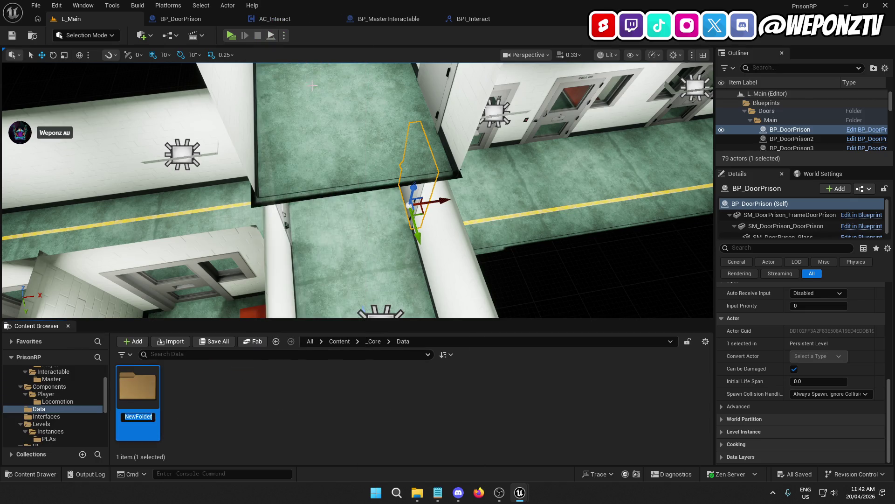
type("Enums")
key("Return")
Create an Enumeration asset named E_InteractTypes in the Enums folder and open it
double_click(141, 397)
right_click(188, 394)
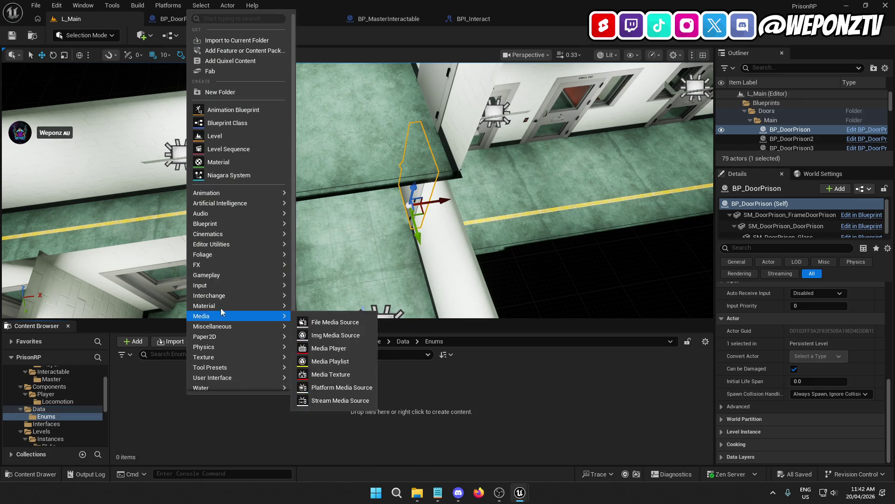
mouse_move(260, 214)
mouse_move(250, 346)
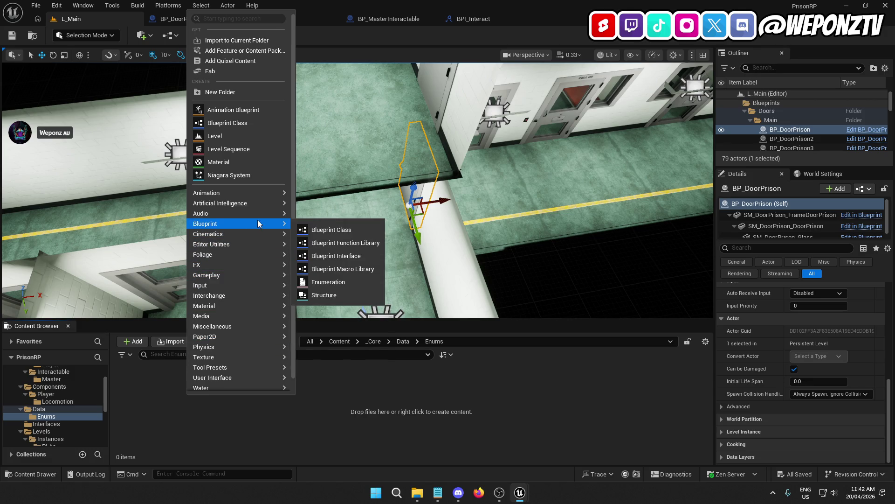
left_click(344, 281)
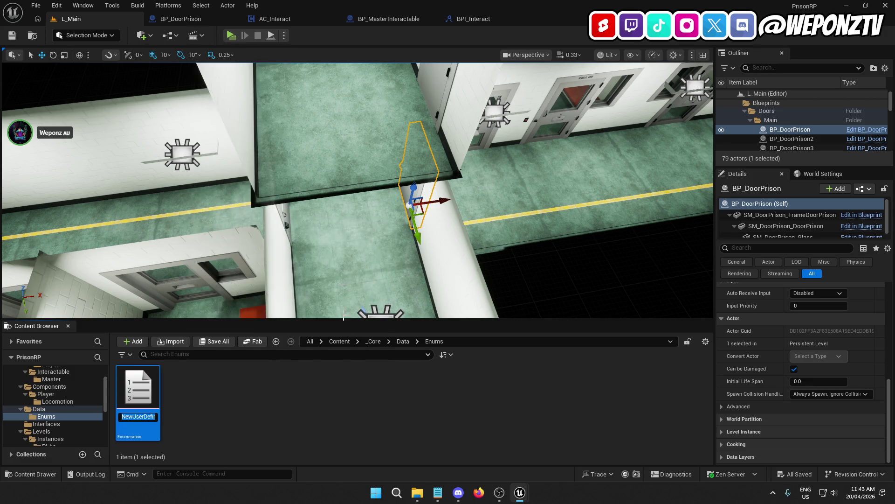
type("E_")
type("InteractTy")
type("pe")
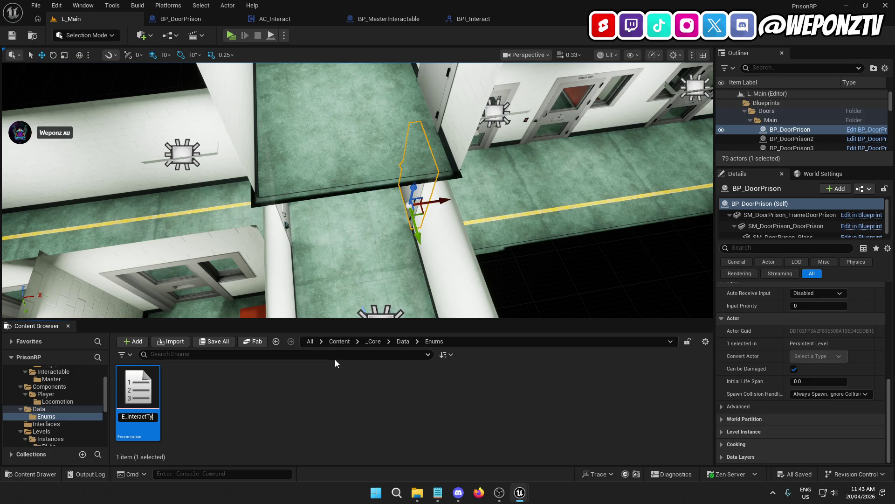
key("Return")
double_click(138, 390)
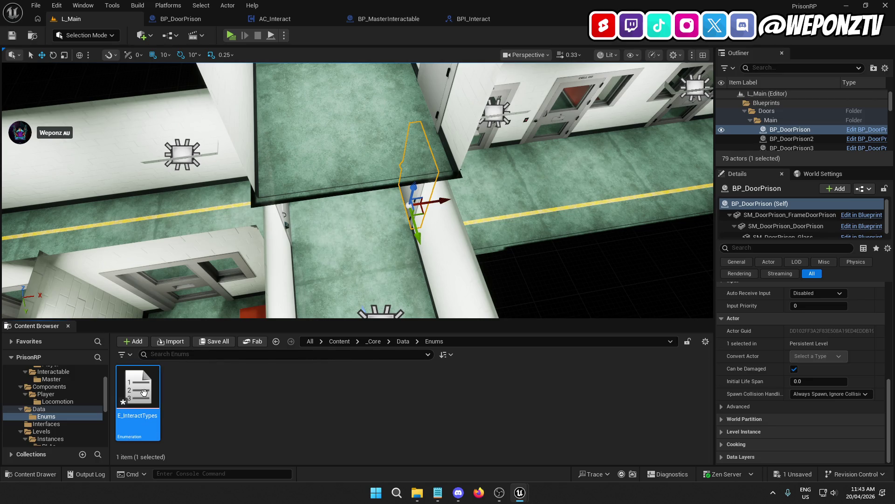
Add the enumerators Prison Door and SHU Door to E_InteractTypes and save it
left_click(85, 36)
left_click(85, 36)
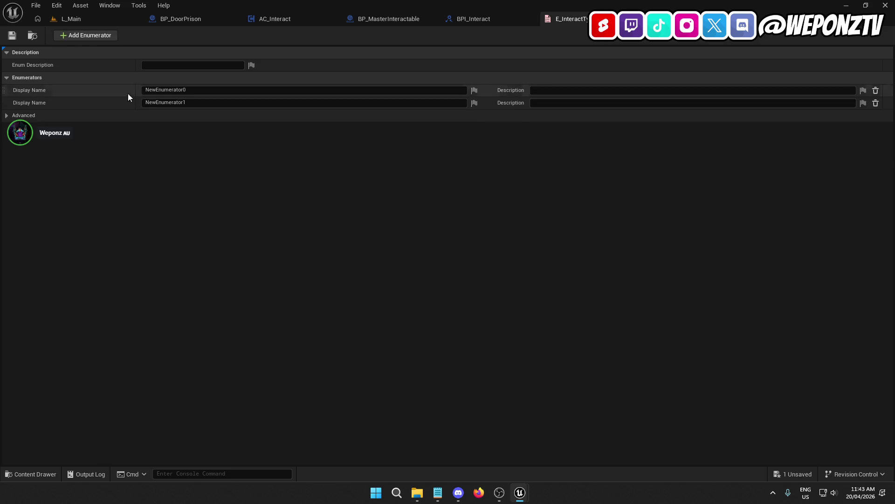
left_click(166, 93)
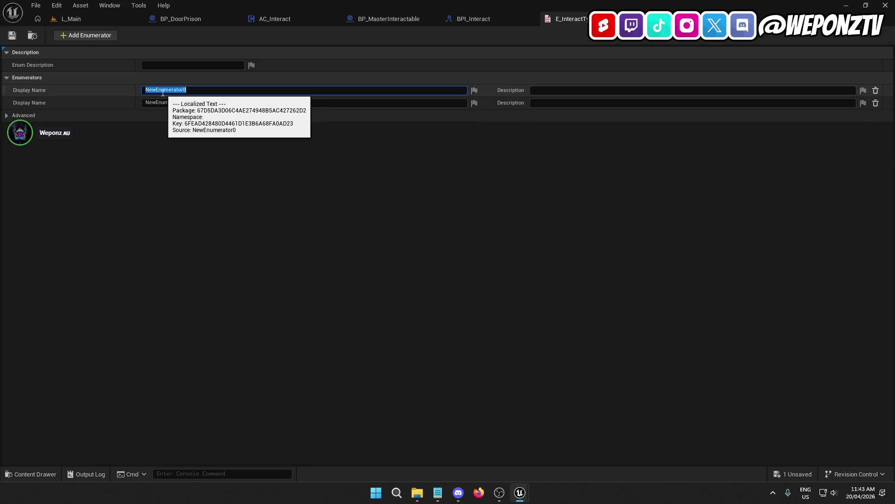
type("Prison Door")
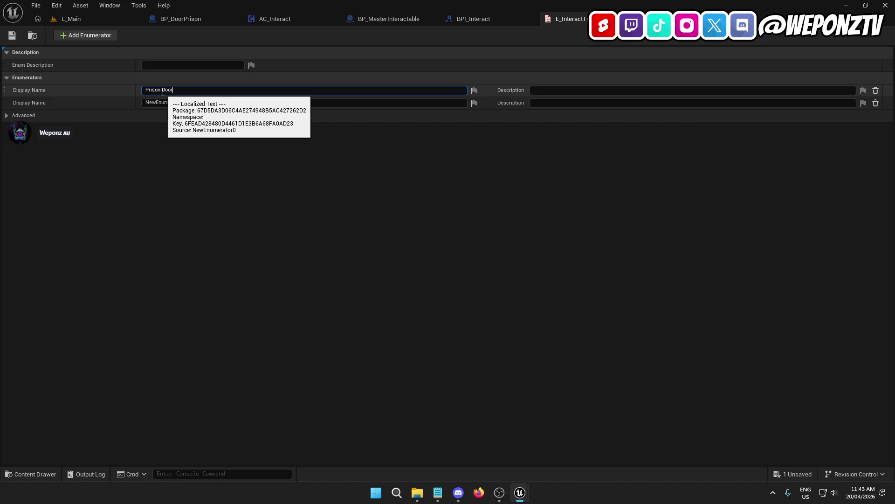
key("Return")
left_click(163, 102)
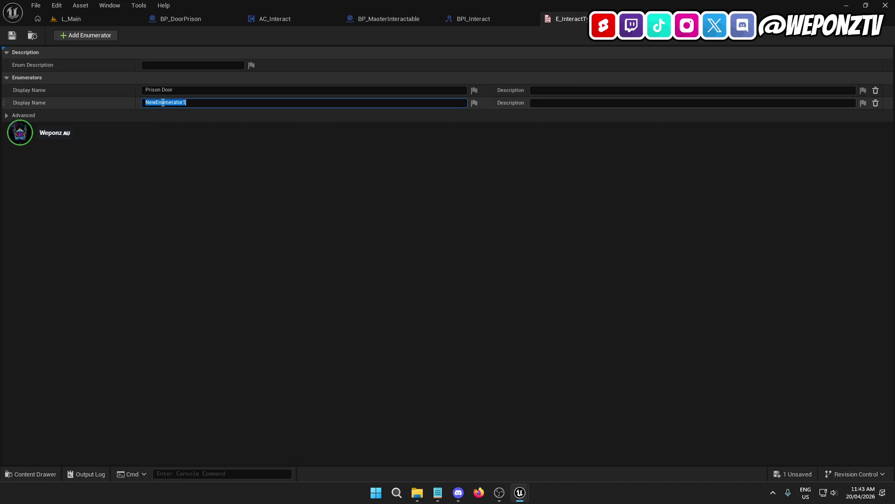
type("SHU Door")
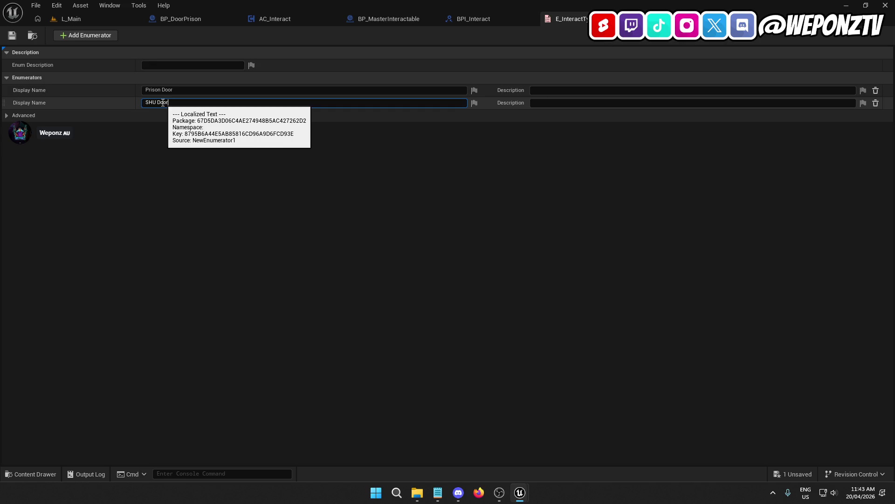
key("Return")
left_click(14, 35)
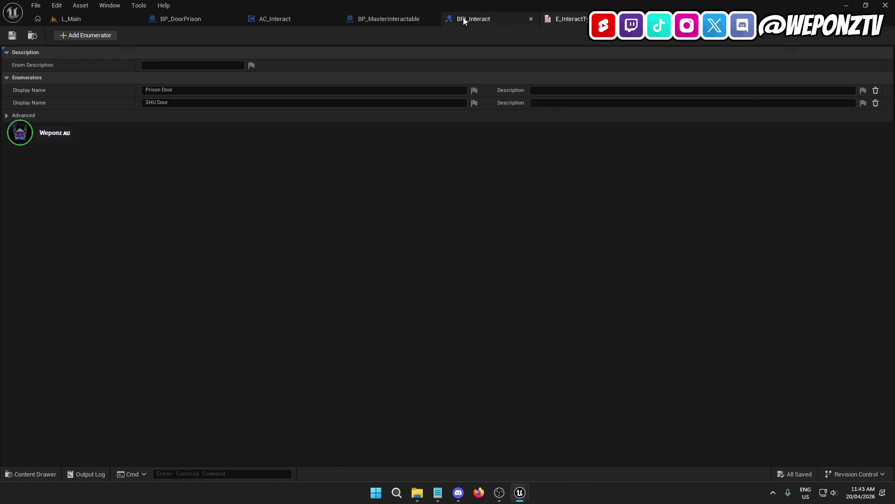
Switch to the BP_DoorPrison blueprint and compile it
left_click(480, 19)
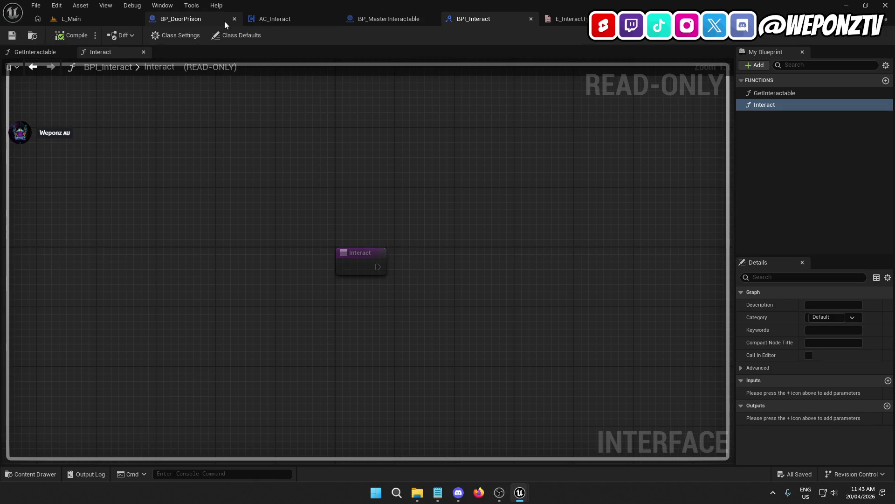
left_click(204, 20)
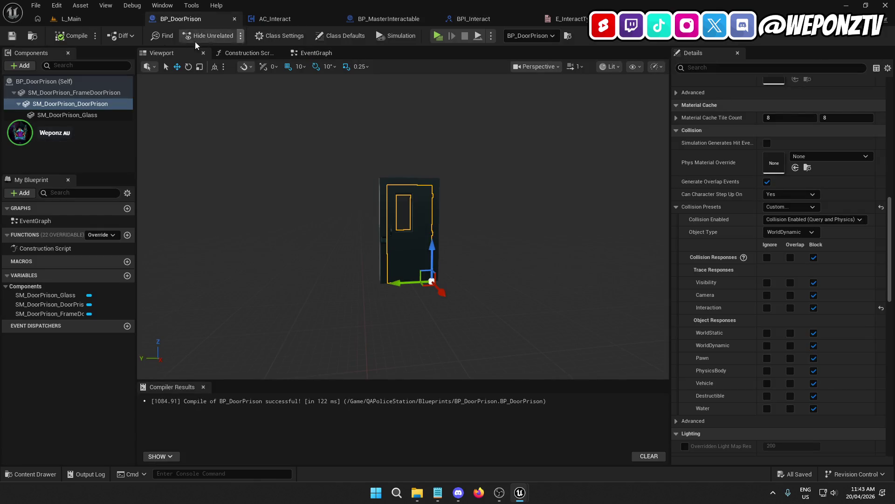
left_click(71, 35)
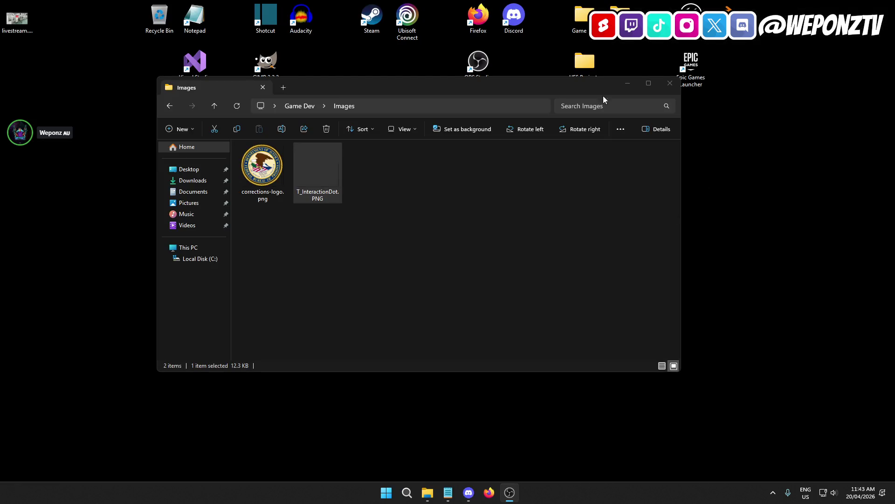
Archive the PrisonRP folder as PrisonRP.zip in UE5 Projects, then relaunch the PrisonRP project
left_click(670, 83)
double_click(584, 63)
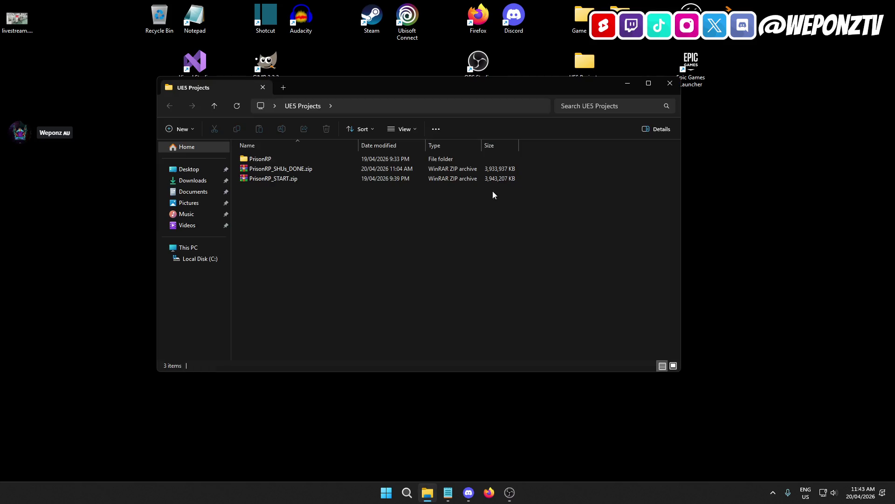
right_click(276, 159)
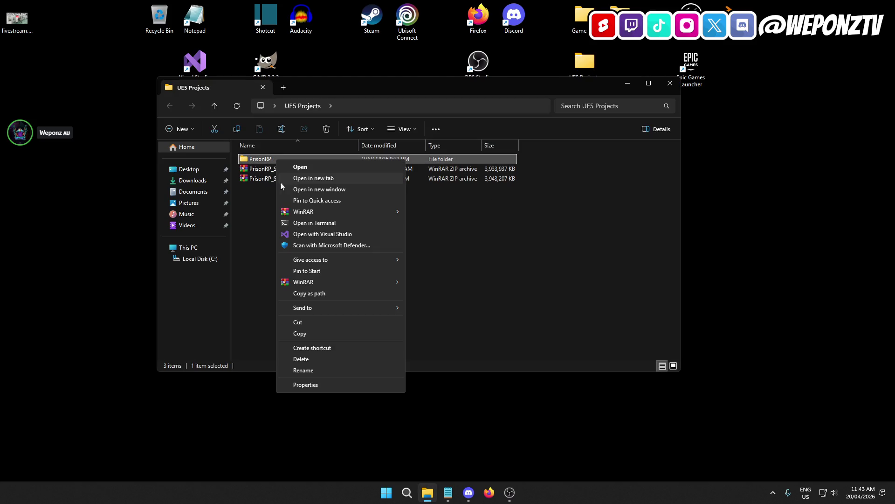
mouse_move(399, 280)
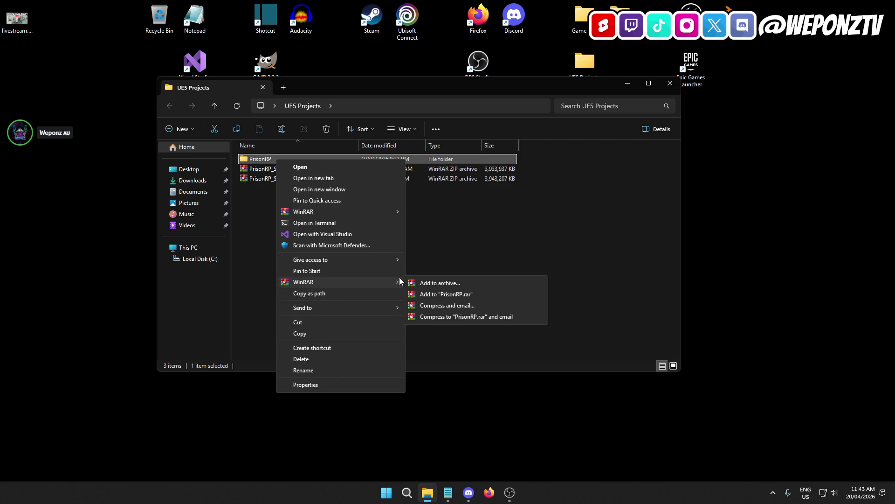
left_click(428, 283)
left_click(408, 244)
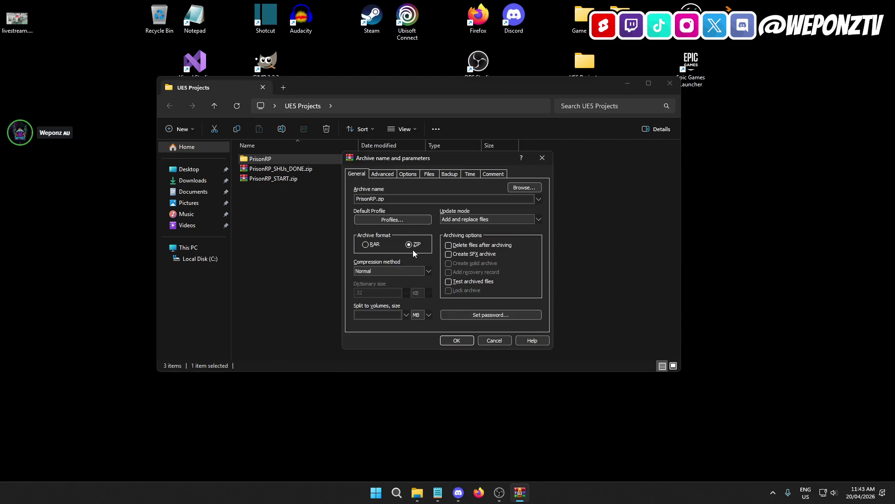
left_click(459, 342)
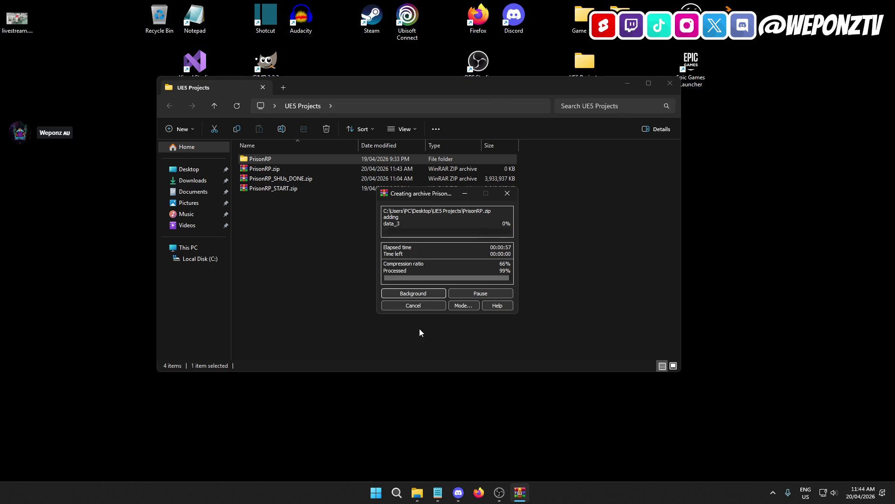
double_click(286, 159)
double_click(296, 228)
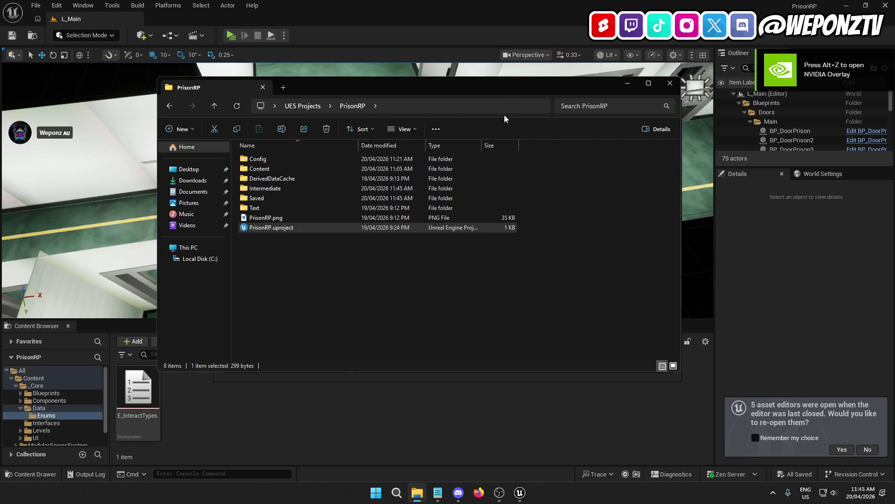
Close the File Explorer and Message Log windows to reveal the L_Main level
mouse_move(494, 91)
left_mouse_down()
mouse_move(481, 118)
mouse_move(489, 231)
mouse_move(485, 142)
mouse_move(562, 176)
left_mouse_up()
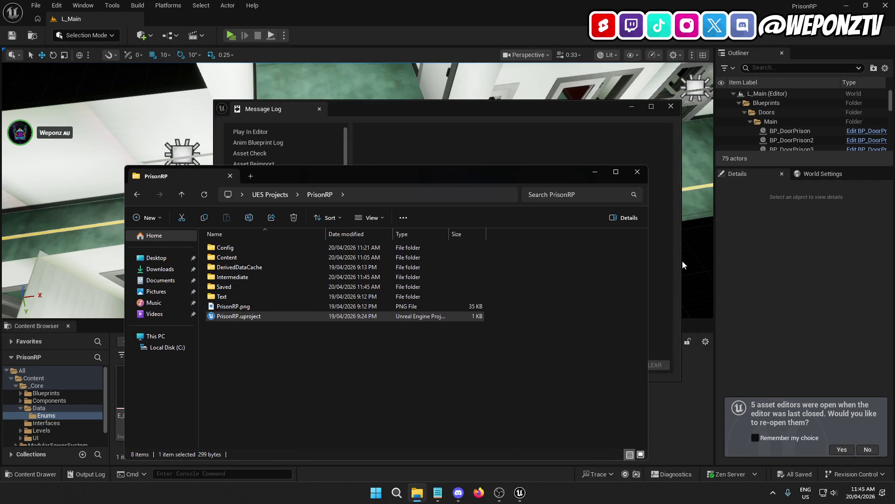
left_click(638, 173)
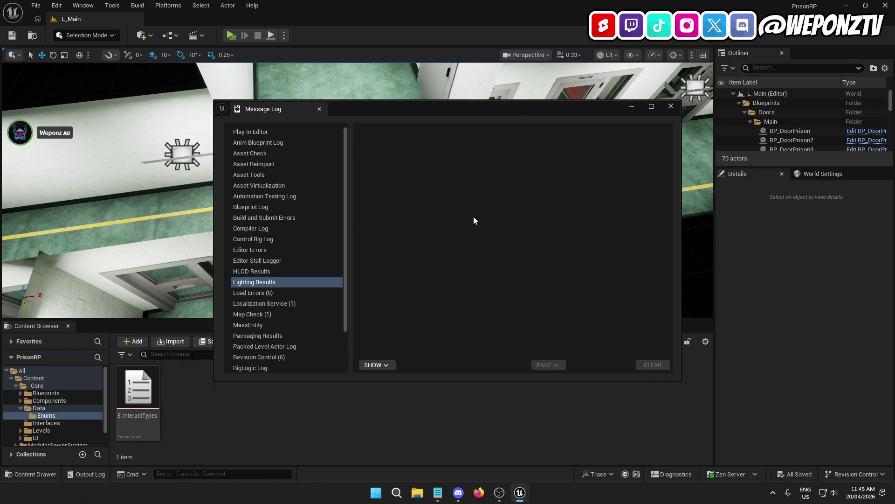
left_click(667, 108)
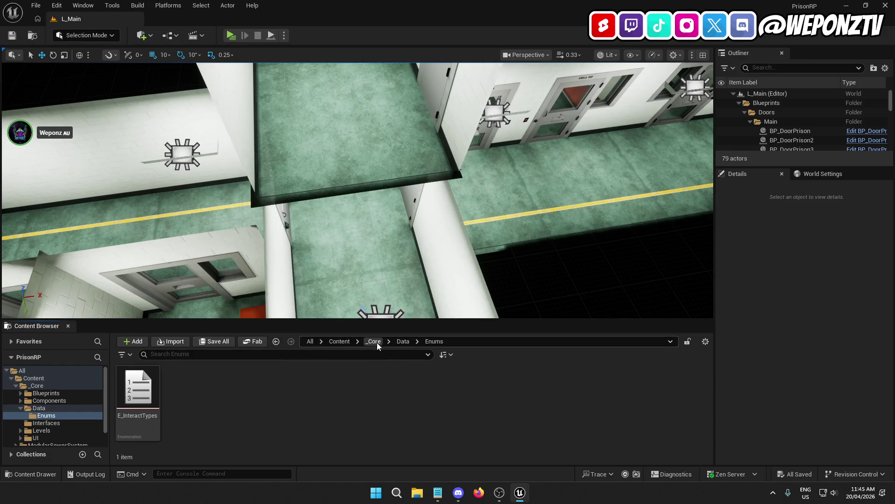
Browse the _Core folders: UI/Textures, then Blueprints/Interactable/Master
left_click(375, 342)
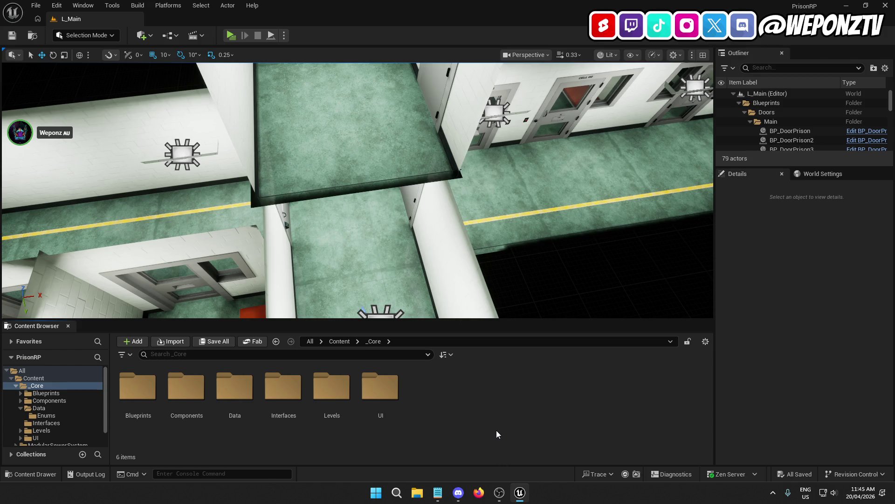
double_click(396, 398)
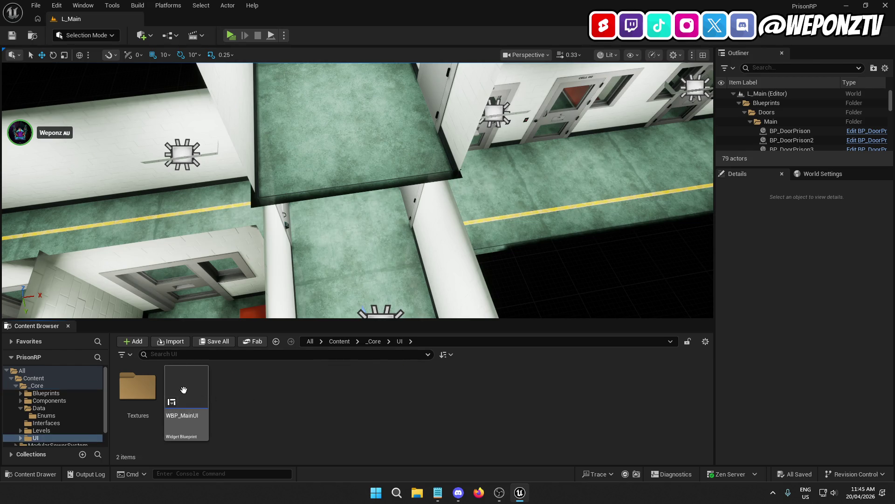
double_click(140, 393)
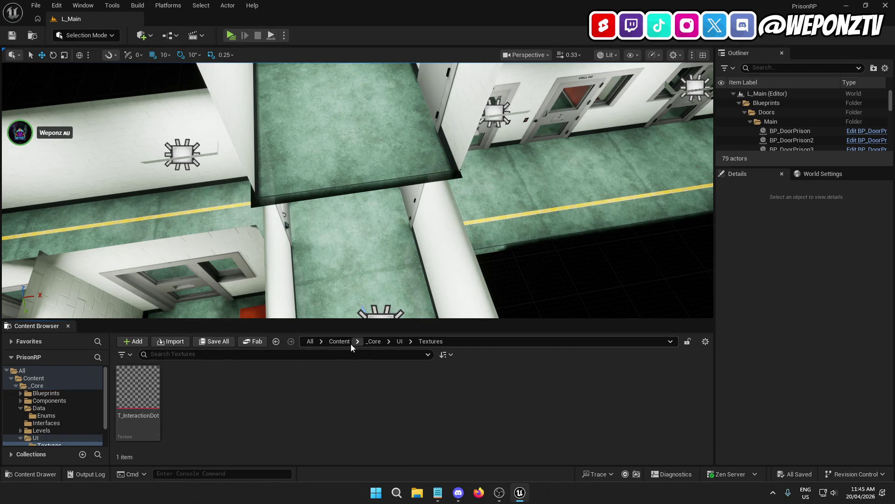
left_click(373, 340)
left_click(339, 341)
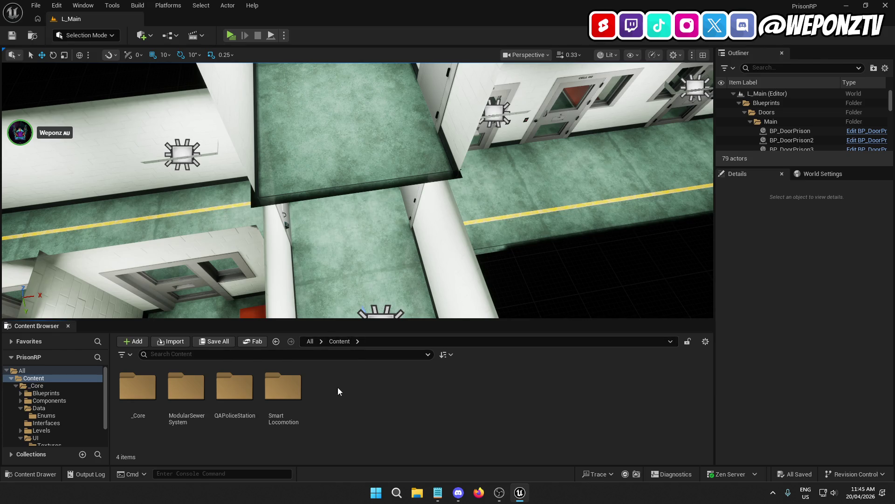
double_click(138, 389)
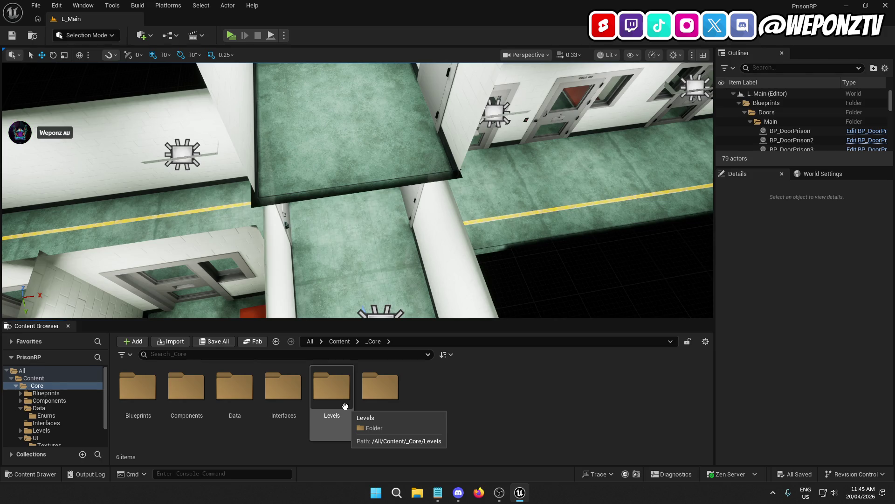
double_click(137, 387)
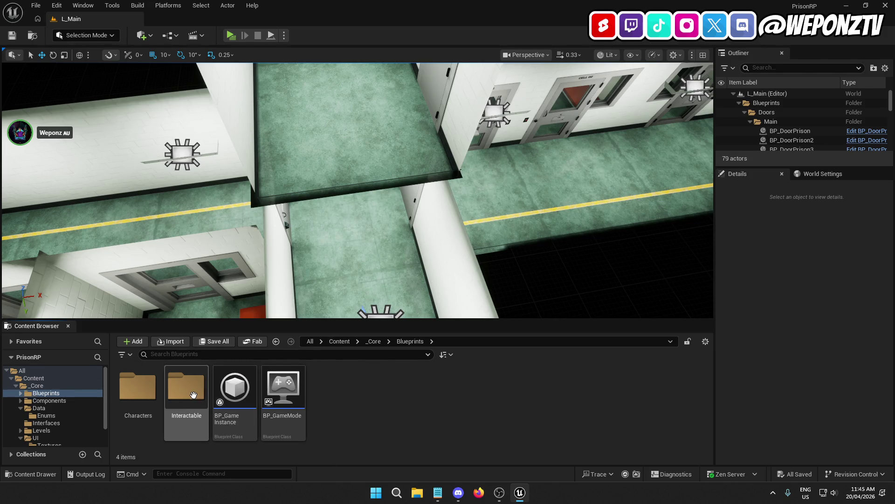
double_click(190, 393)
double_click(139, 388)
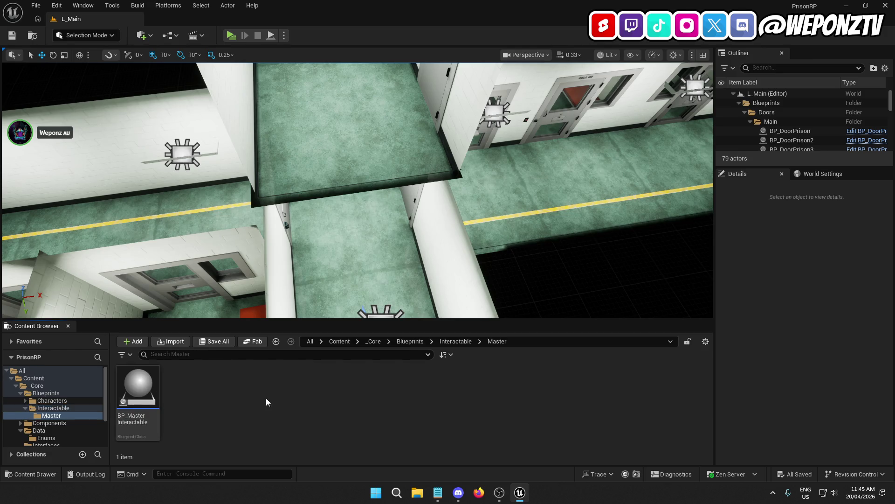
Open Content > QAPoliceStation > Blueprints
left_click(340, 341)
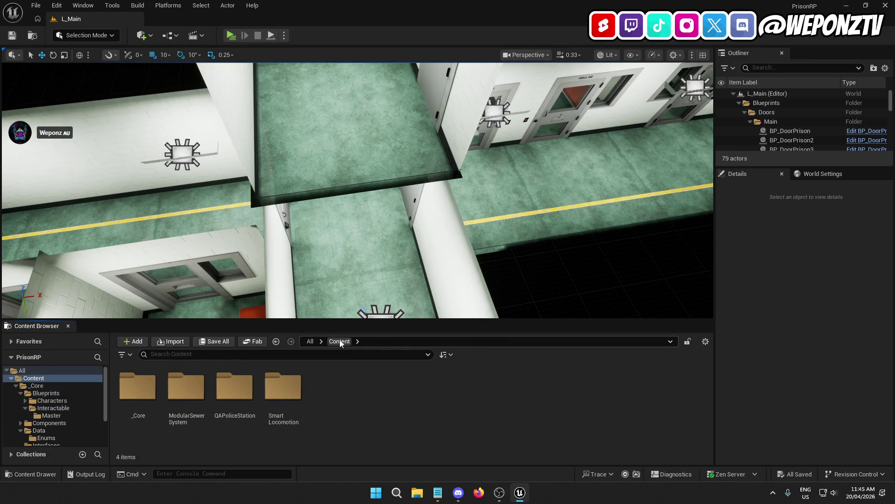
left_click(236, 395)
double_click(236, 395)
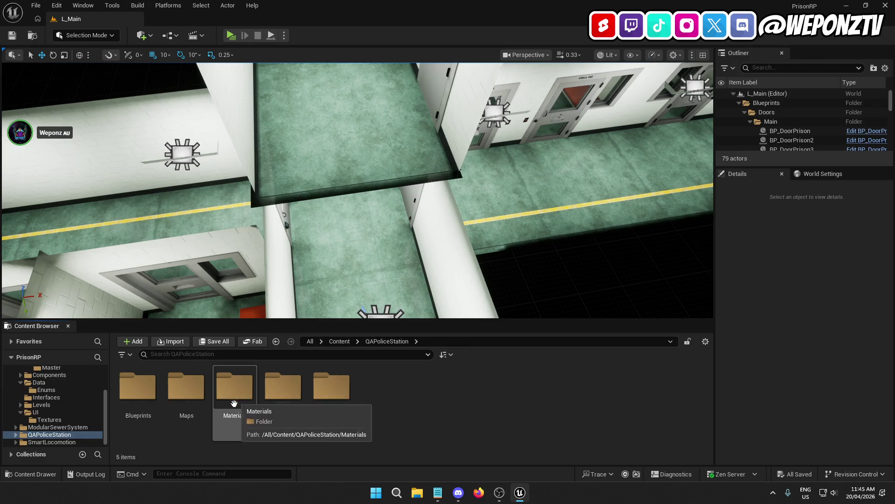
double_click(138, 387)
Move BP_DoorPrison, BP_DoorCell and BP_Cell into the _Core Interactable folder
scroll(373, 420, "down", 1)
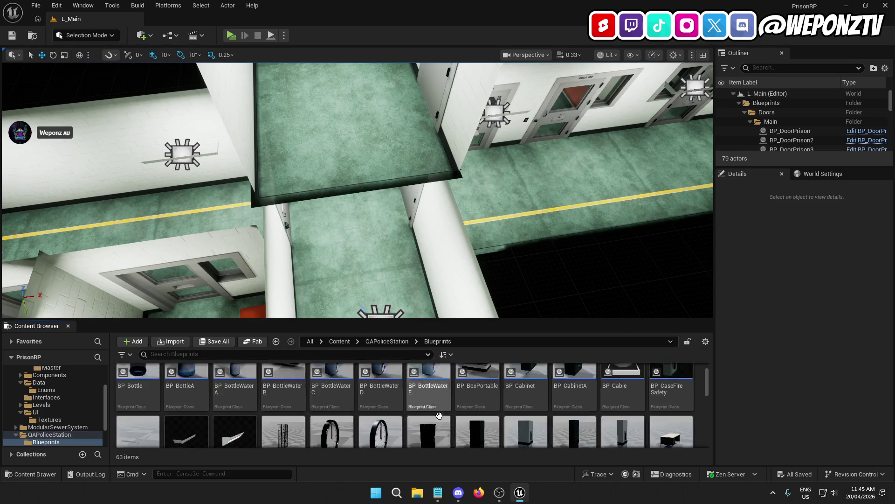
scroll(642, 434, "down", 5)
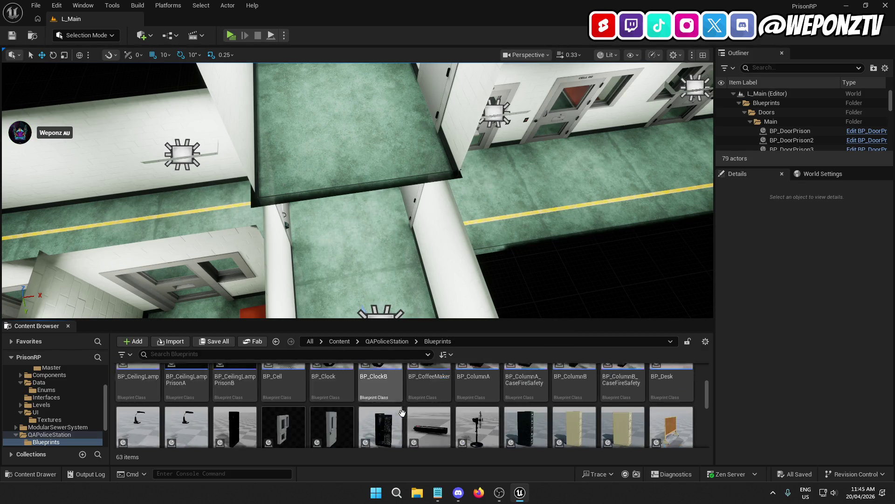
left_click(331, 397)
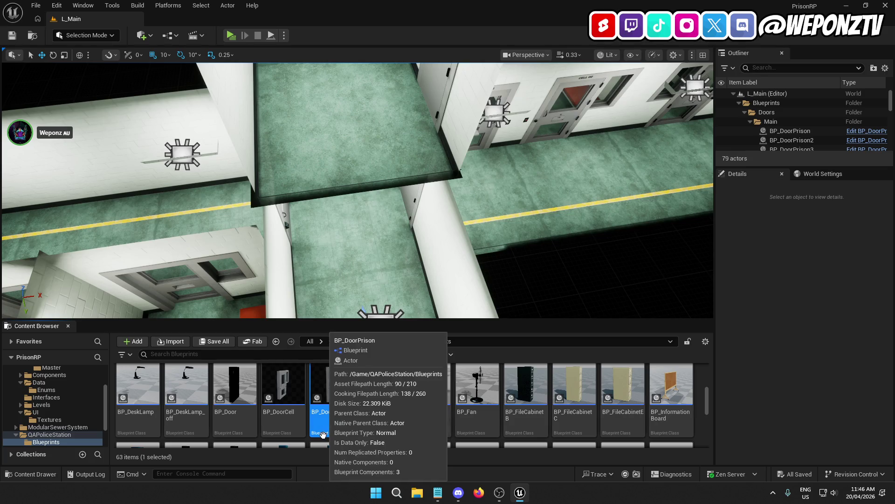
left_click(283, 397, "ctrl")
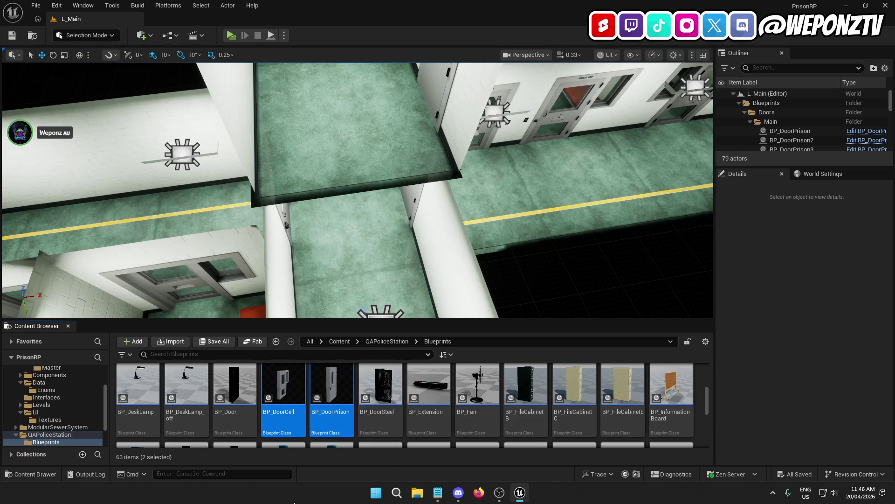
scroll(430, 389, "down", 10)
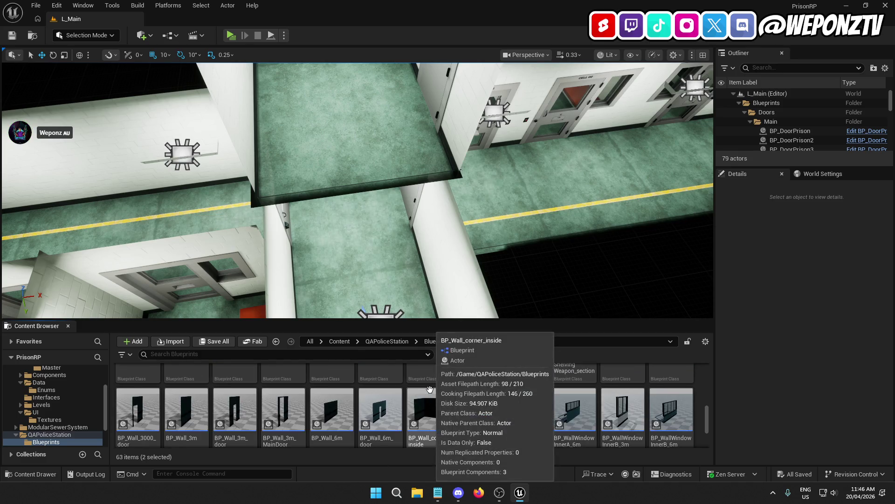
scroll(429, 390, "down", 2)
scroll(428, 390, "up", 4)
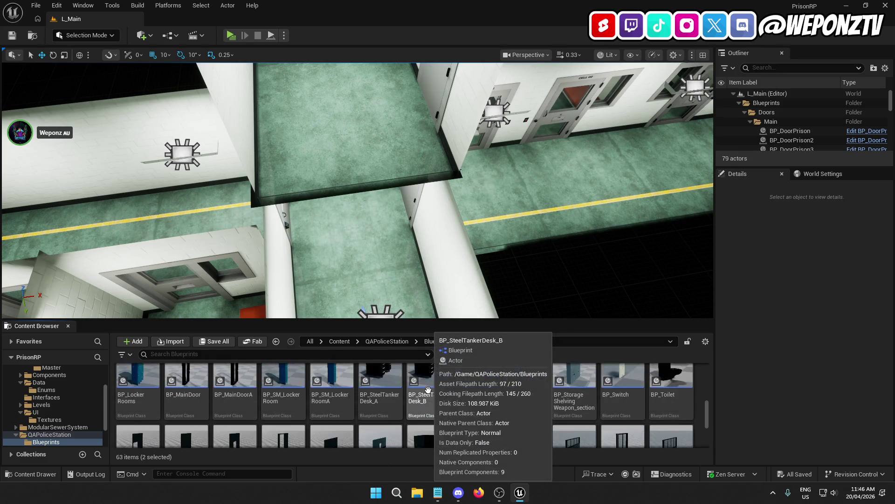
scroll(537, 414, "down", 2)
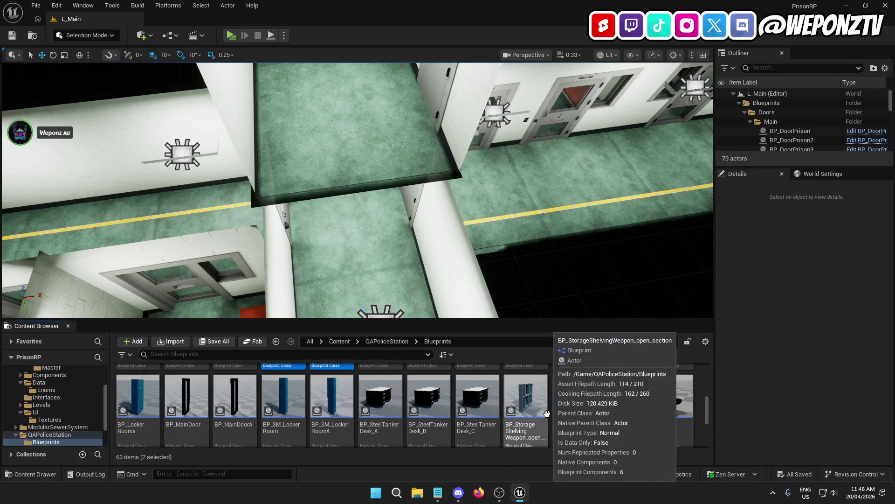
scroll(588, 406, "up", 2)
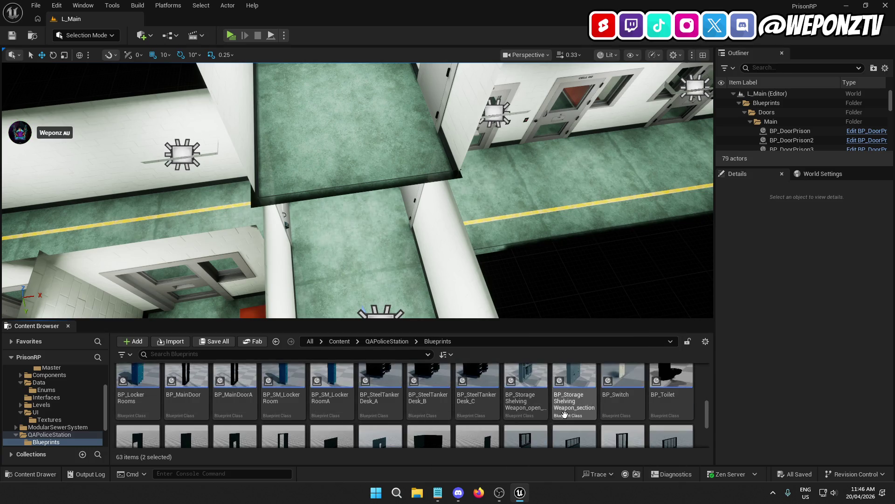
scroll(602, 403, "up", 4)
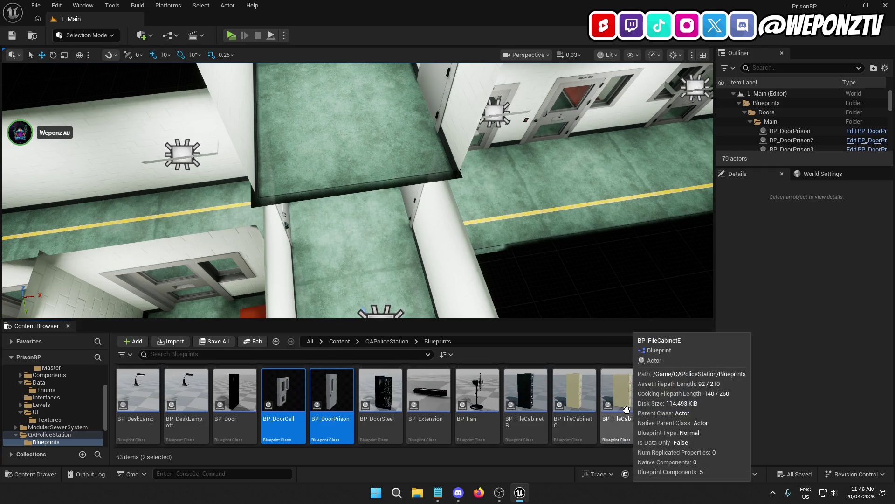
scroll(489, 412, "up", 3)
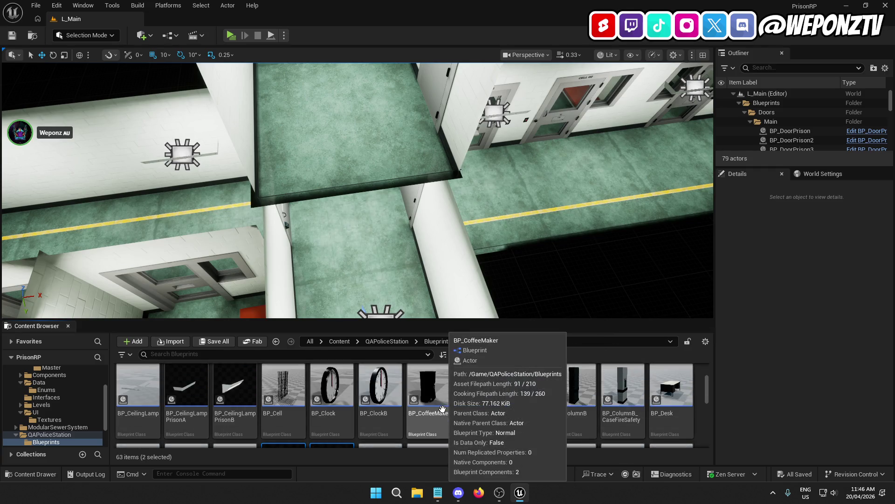
scroll(489, 412, "up", 2)
scroll(364, 420, "down", 3)
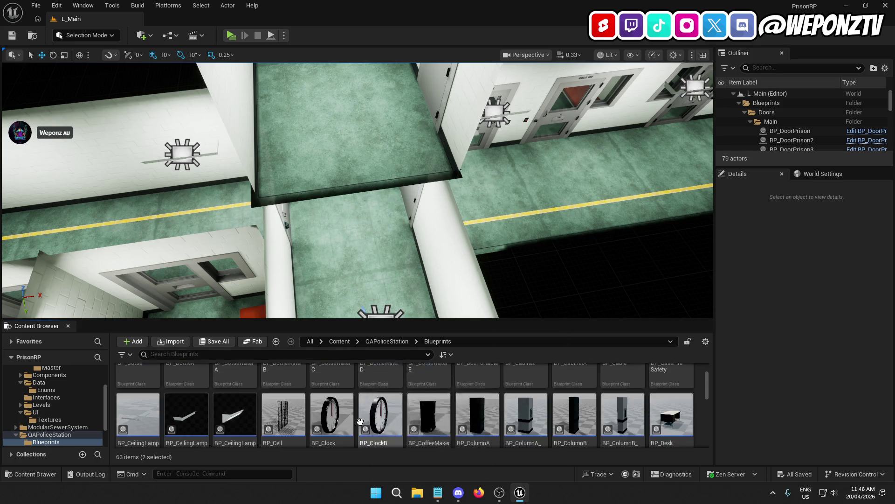
left_click(284, 393, "ctrl")
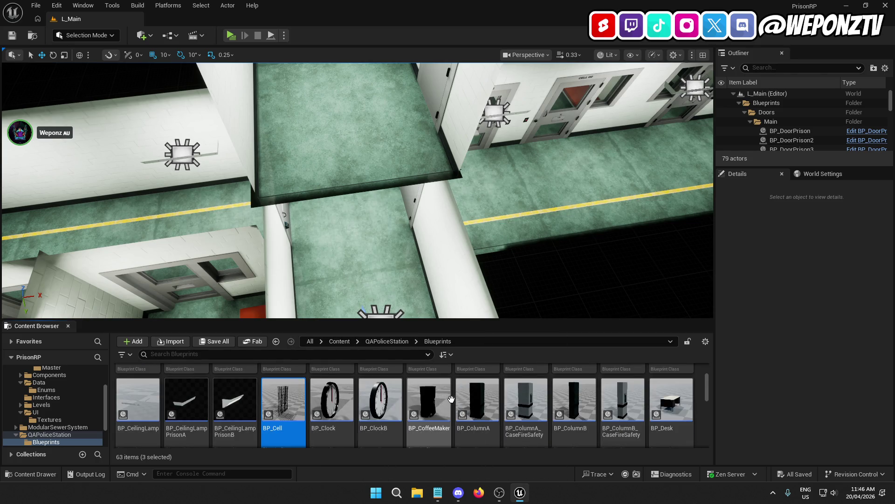
scroll(452, 400, "down", 2)
scroll(449, 401, "up", 3)
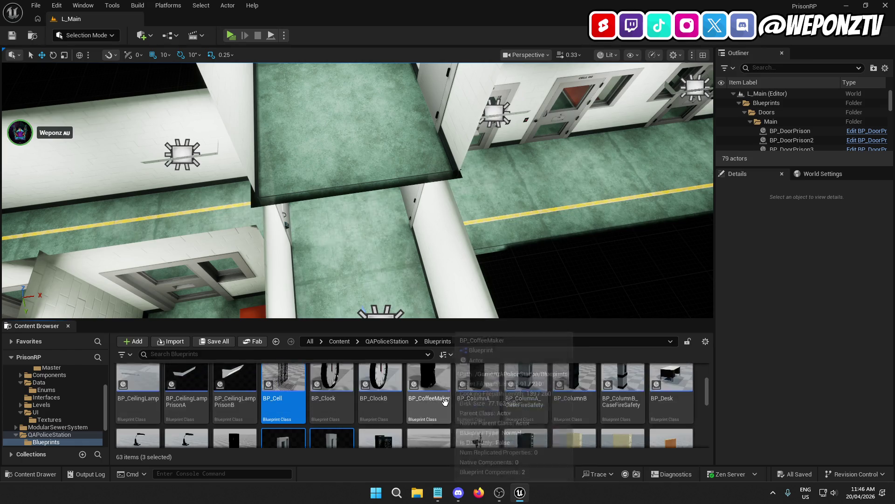
scroll(446, 402, "up", 2)
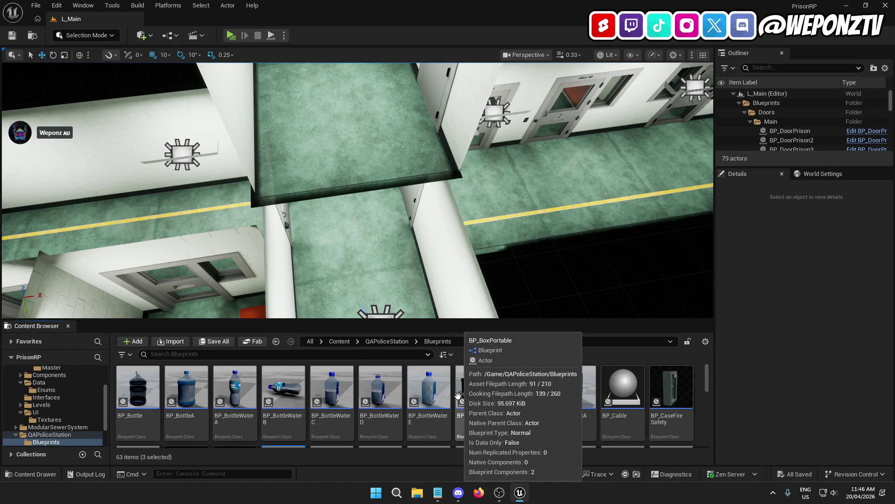
scroll(457, 396, "down", 2)
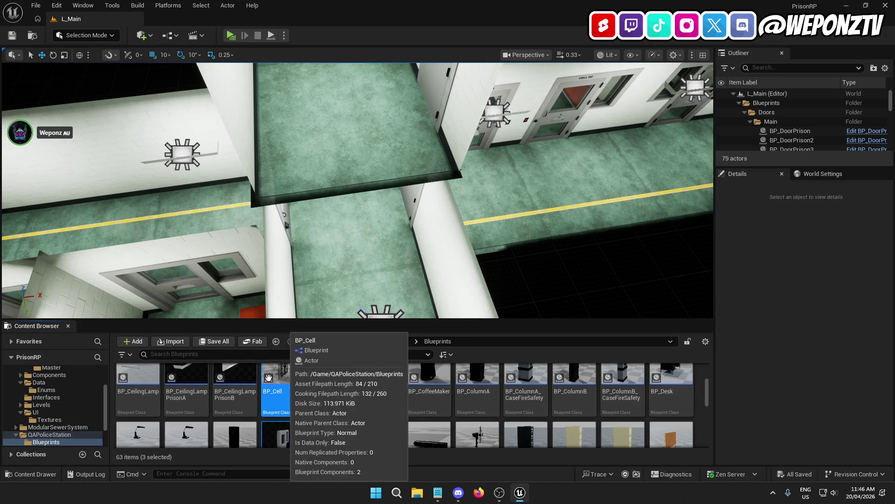
scroll(70, 406, "up", 3)
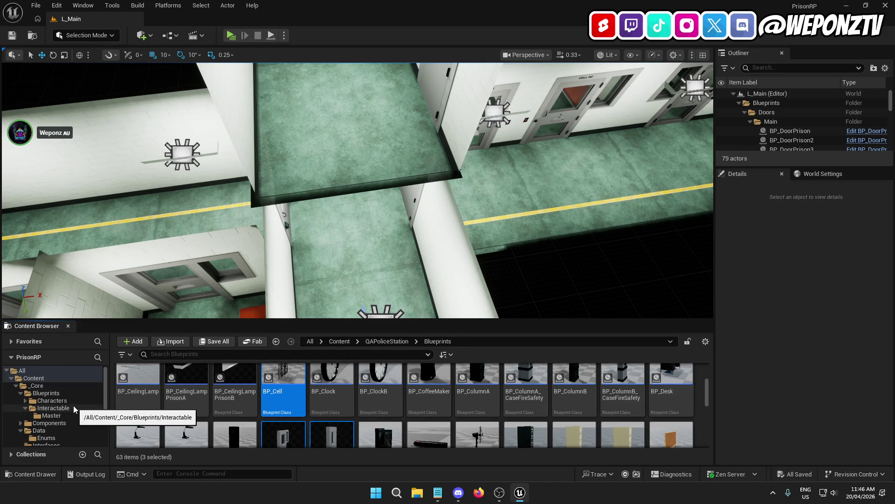
mouse_move(284, 389)
left_mouse_down()
mouse_move(280, 400)
mouse_move(64, 409)
left_mouse_up()
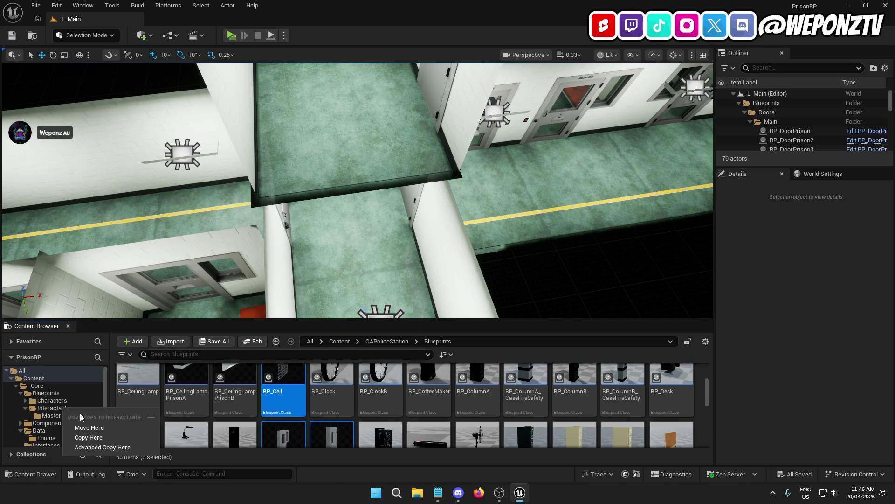
left_click(100, 428)
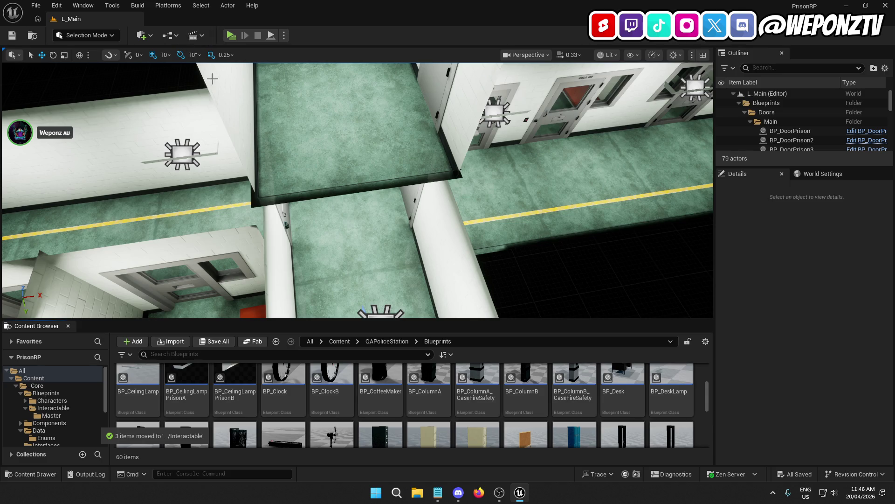
Open BP_DoorPrison from Content > _Core > Blueprints > Interactable
left_click(340, 342)
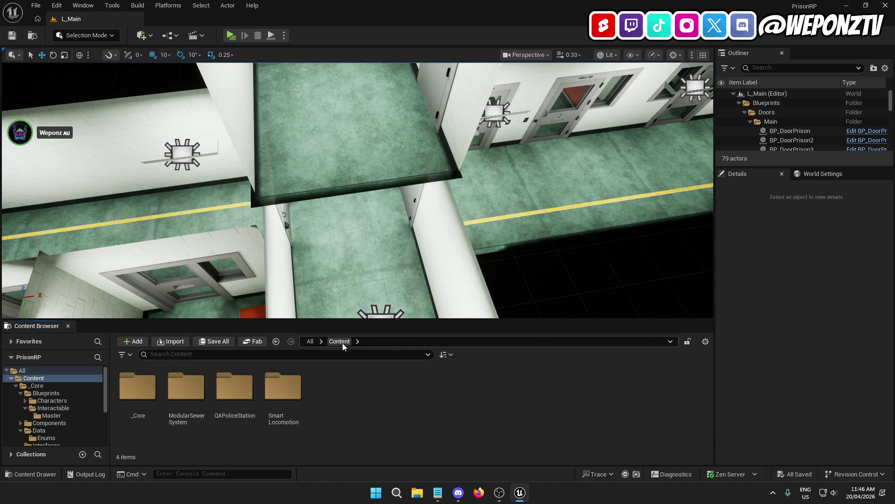
double_click(140, 396)
double_click(139, 387)
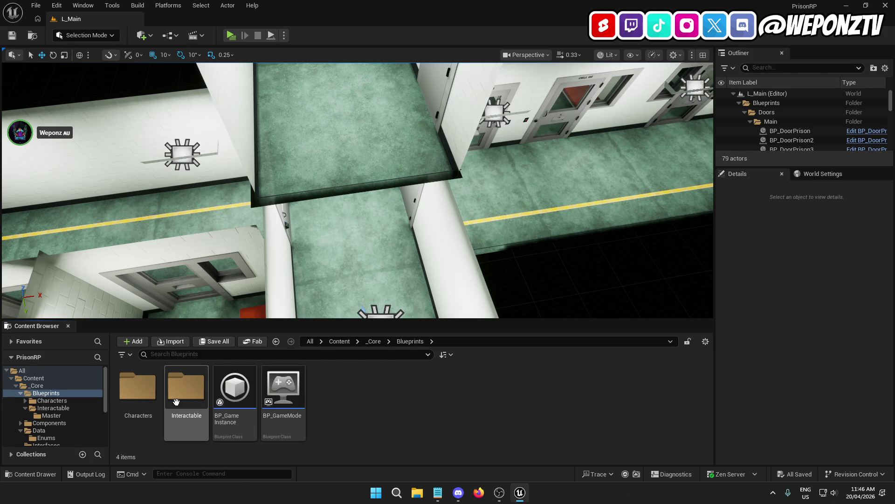
double_click(187, 389)
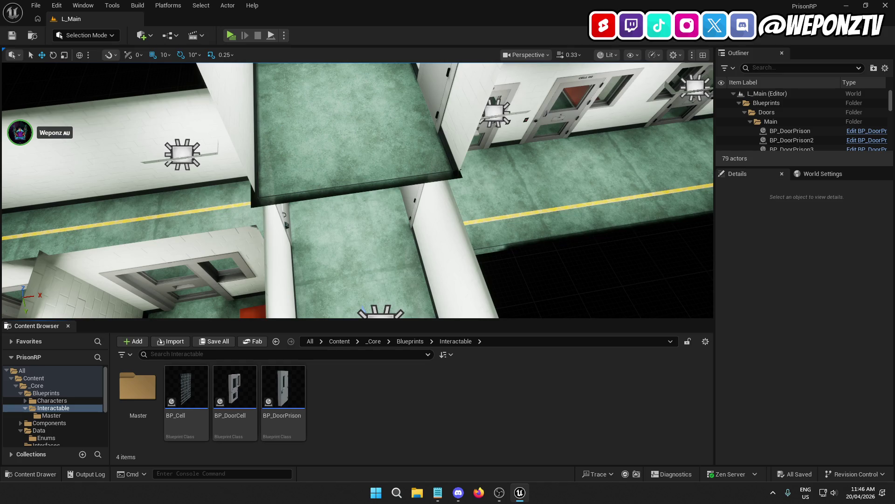
double_click(146, 402)
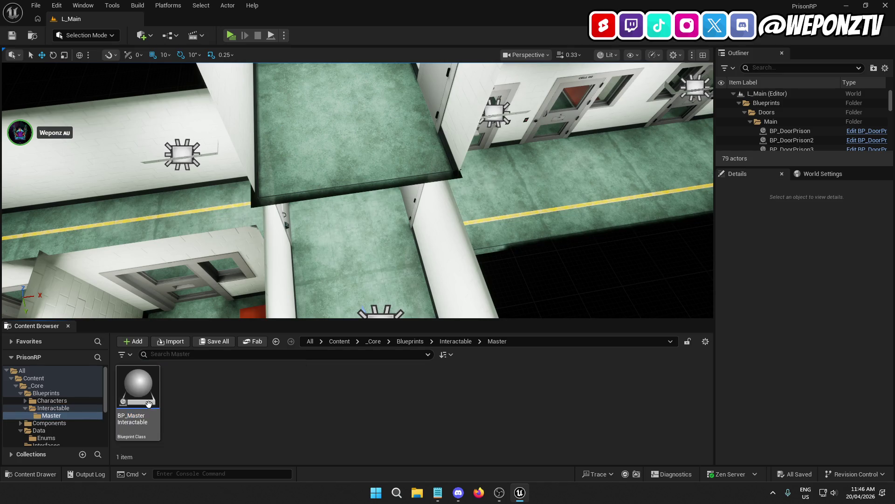
left_click(451, 342)
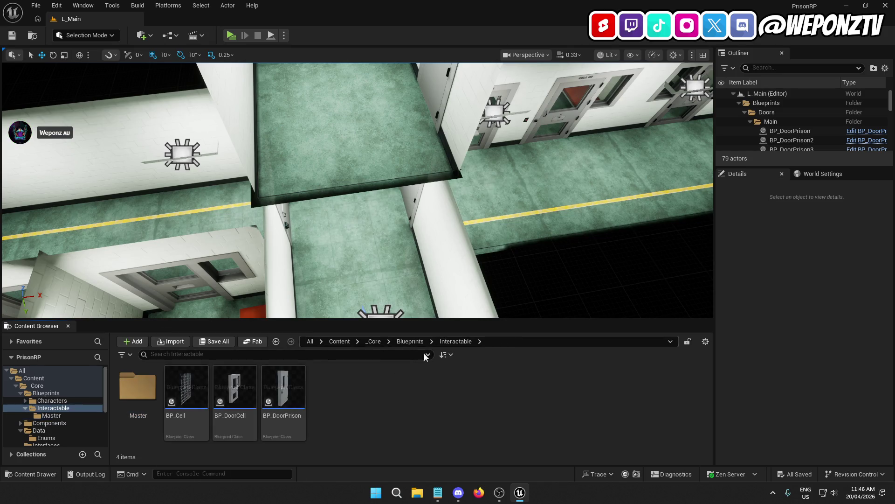
left_click(288, 386)
double_click(288, 385)
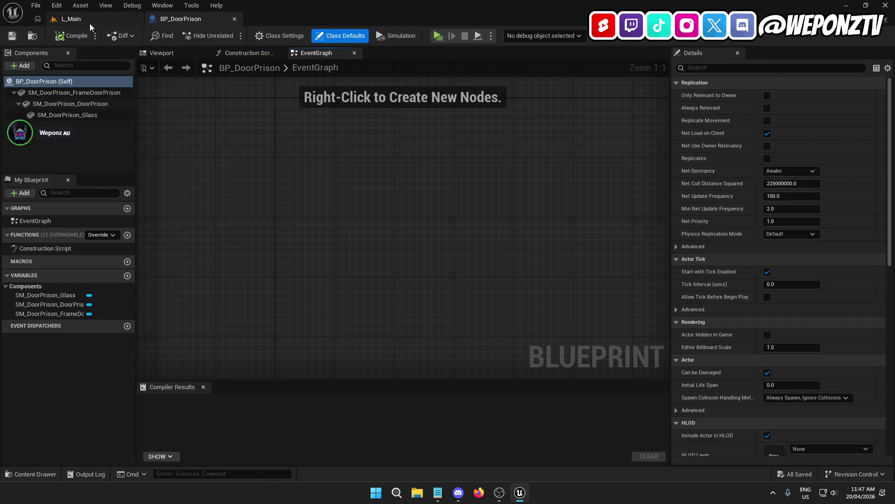
Open BP_MasterInteractable from the Master folder and select its DefaultSceneRoot
left_click(91, 22)
left_click(141, 380)
double_click(142, 380)
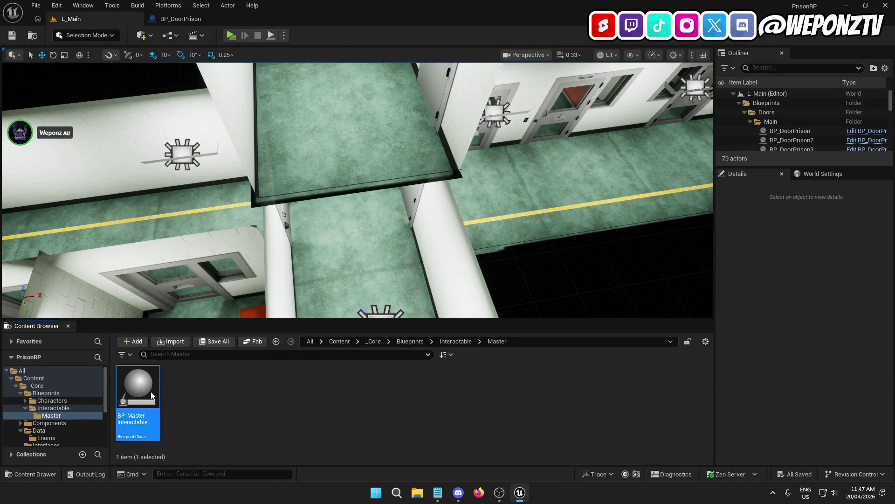
double_click(151, 396)
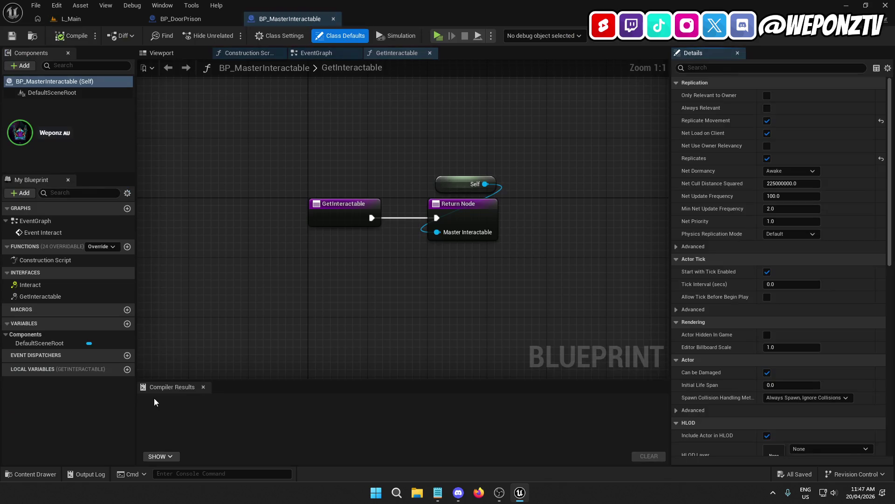
left_click(54, 91)
left_click(197, 21)
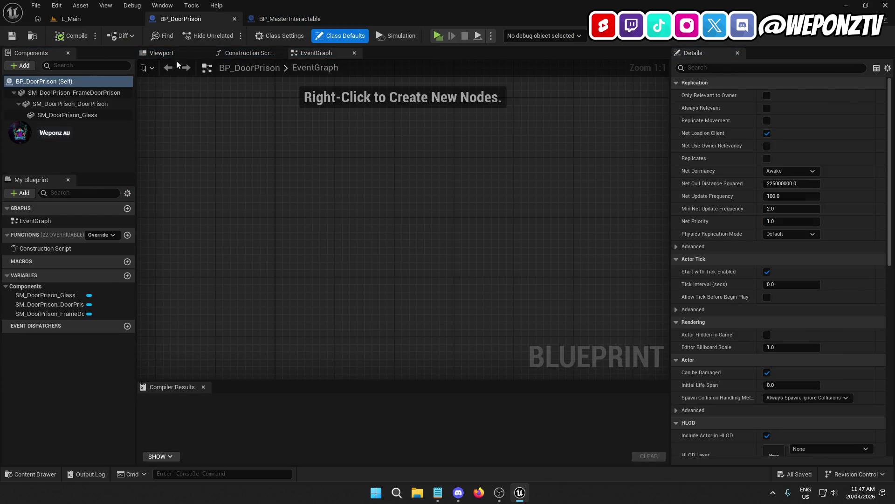
left_click(265, 19)
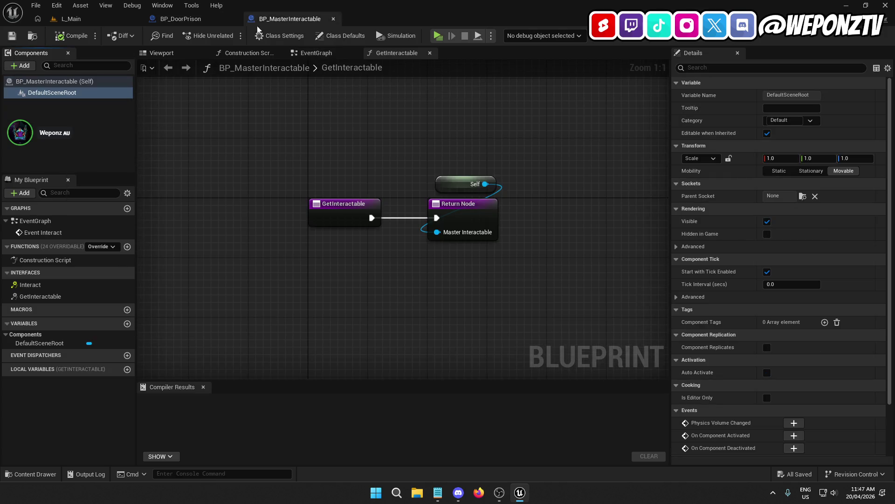
Add a Static Mesh component, make it root in place of DefaultSceneRoot, and compile
left_click(24, 66)
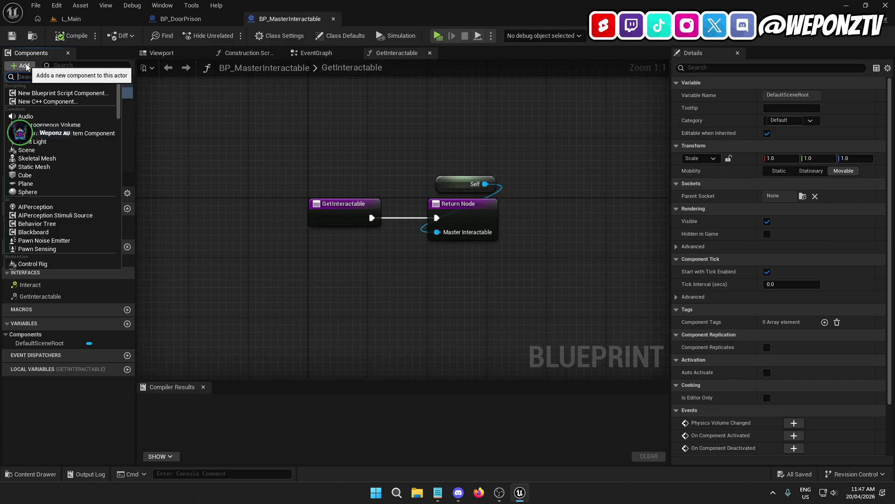
type("statta")
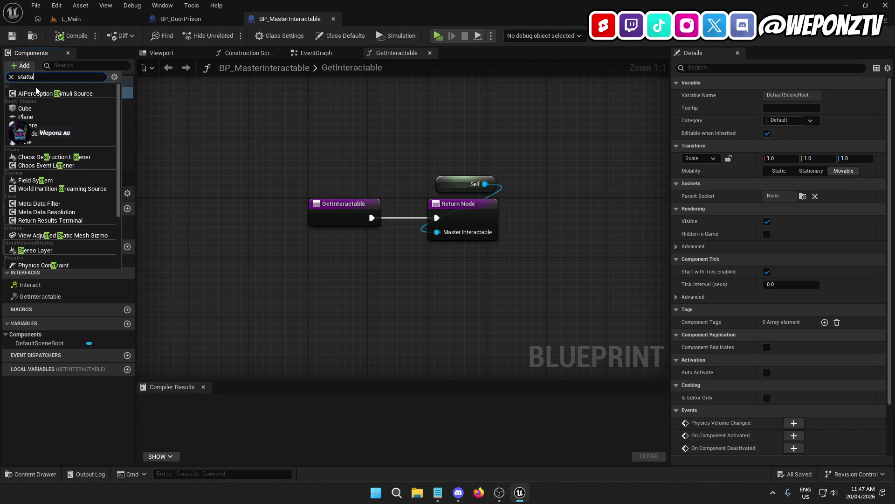
key("BackSpace")
key("BackSpace")
type("ic")
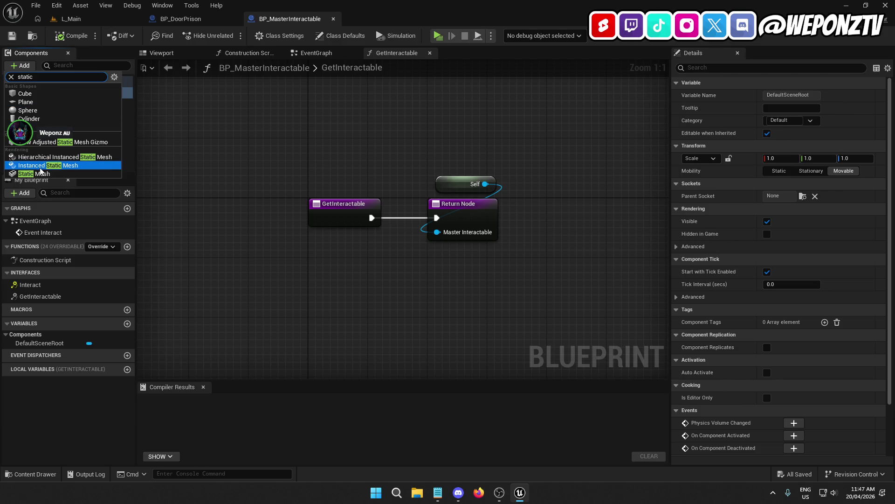
left_click(46, 173)
left_click(78, 104)
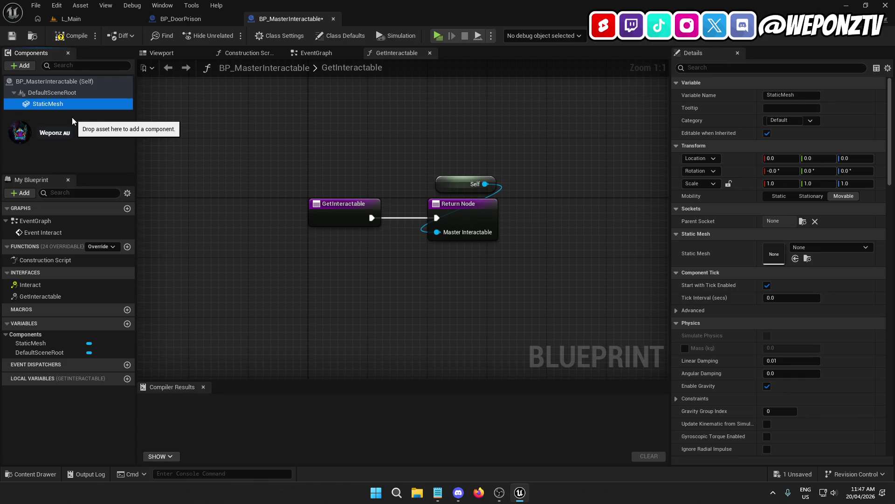
left_click_drag(48, 100, 51, 93)
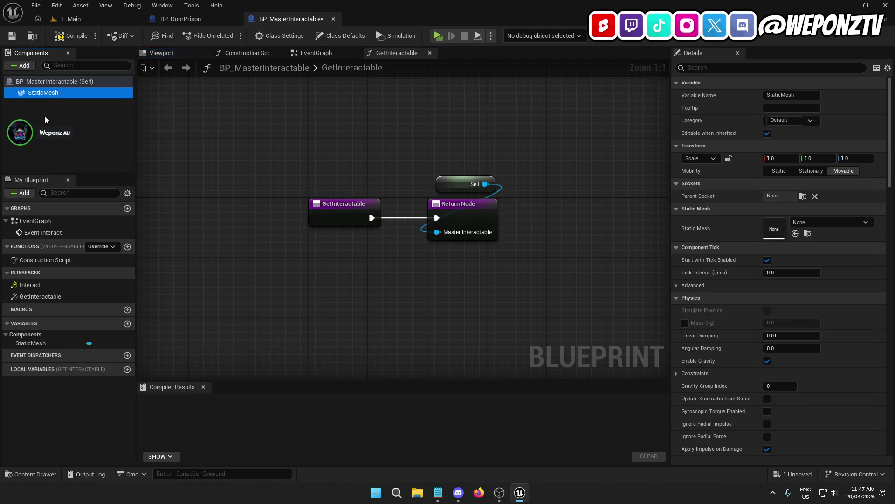
left_click(69, 39)
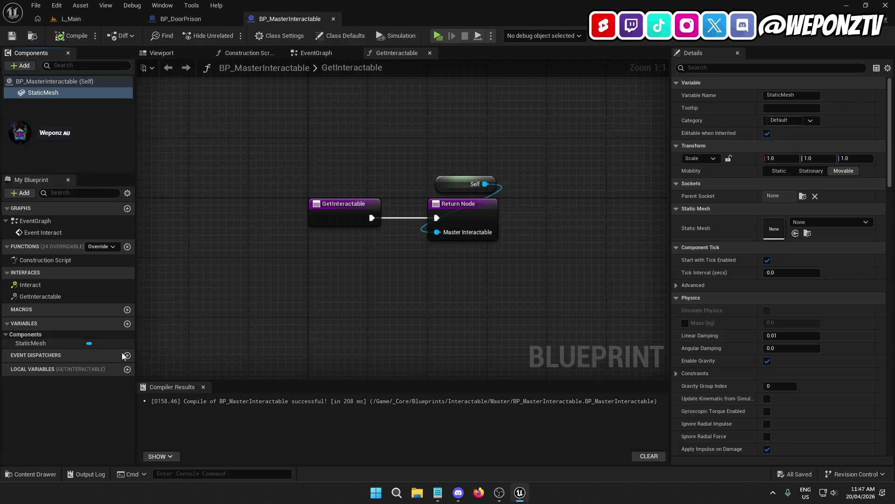
left_click(126, 323)
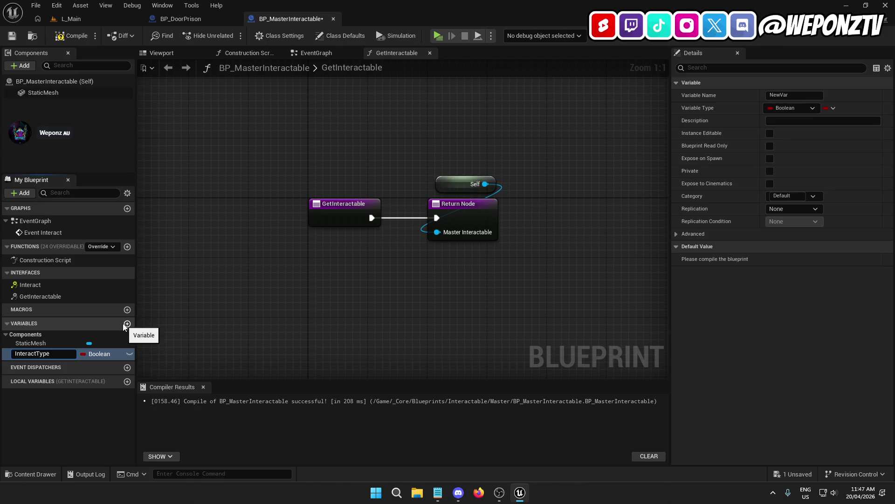
Make InteractType an E Interact Types variable, Instance Editable and Expose on Spawn, then save and compile
key("Return")
left_click(88, 355)
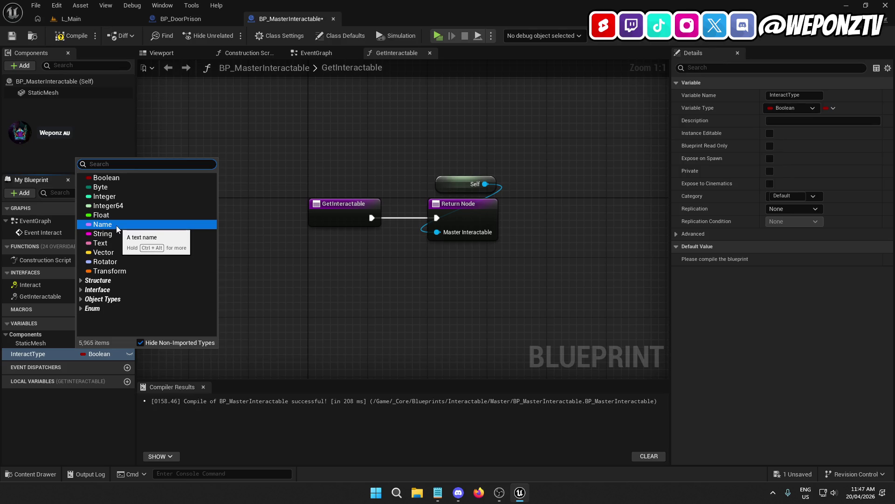
type("in")
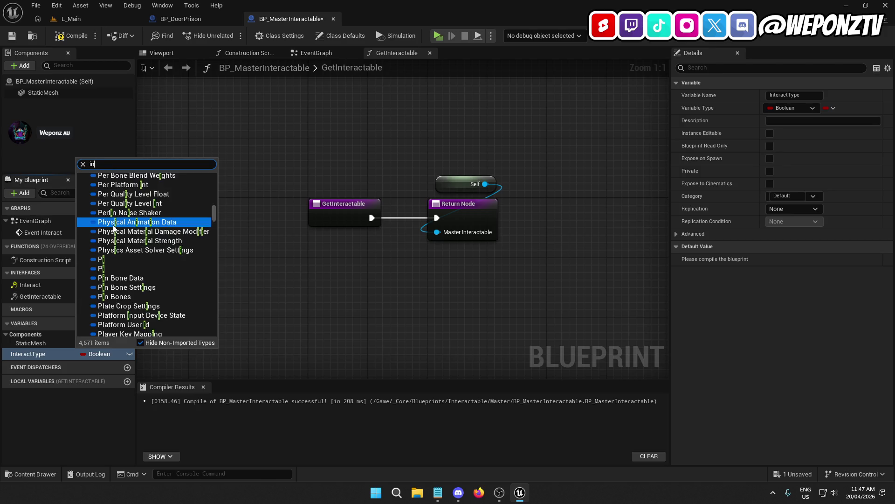
type("teractt")
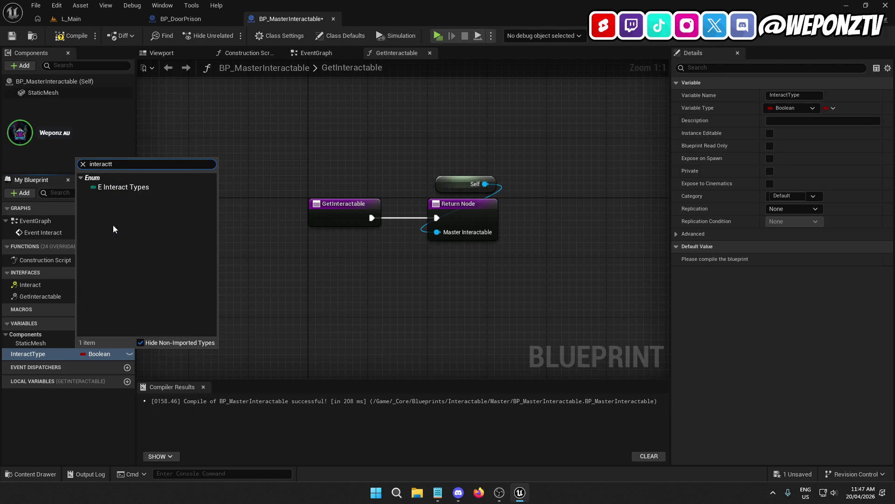
left_click(130, 188)
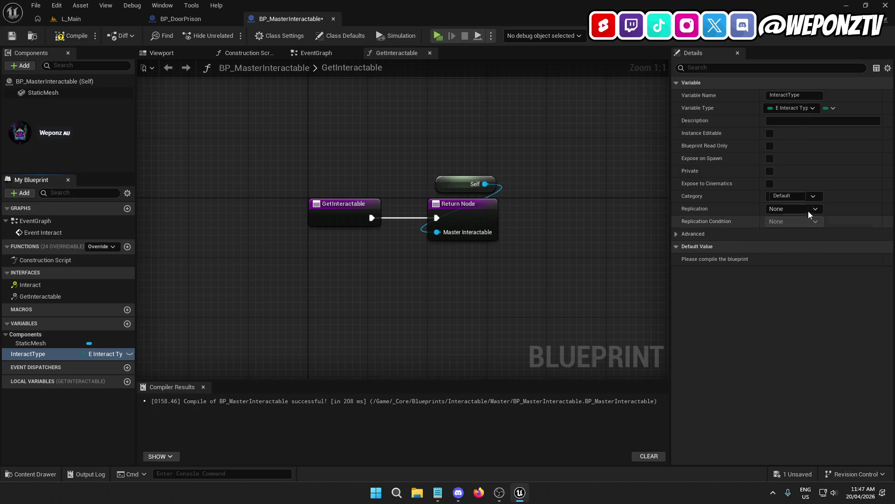
left_click(770, 134)
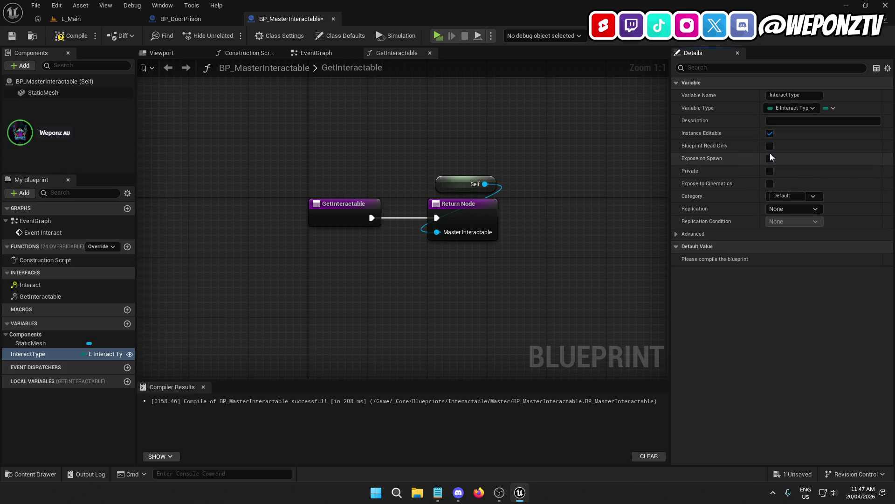
left_click(770, 159)
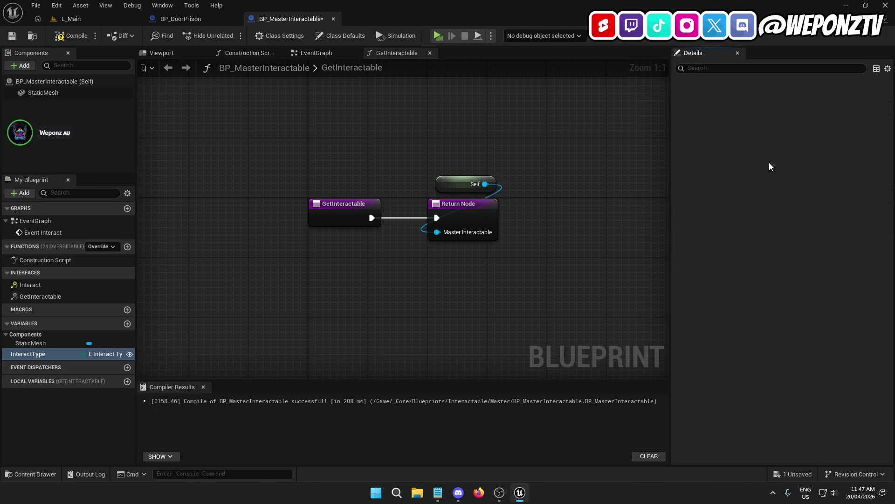
left_click(12, 36)
left_click(70, 36)
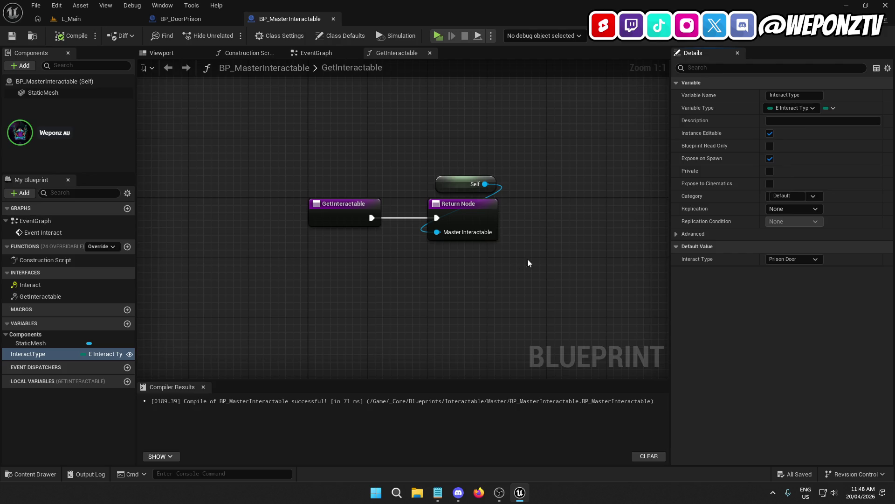
left_click_drag(538, 253, 514, 234)
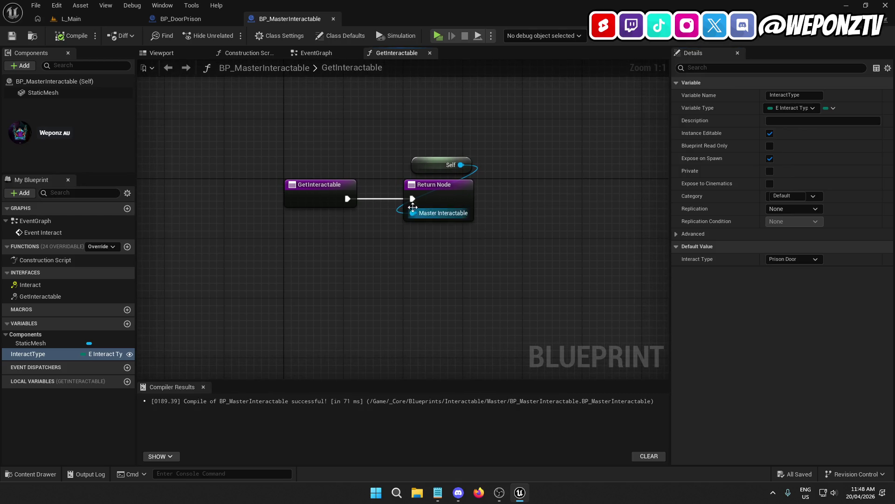
Reparent BP_DoorPrison to BP_MasterInteractable, then compile and save it
left_click(197, 18)
left_click(280, 35)
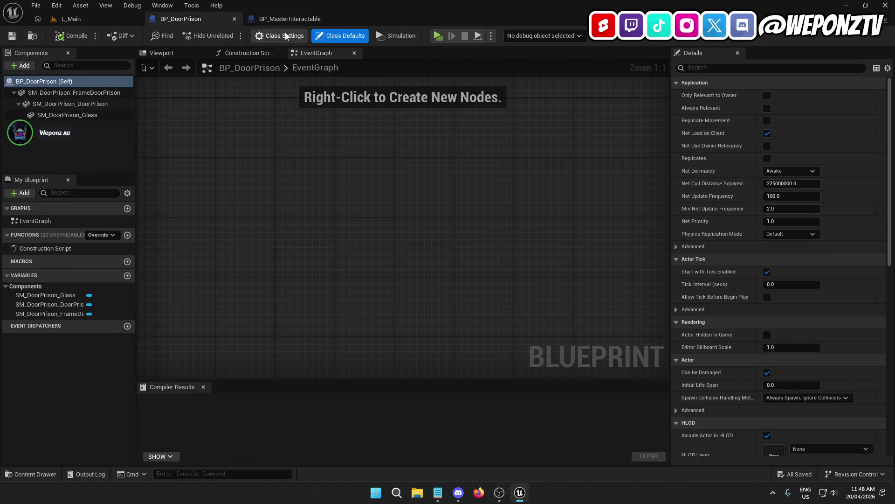
left_click(801, 94)
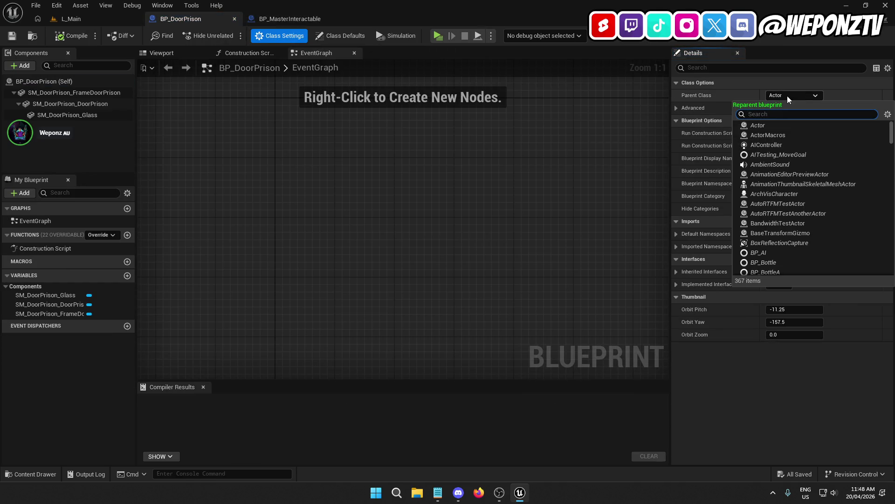
type("master")
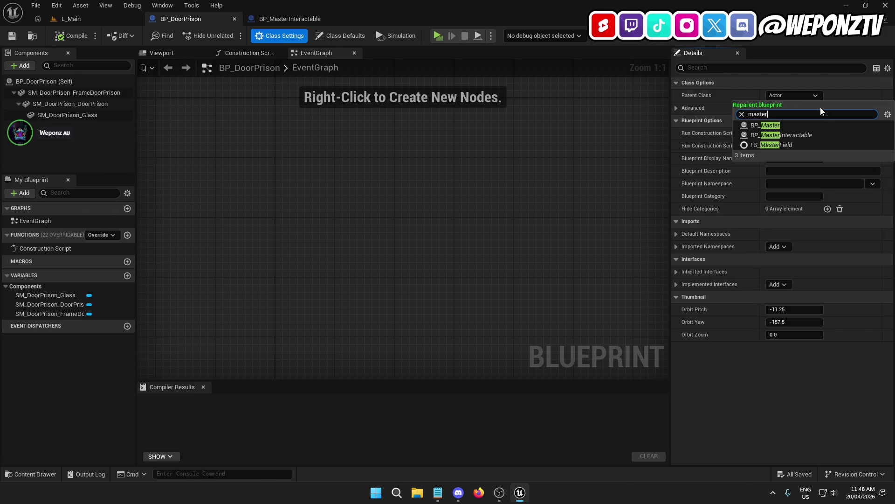
left_click(825, 132)
left_click(75, 36)
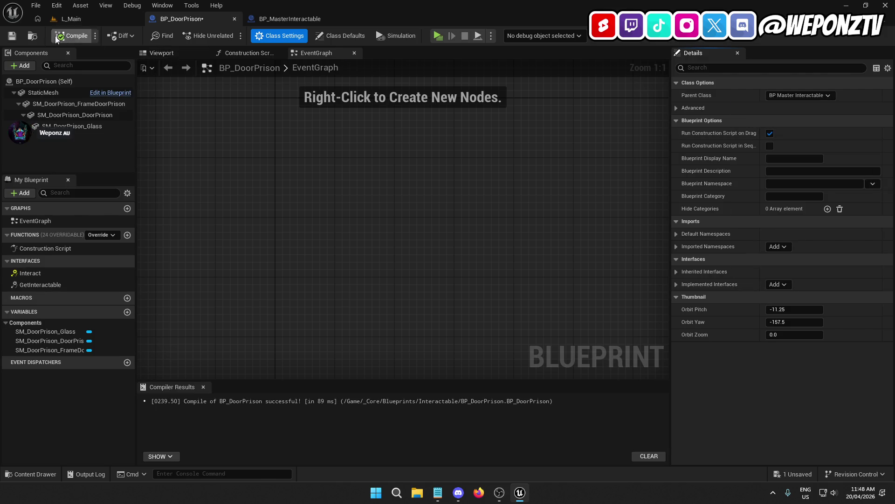
left_click(12, 36)
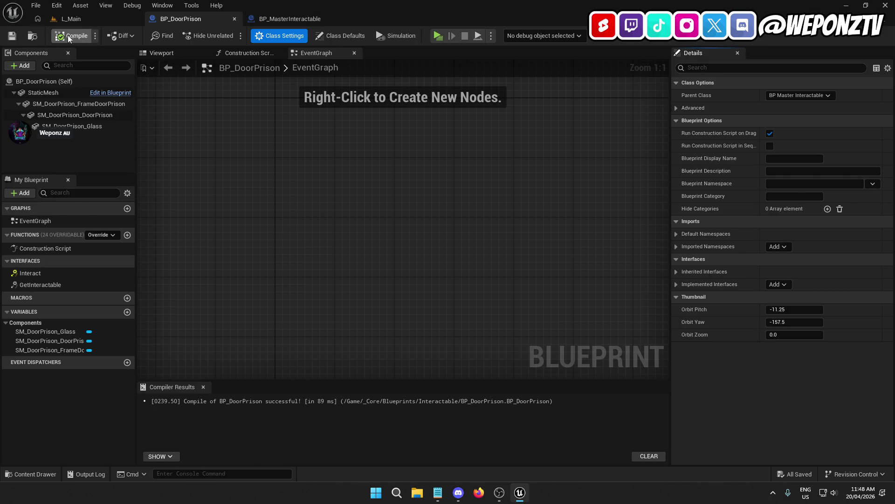
Set the root StaticMesh to SM_DoorPrison_FrameDoorPrison and attach DoorPrison beneath it
left_click(80, 105)
left_click(808, 259)
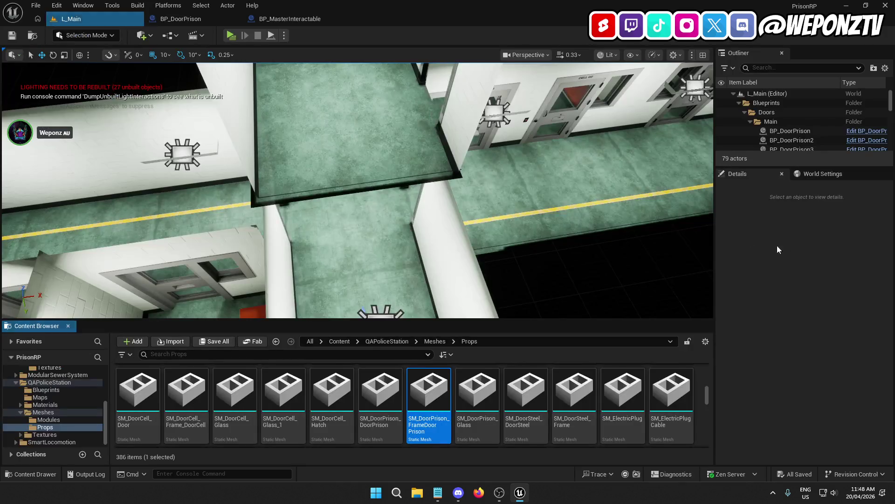
left_click(198, 17)
left_click(58, 94)
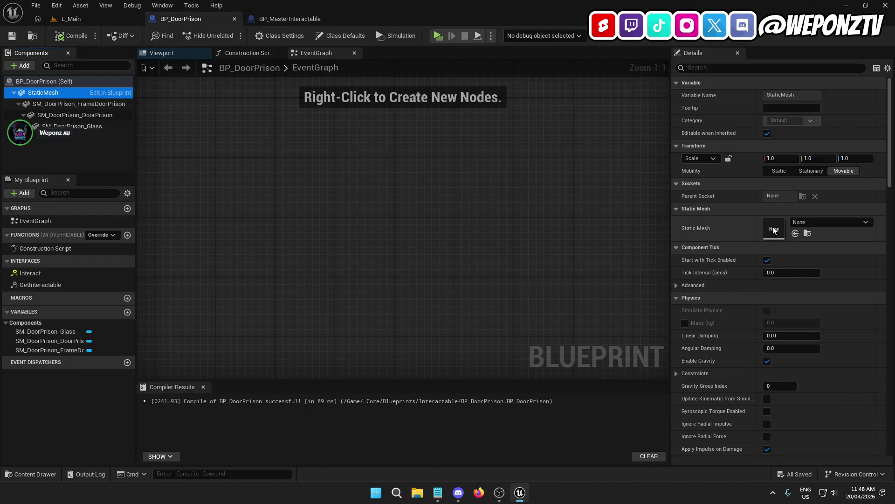
left_click(795, 234)
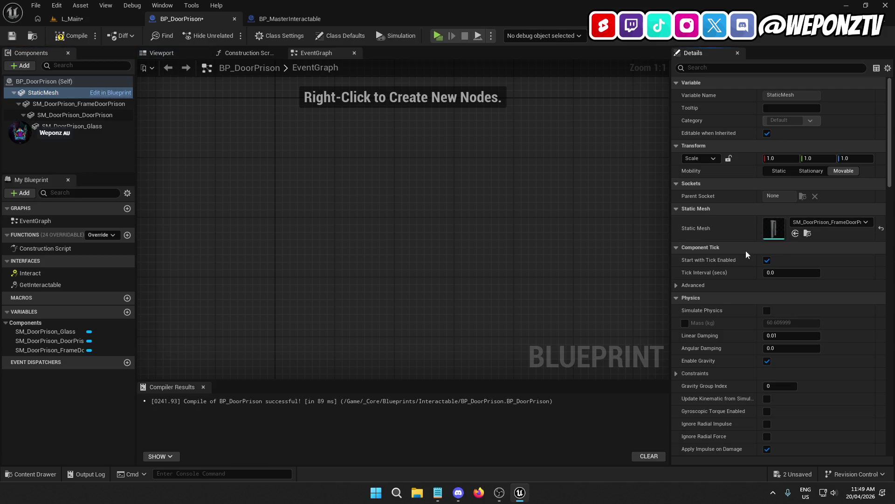
left_click_drag(72, 114, 74, 91)
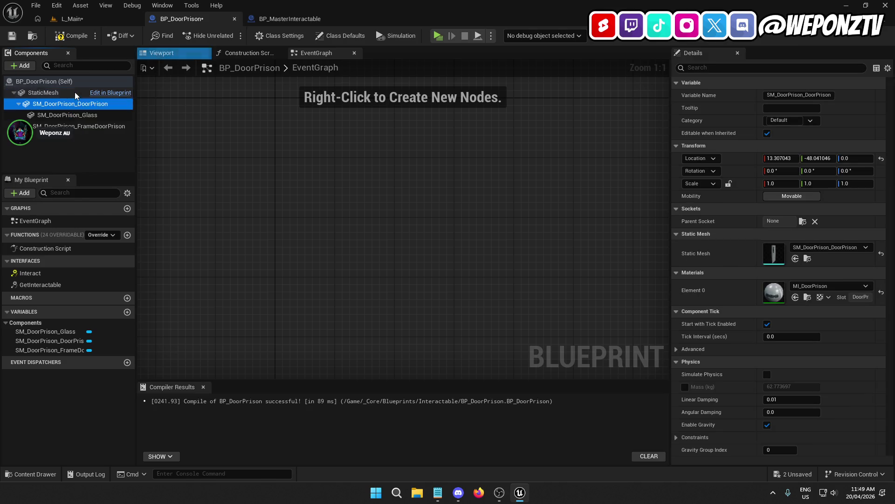
Delete the now-redundant separate FrameDoorPrison component
left_click(91, 127)
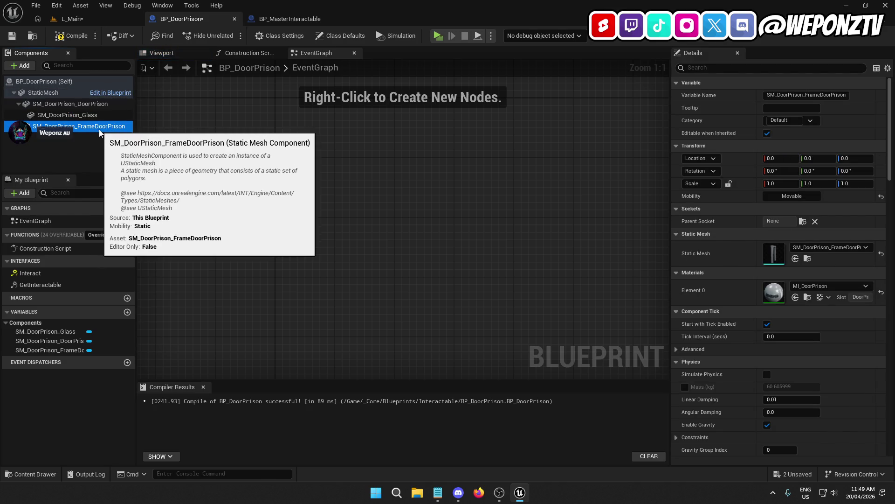
left_click(175, 55)
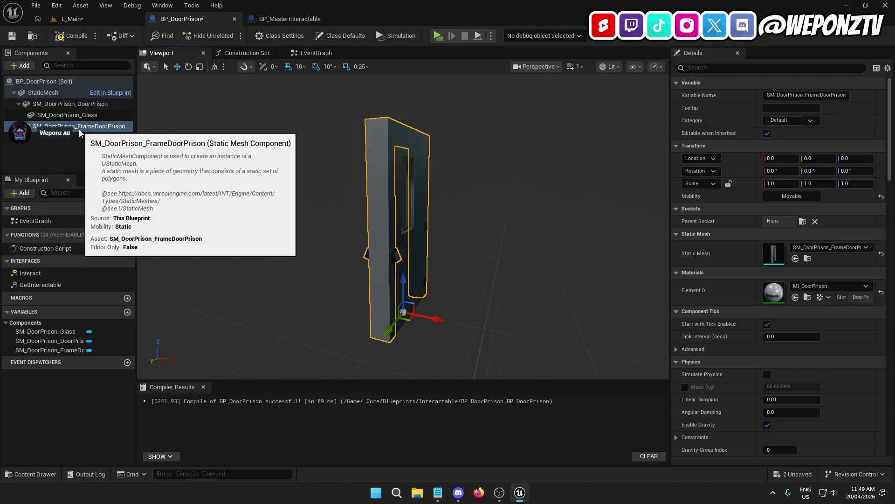
left_click(78, 108)
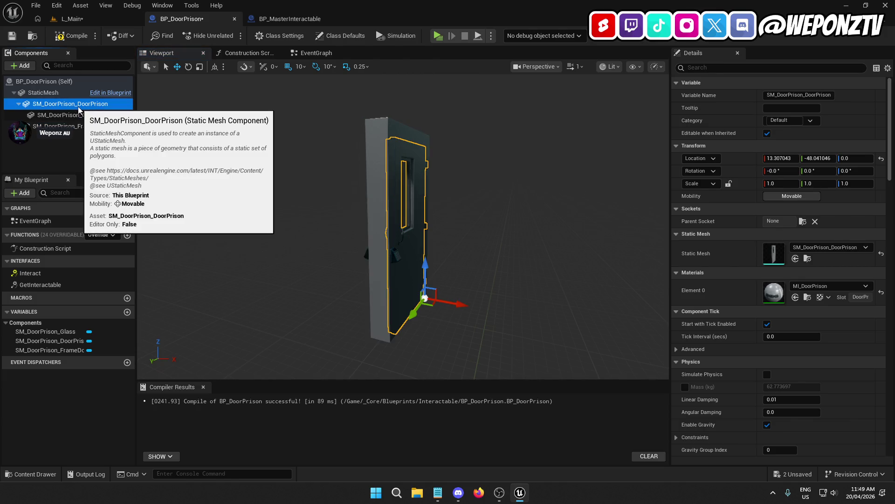
left_click(76, 95)
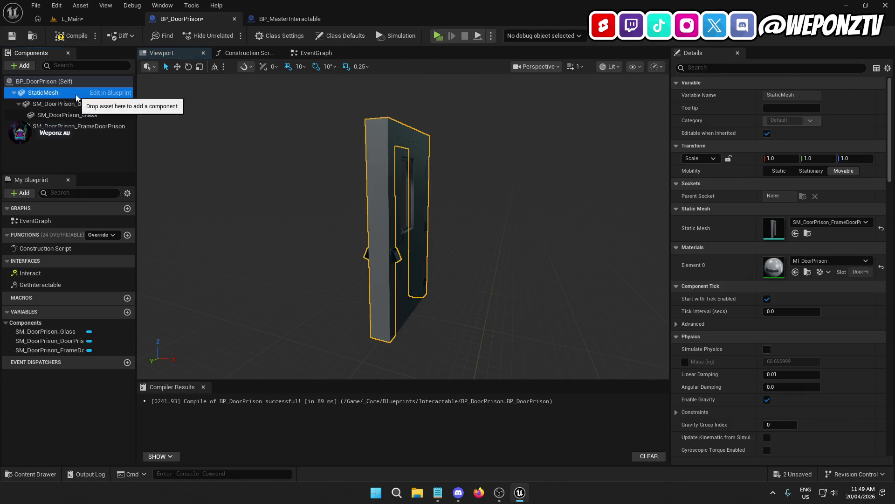
left_click(73, 130)
key("Delete")
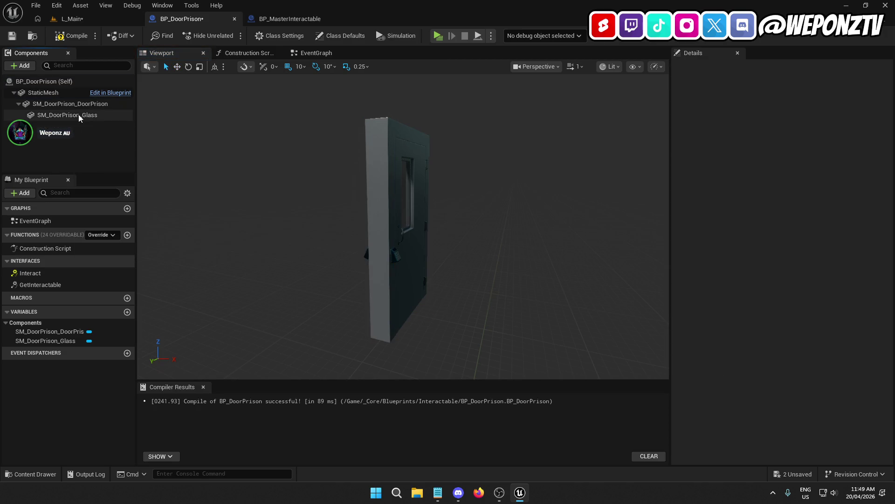
Rename the door and glass components to Door and Glass, and add an Event Interact node
left_click(73, 108)
left_click(78, 107)
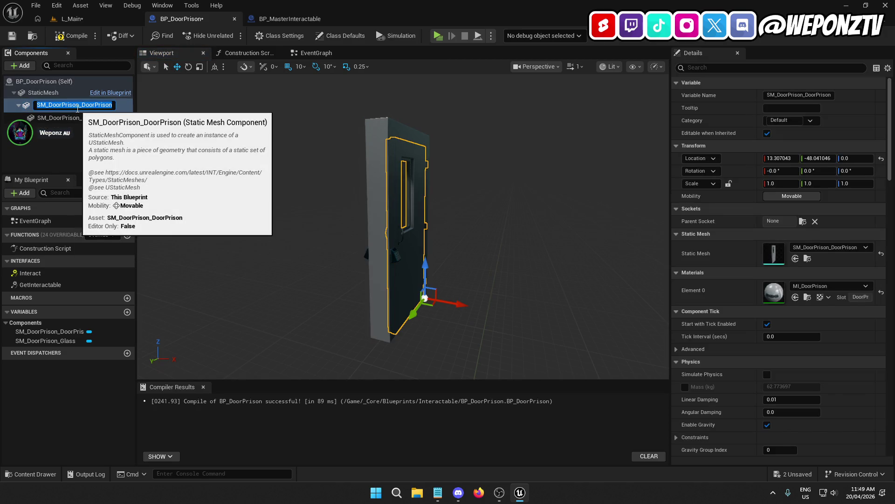
type("Door")
key("Return")
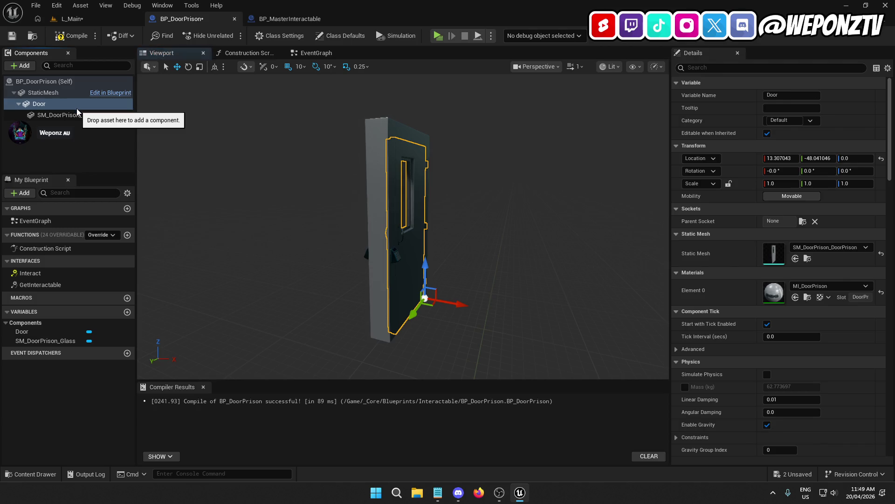
left_click(52, 115)
left_click(59, 117)
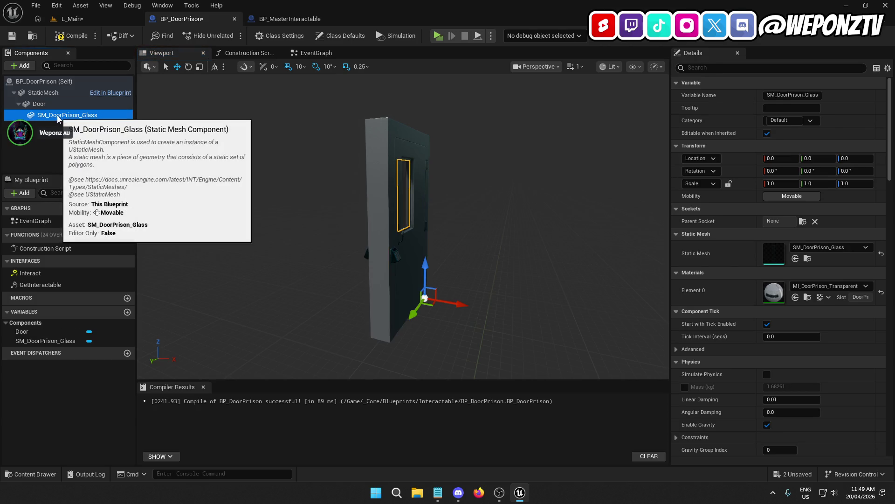
type("Glass")
key("Return")
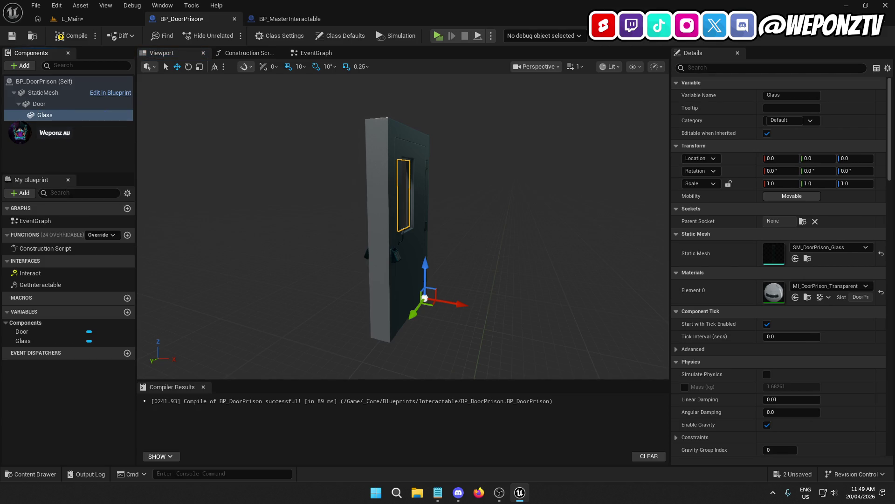
double_click(48, 273)
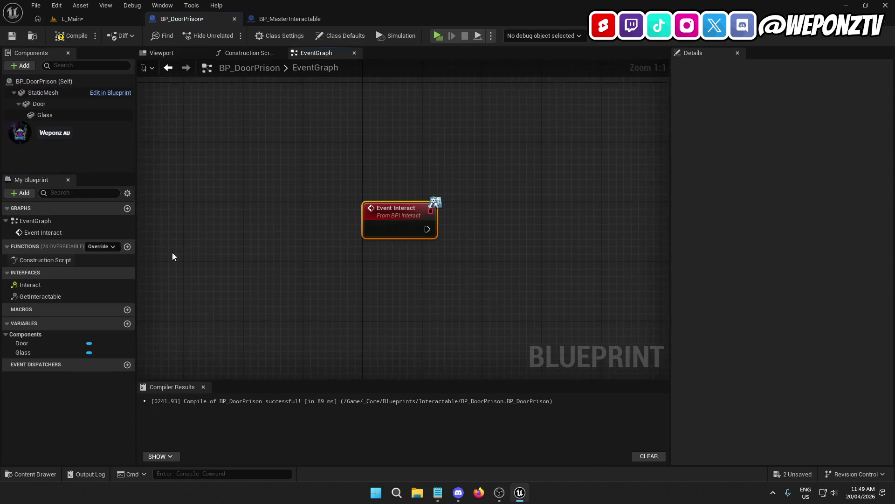
Delete the Event Interact node from BP_MasterInteractable and compile it
left_click(289, 19)
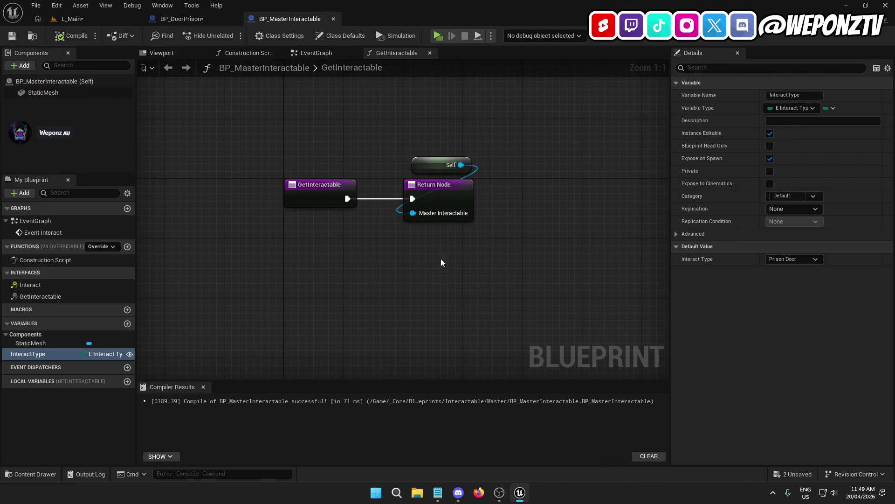
left_click(430, 53)
left_click_drag(476, 332, 373, 239)
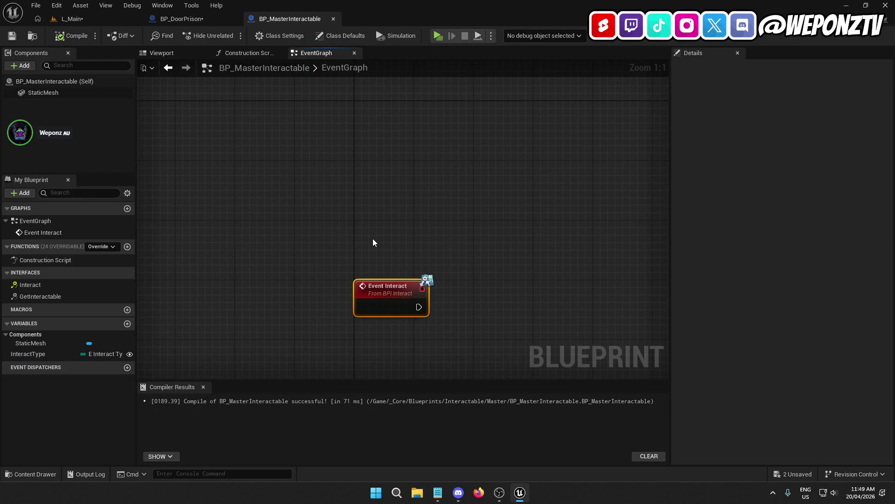
key("Delete")
left_click(70, 35)
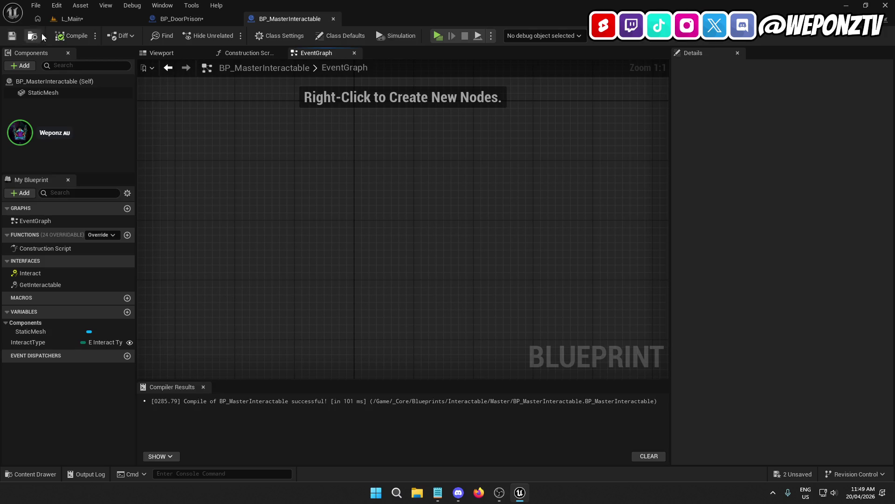
Save BP_DoorPrison and the L_Main level, and check BP_DoorPrison2's interact types
left_click(182, 19)
left_click(12, 36)
left_click(75, 19)
left_click(17, 37)
left_click(436, 97)
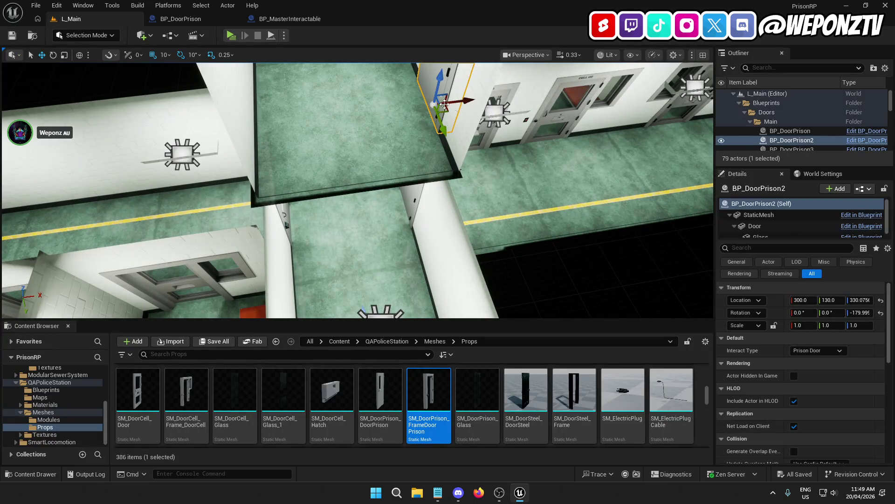
left_click(824, 354)
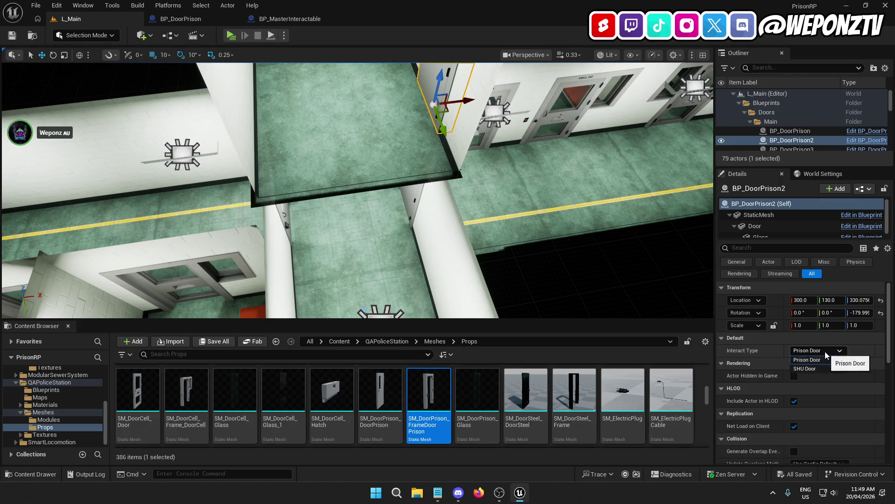
left_click(807, 360)
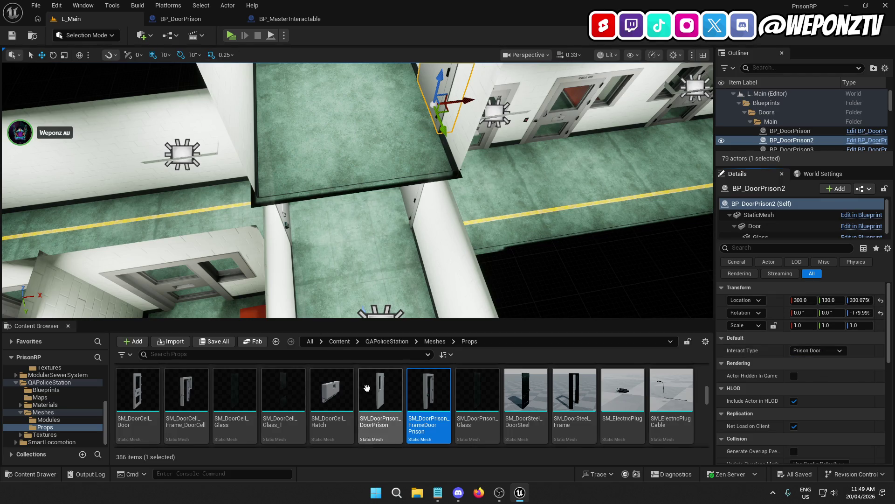
Browse to Content > _Core > Data > Enums and open E_InteractTypes
left_click(340, 341)
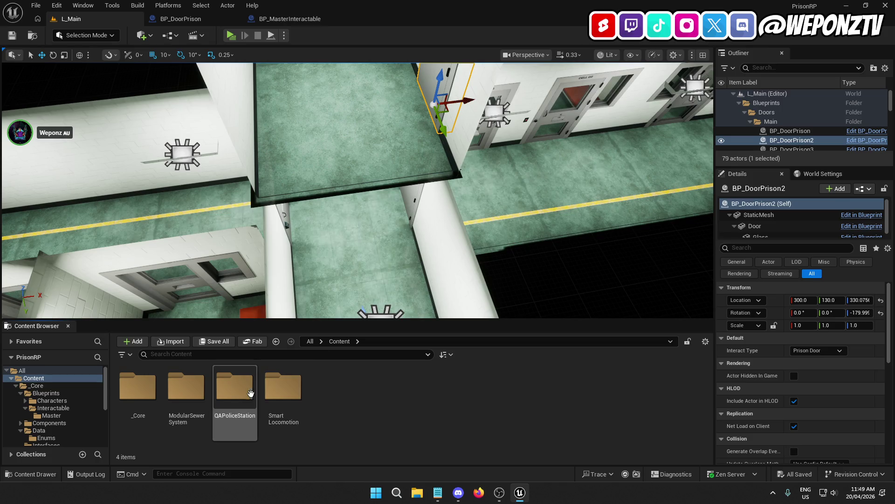
left_click(149, 399)
double_click(149, 399)
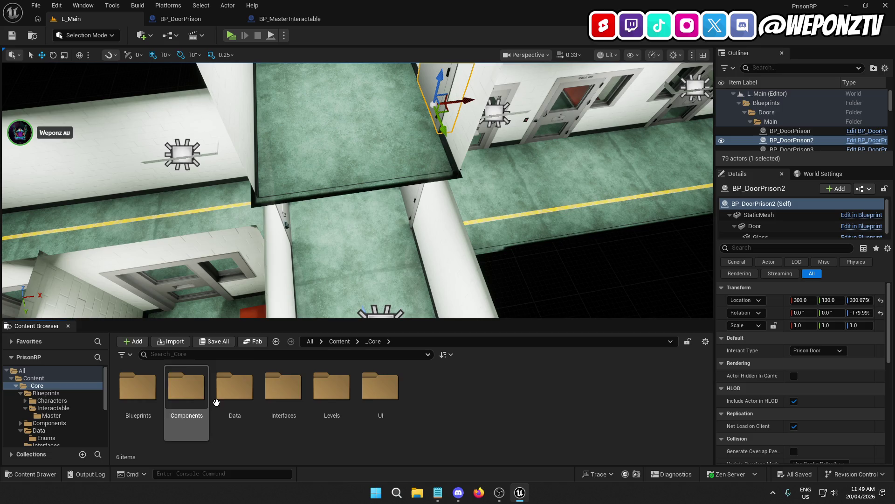
left_click(239, 396)
double_click(239, 396)
double_click(139, 386)
double_click(139, 385)
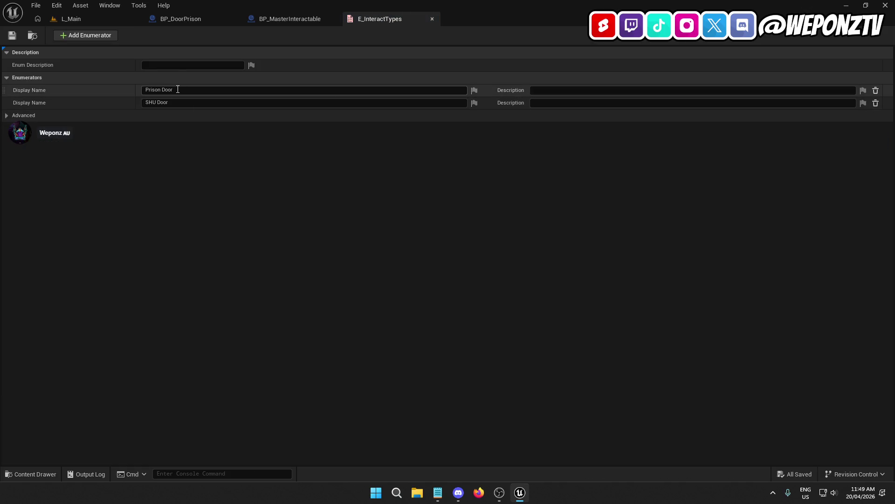
Rename the first two enum entries to None and Prison Door
type("None")
key("Return")
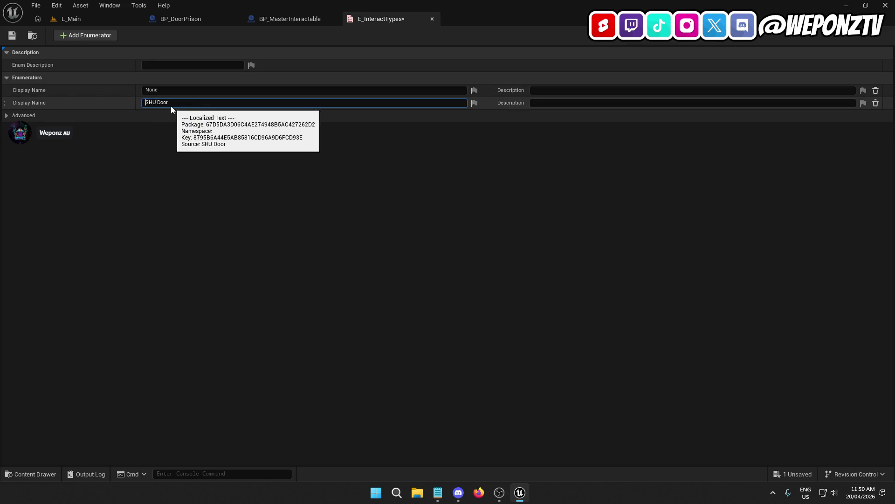
left_click(169, 104)
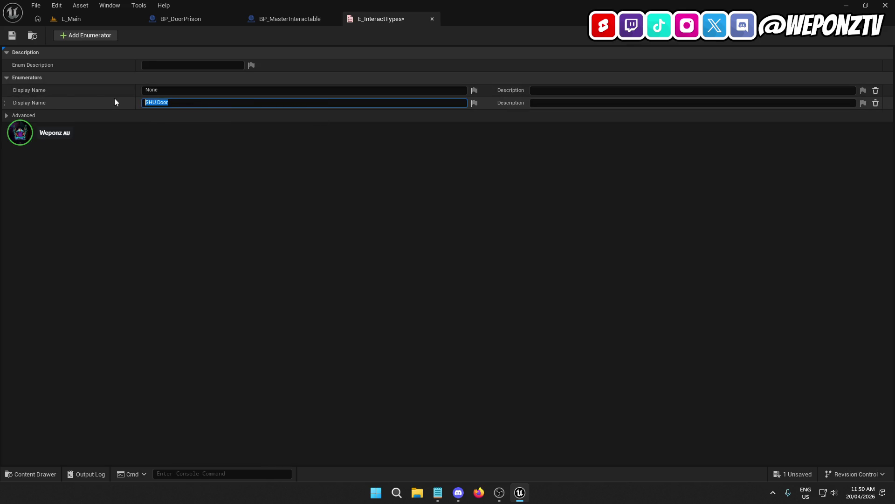
type("Prison Door")
key("Return")
Add a third enumerator named SHU Door, then save and close the enum
left_click(88, 35)
left_click(168, 115)
type("SHU Door")
key("Return")
left_click(12, 36)
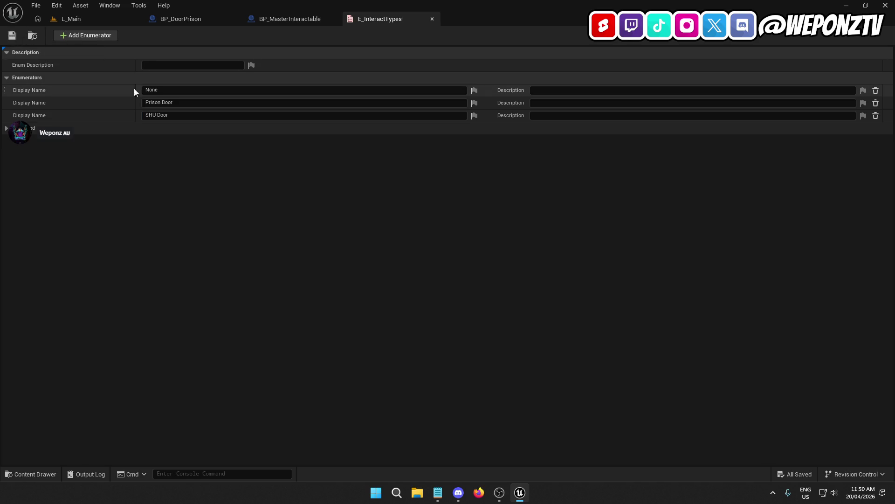
left_click(433, 19)
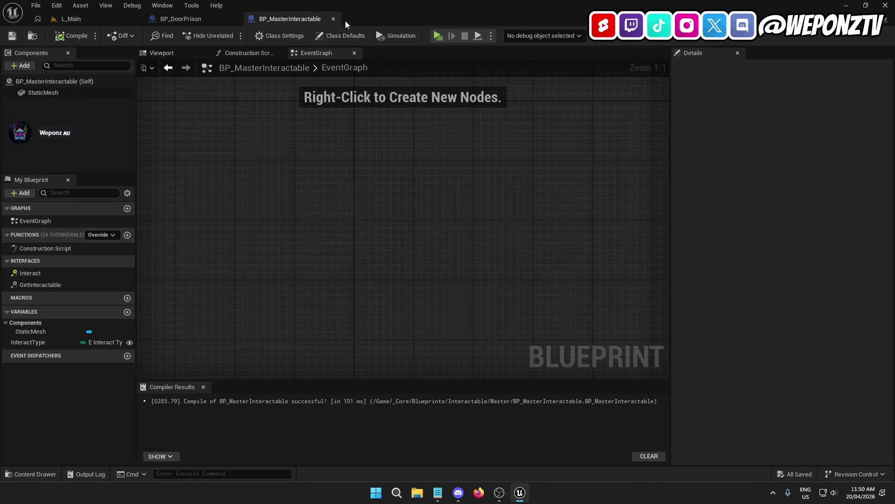
Set the placed BP_DoorPrison2's Interact Type to Prison Door and save L_Main
left_click(36, 5)
left_click(63, 74)
left_click(44, 344)
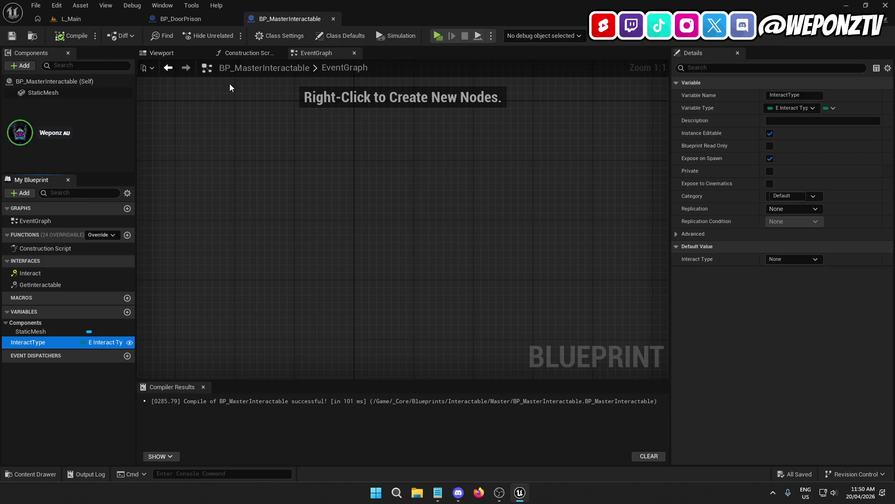
left_click(184, 19)
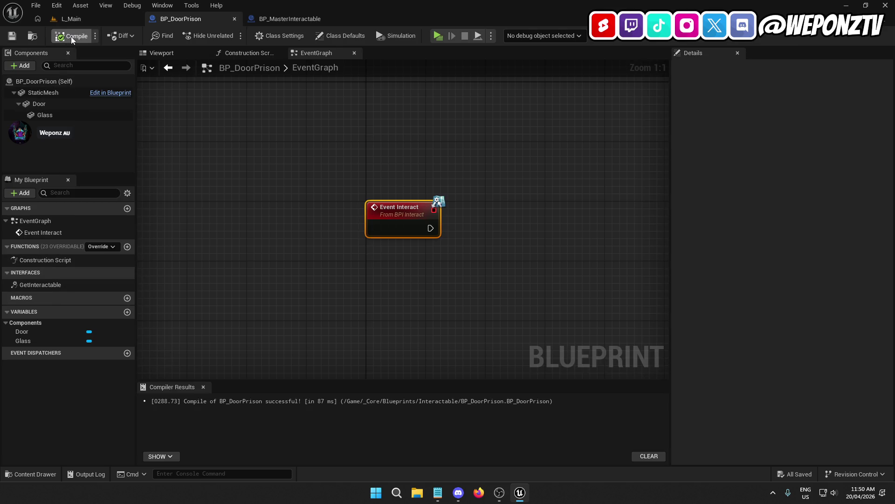
left_click(75, 19)
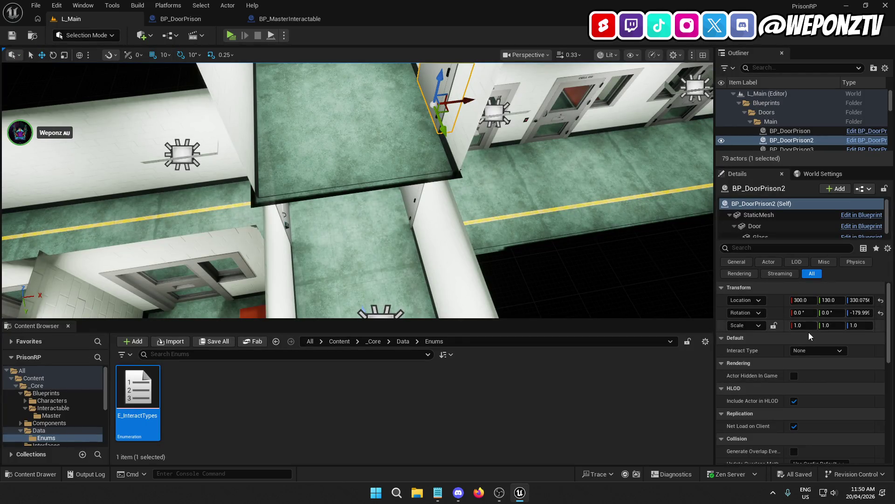
left_click(826, 352)
left_click(808, 368)
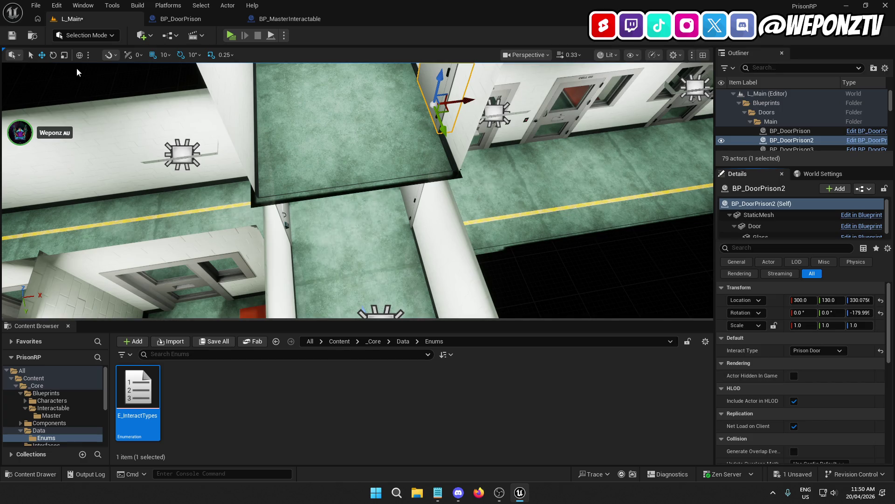
left_click(14, 35)
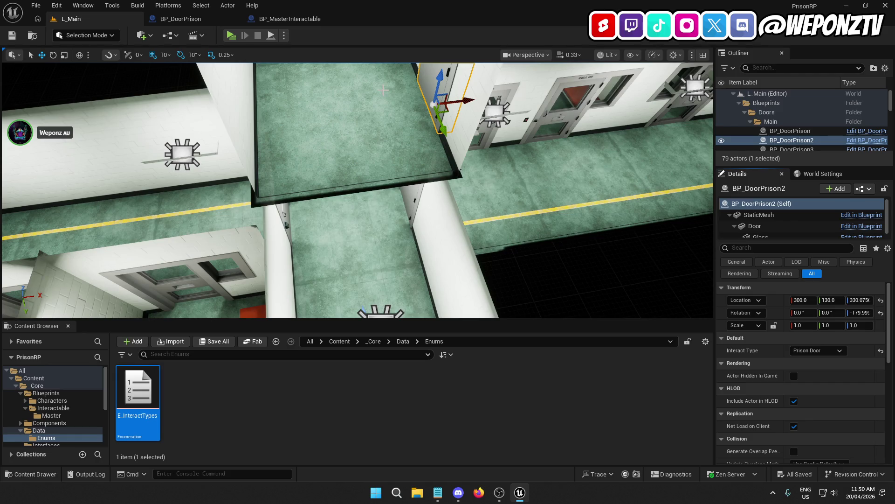
left_click(187, 19)
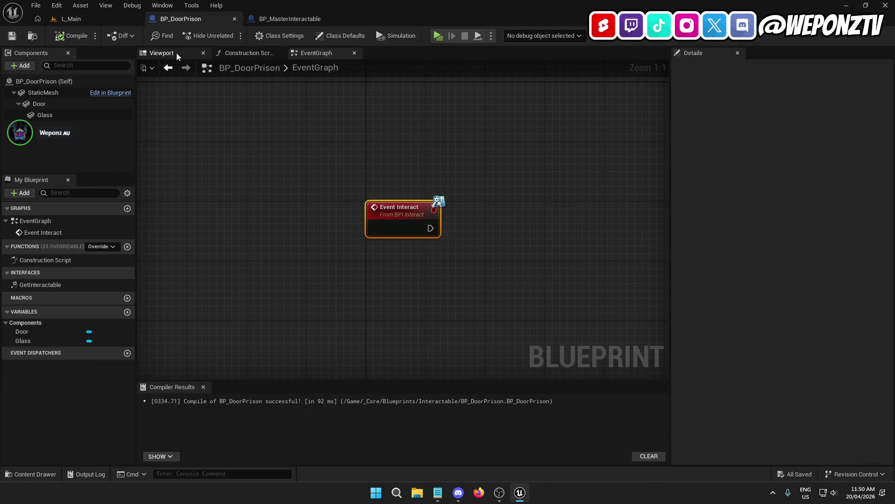
Inspect the door in the preview, then place a Door reference beside Event Interact
left_click(177, 56)
mouse_move(310, 182)
left_mouse_down()
mouse_move(450, 248)
mouse_move(400, 220)
mouse_move(448, 276)
mouse_move(456, 220)
left_mouse_up()
left_click(406, 225)
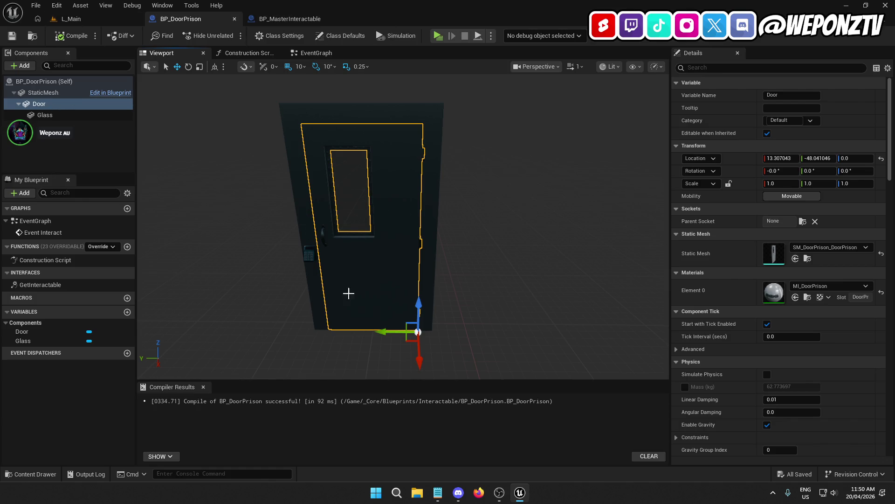
left_click(314, 53)
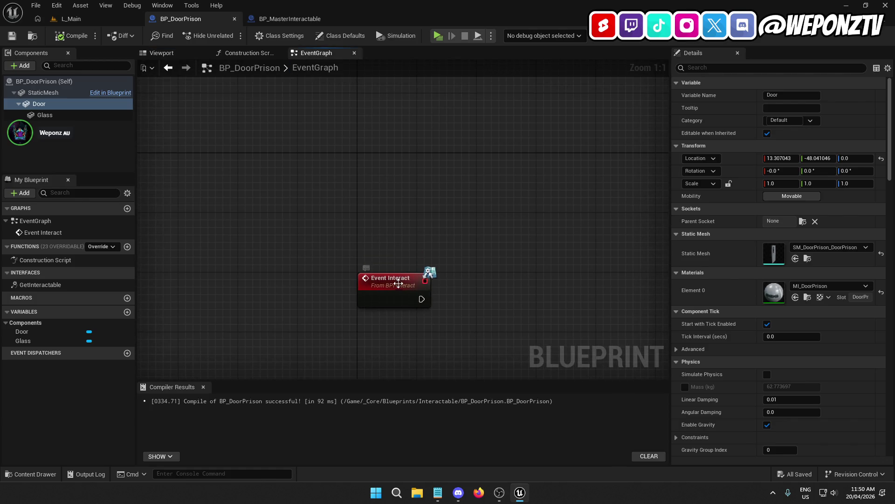
left_click_drag(401, 284, 401, 166)
left_click(419, 220)
left_click_drag(422, 222, 302, 211)
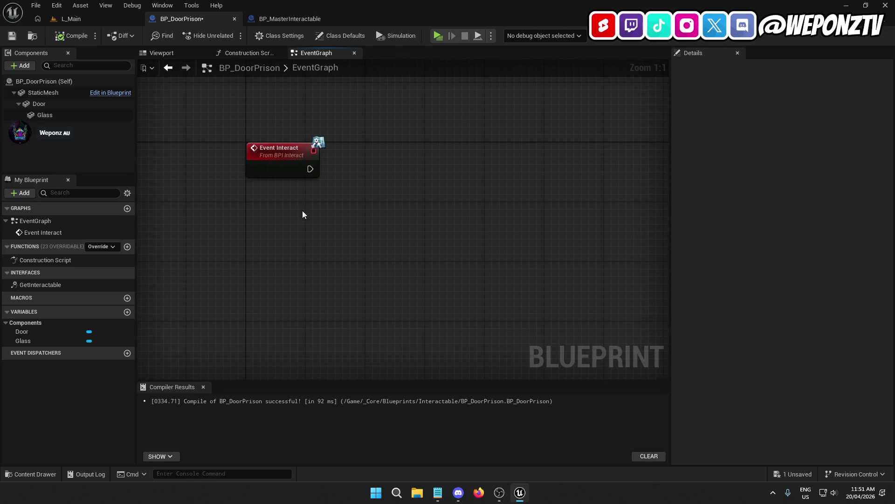
left_click(53, 105)
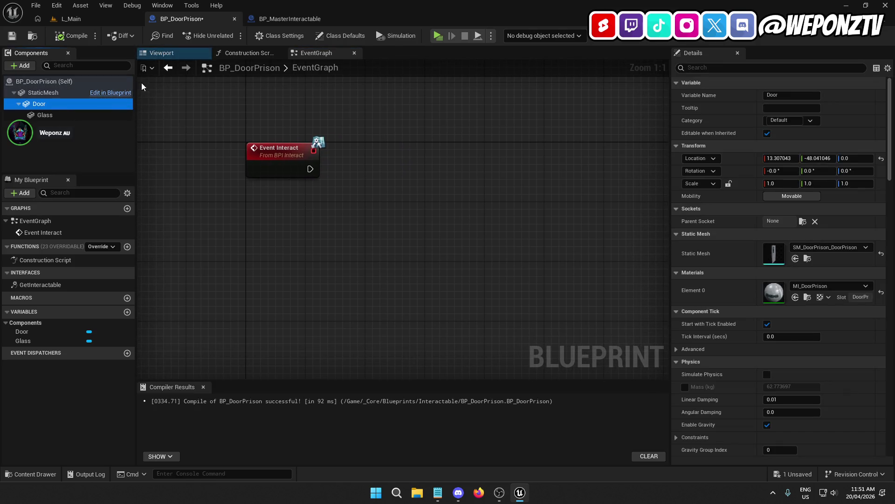
left_click_drag(52, 105, 335, 209)
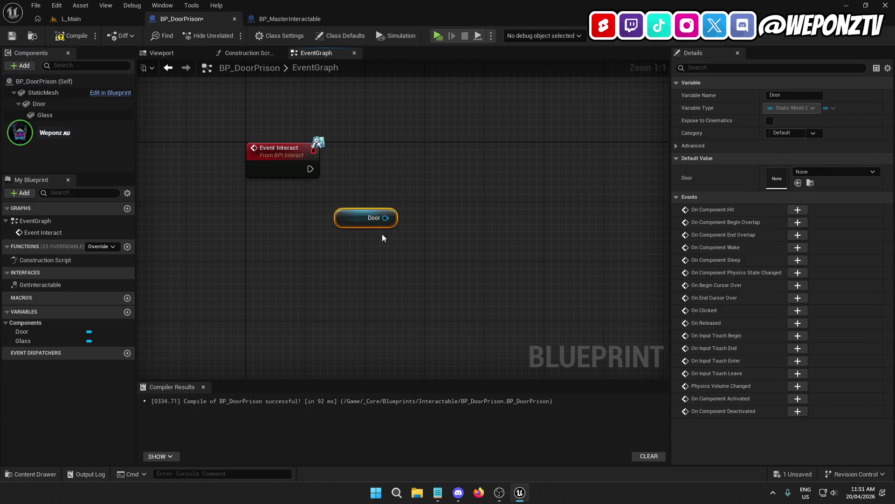
Add a new Timeline node to the EventGraph from the node search
right_click(416, 176)
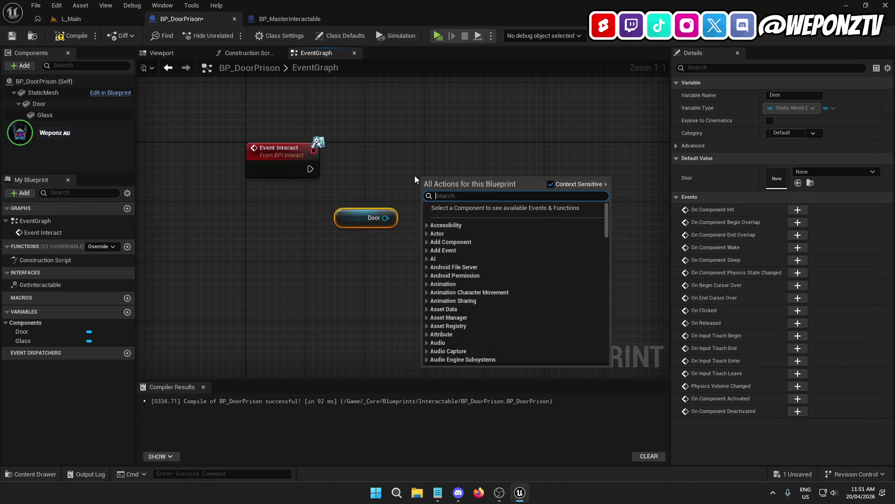
type("settimer")
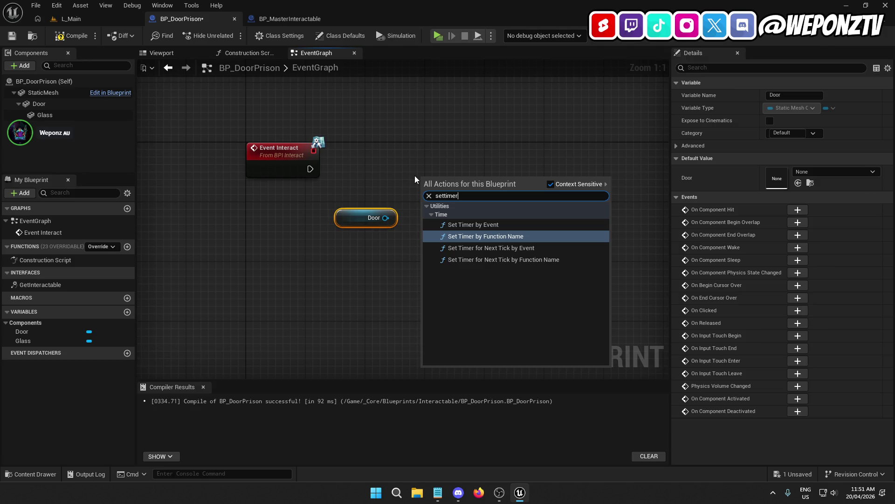
key("ctrl+a")
type("timelin")
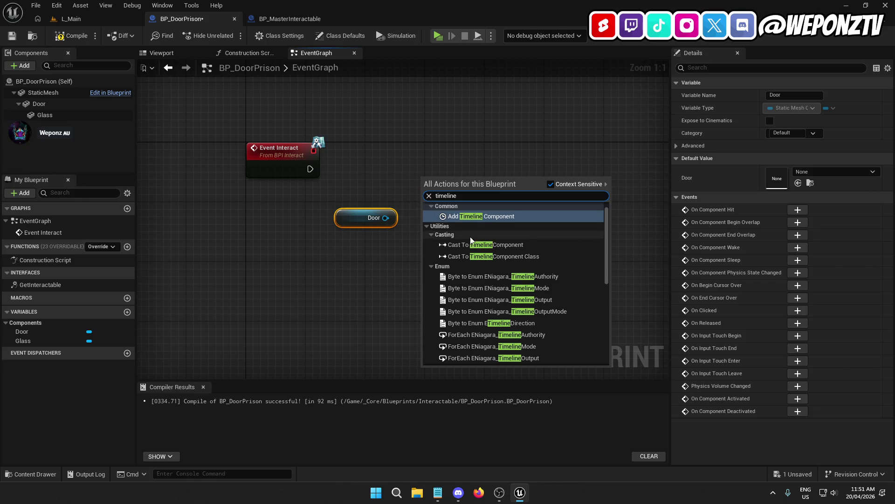
type("e")
scroll(479, 235, "down", 2)
scroll(479, 238, "down", 6)
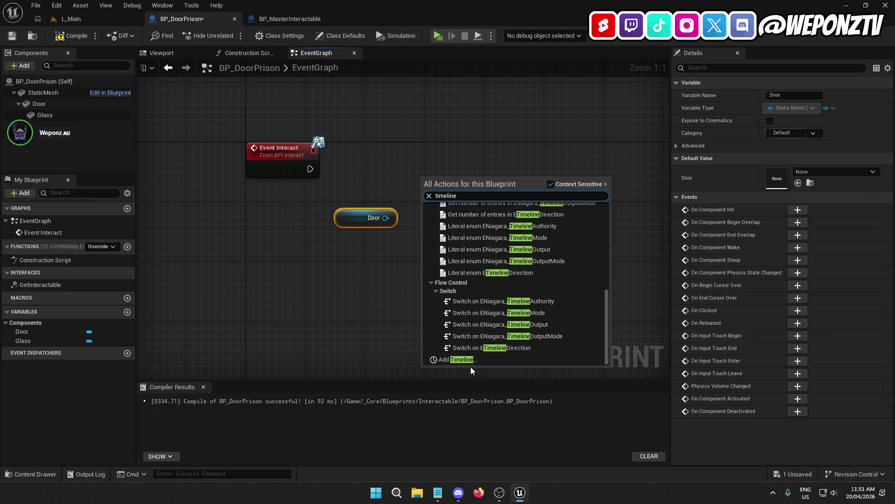
left_click(455, 360)
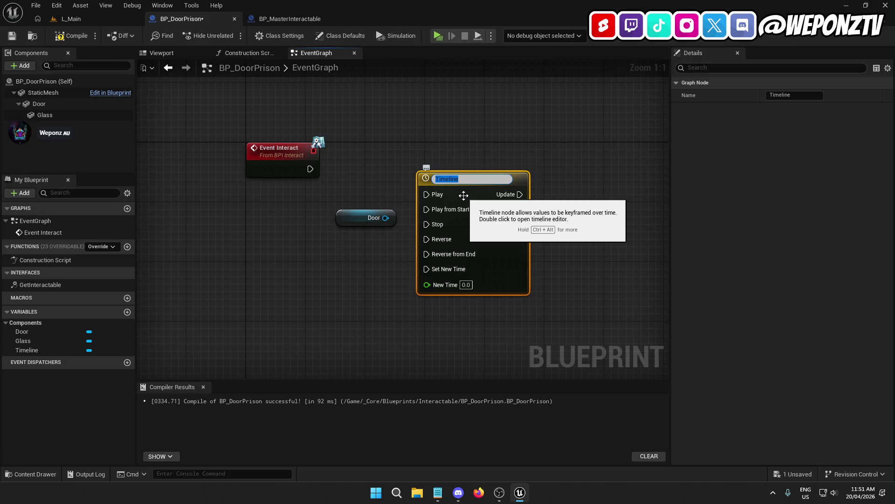
Name the timeline ToggleDoor and position it to the right
type("oggleDoor")
key("Return")
left_click_drag(457, 178, 517, 150)
left_click(429, 177)
left_click_drag(425, 178, 339, 178)
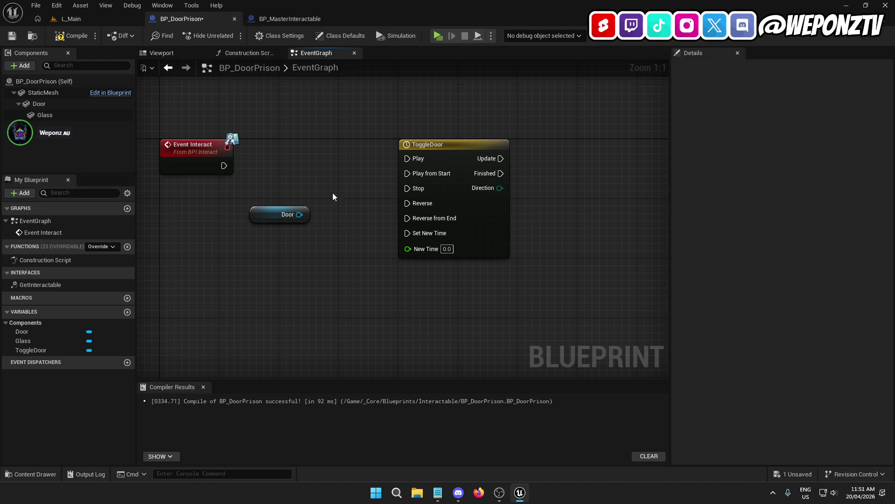
left_click_drag(450, 159, 569, 159)
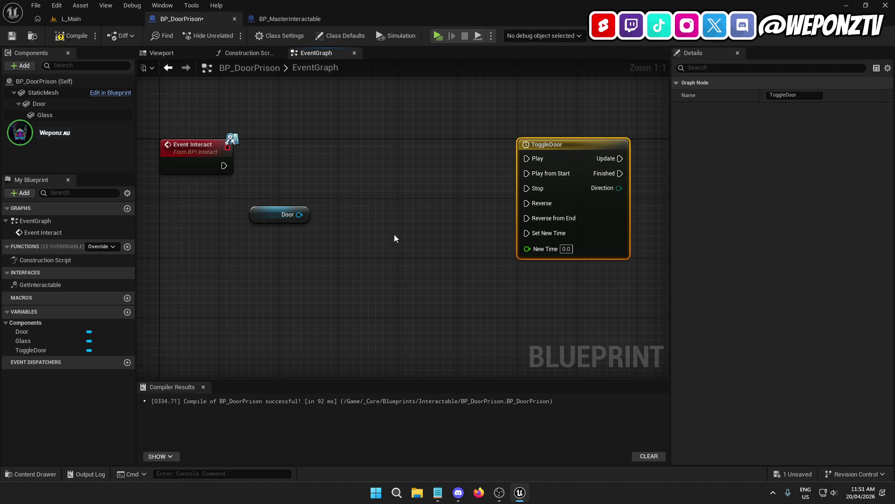
Create a Boolean variable IsDoorOpen and add its getter with a NOT Boolean node
left_click(128, 312)
key("BackSpace")
type("IsDoorOpen")
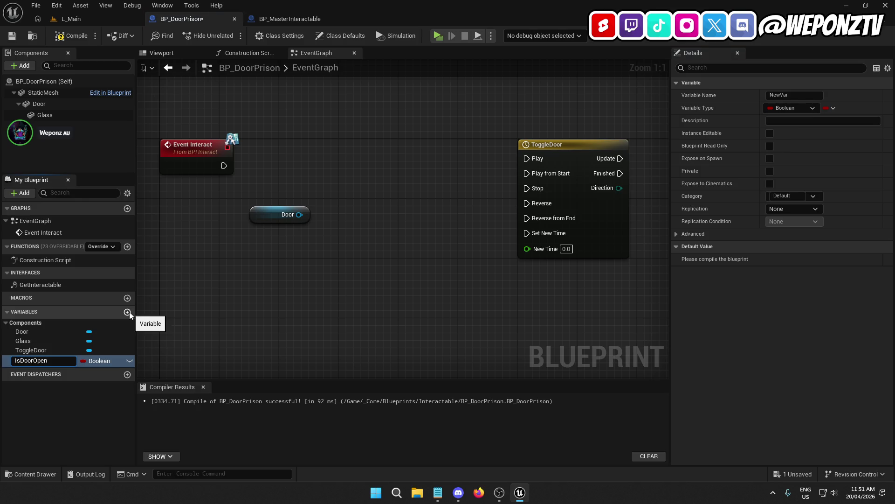
key("Return")
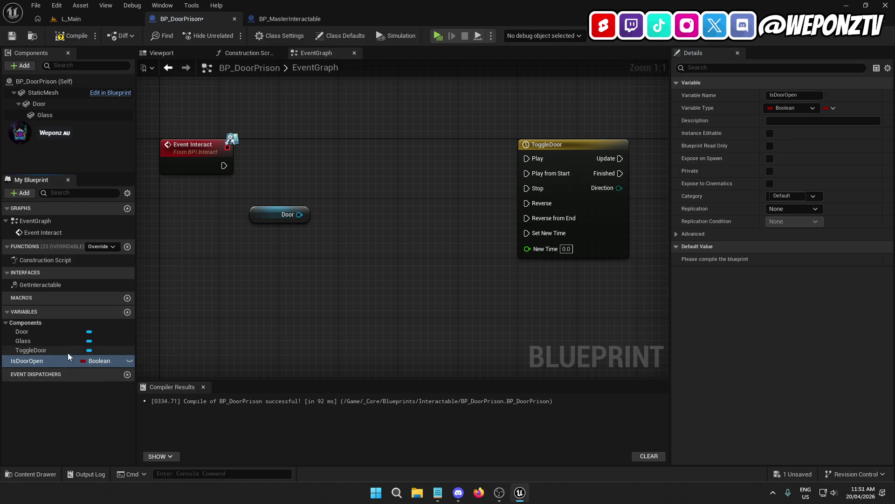
mouse_move(36, 362)
left_mouse_down()
mouse_move(305, 103)
mouse_move(346, 111)
mouse_move(349, 141)
left_mouse_up()
left_click(346, 112)
type("not")
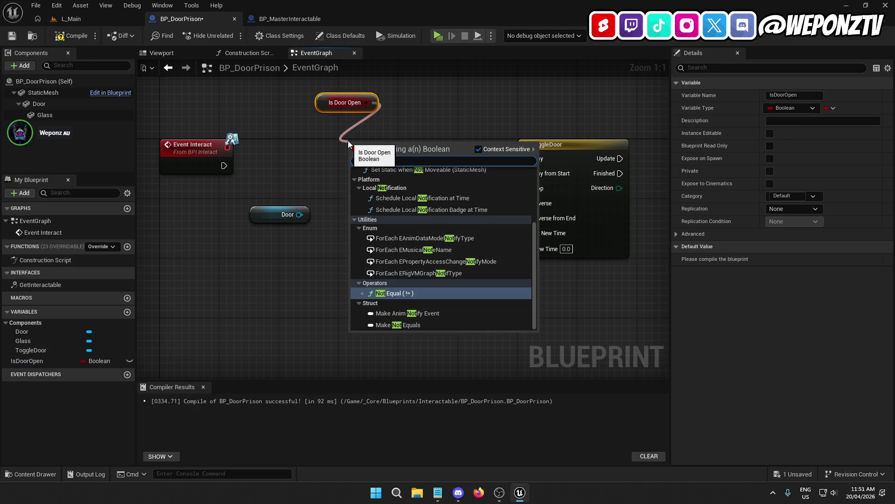
type(" bool")
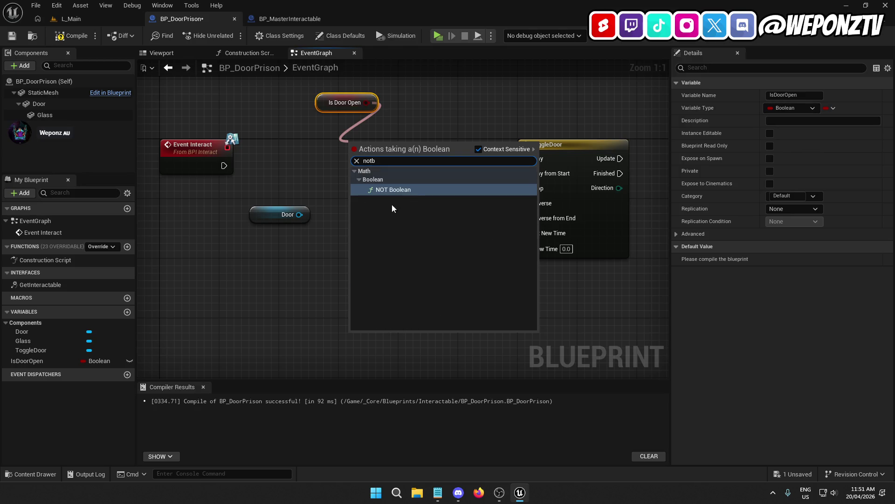
key("Return")
left_click_drag(380, 152, 340, 125)
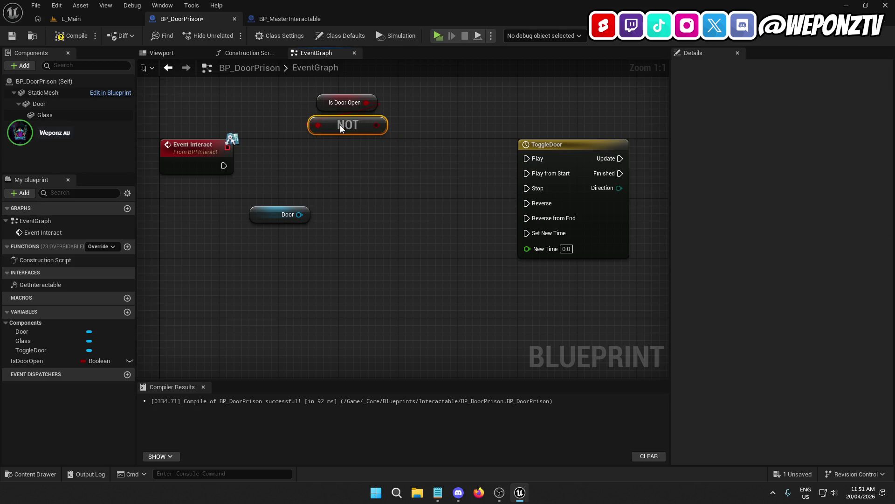
Add a SET IsDoorOpen node after Event Interact, fed by NOT IsDoorOpen
mouse_move(25, 362)
left_mouse_down()
mouse_move(93, 329)
mouse_move(356, 159)
mouse_move(224, 166)
left_mouse_up()
left_click(375, 180)
mouse_move(365, 161)
left_mouse_down()
mouse_move(325, 158)
mouse_move(327, 168)
left_mouse_up()
left_click(196, 161, "ctrl")
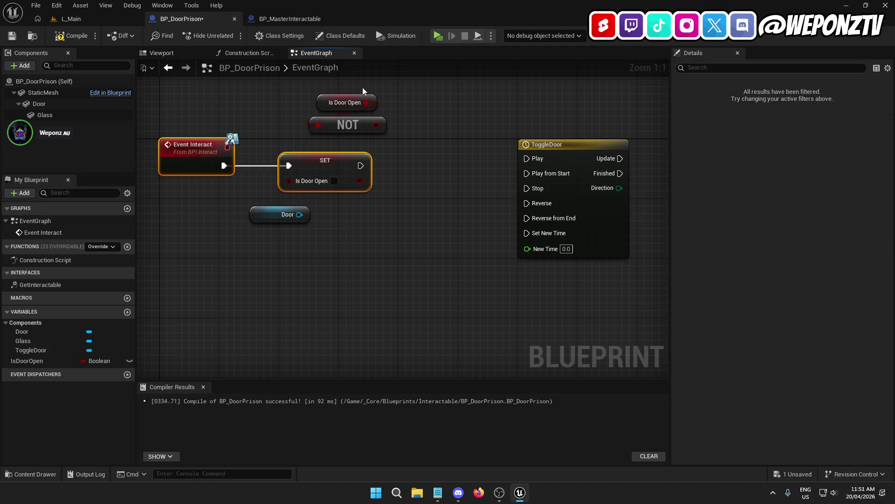
left_click(342, 104)
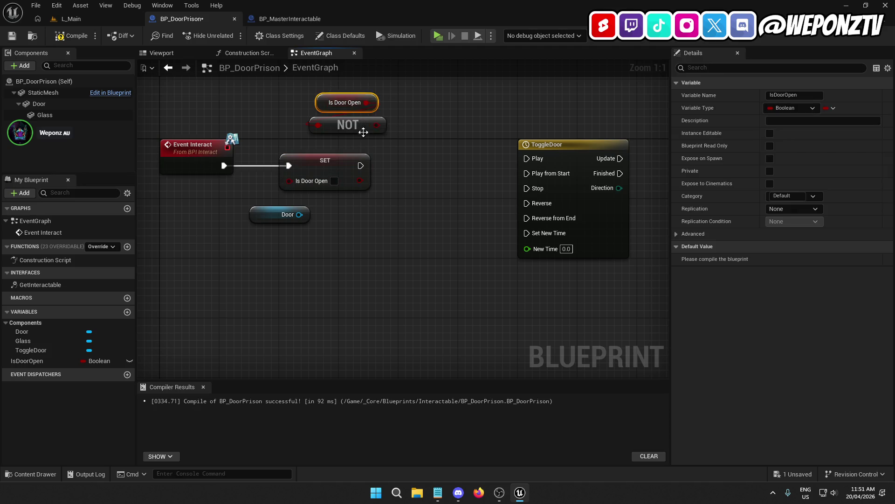
mouse_move(374, 125)
left_mouse_down()
mouse_move(307, 177)
mouse_move(289, 180)
left_mouse_up()
left_click_drag(398, 144, 310, 86)
left_click_drag(343, 128, 310, 142)
left_click(407, 214)
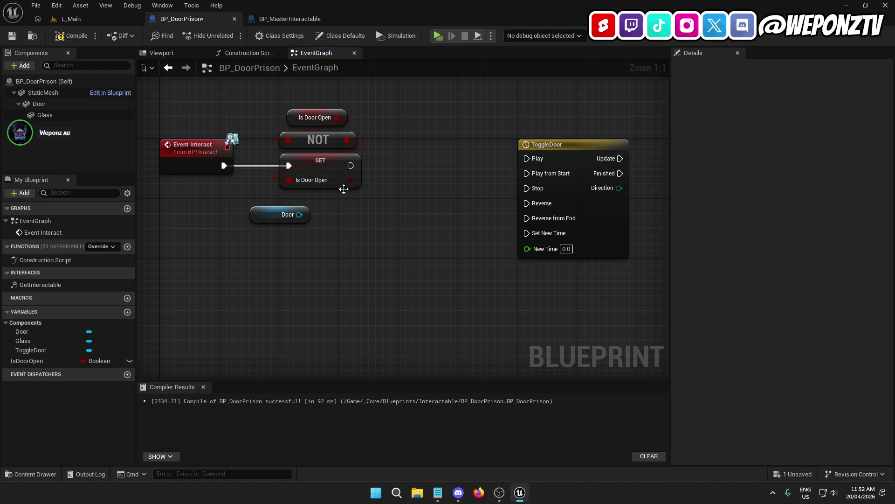
Add a Branch after SET and wire it into ToggleDoor, False to Reverse
left_click_drag(350, 181, 407, 150)
type("br")
left_click(446, 203)
left_click(322, 163, "shift")
left_click(352, 247)
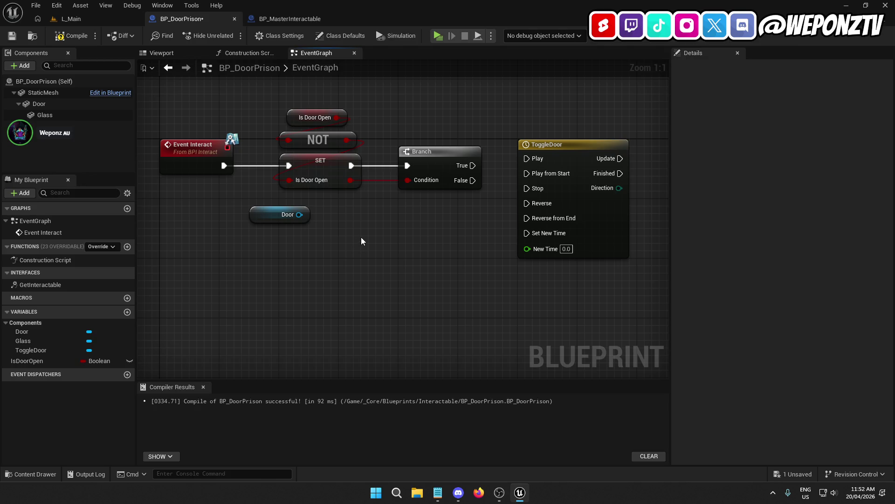
left_click_drag(405, 246, 305, 234)
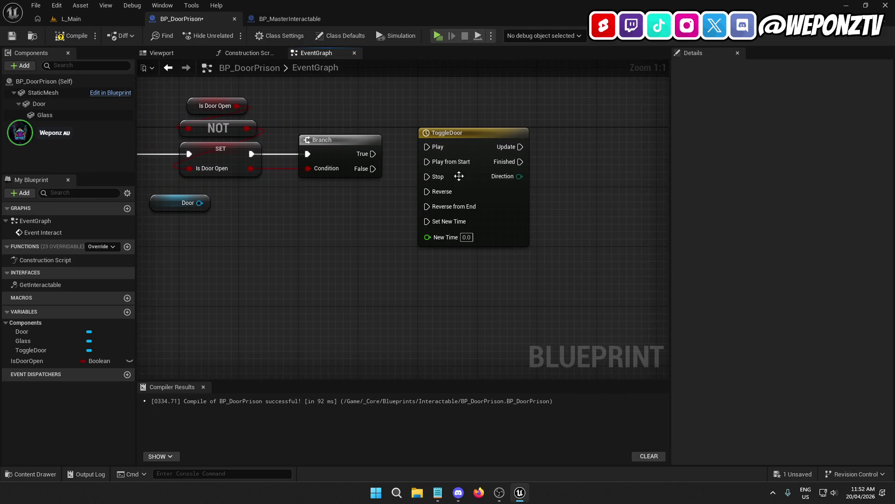
mouse_move(474, 140)
left_mouse_down()
mouse_move(539, 143)
mouse_move(373, 156)
left_mouse_up()
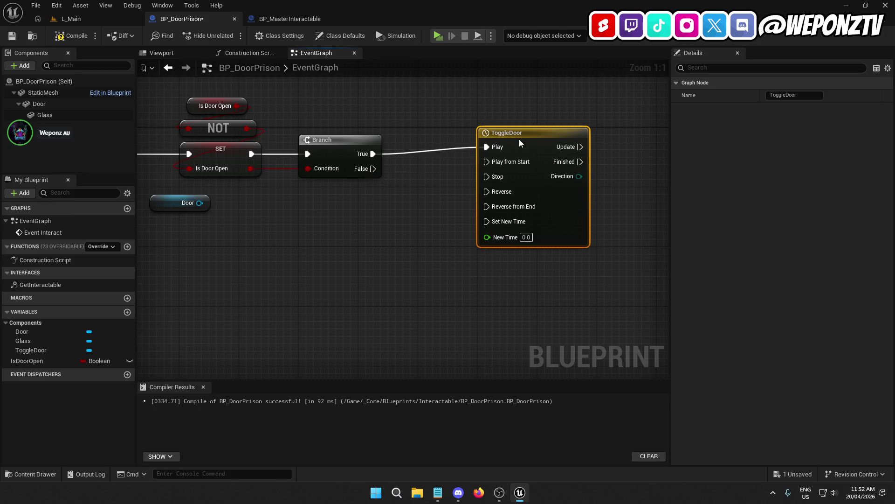
left_click(435, 244)
left_click_drag(435, 244, 395, 215)
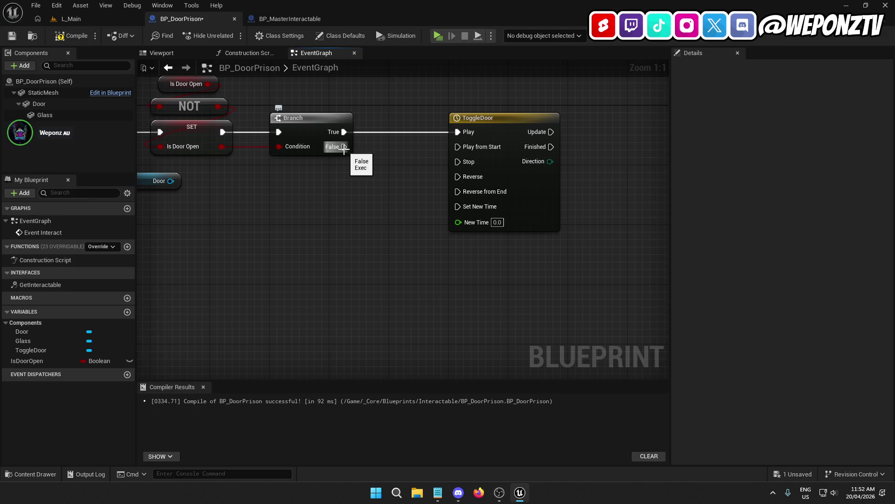
left_click_drag(344, 148, 459, 177)
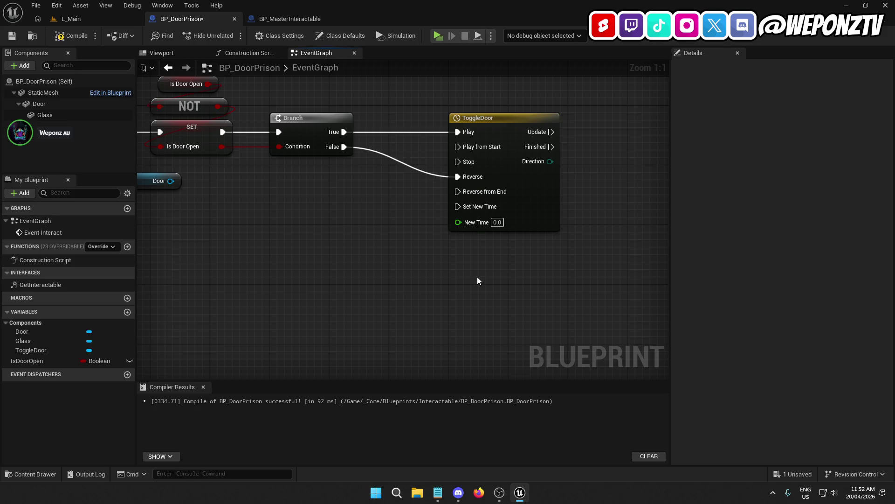
Move the Door node below ToggleDoor and give the ToggleDoor timeline a float track
left_click_drag(160, 176, 611, 269)
left_click_drag(626, 183, 422, 175)
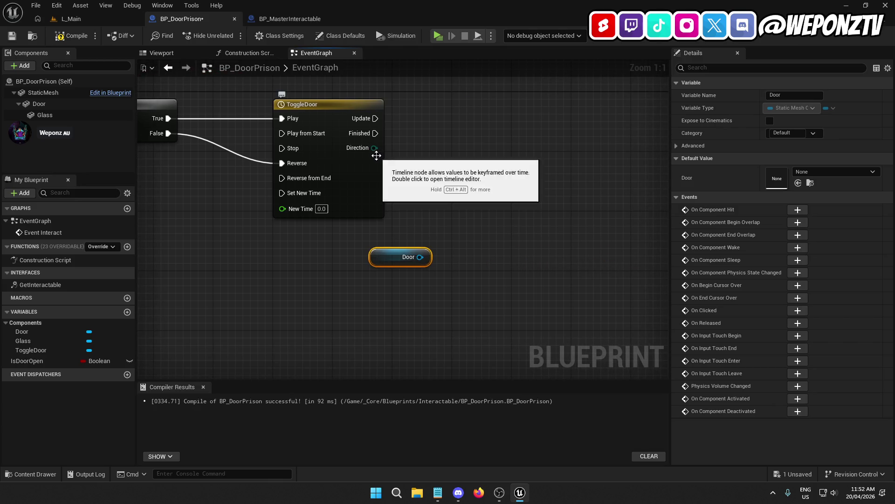
double_click(332, 112)
left_click(161, 79)
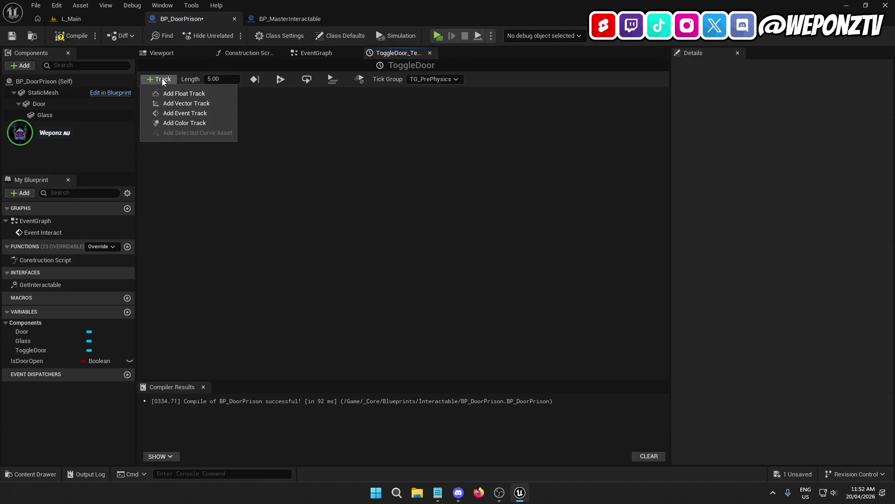
left_click(181, 93)
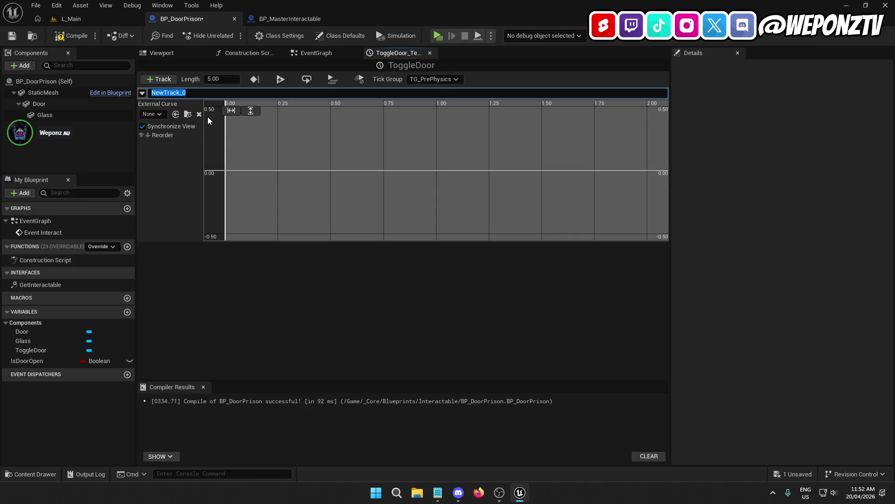